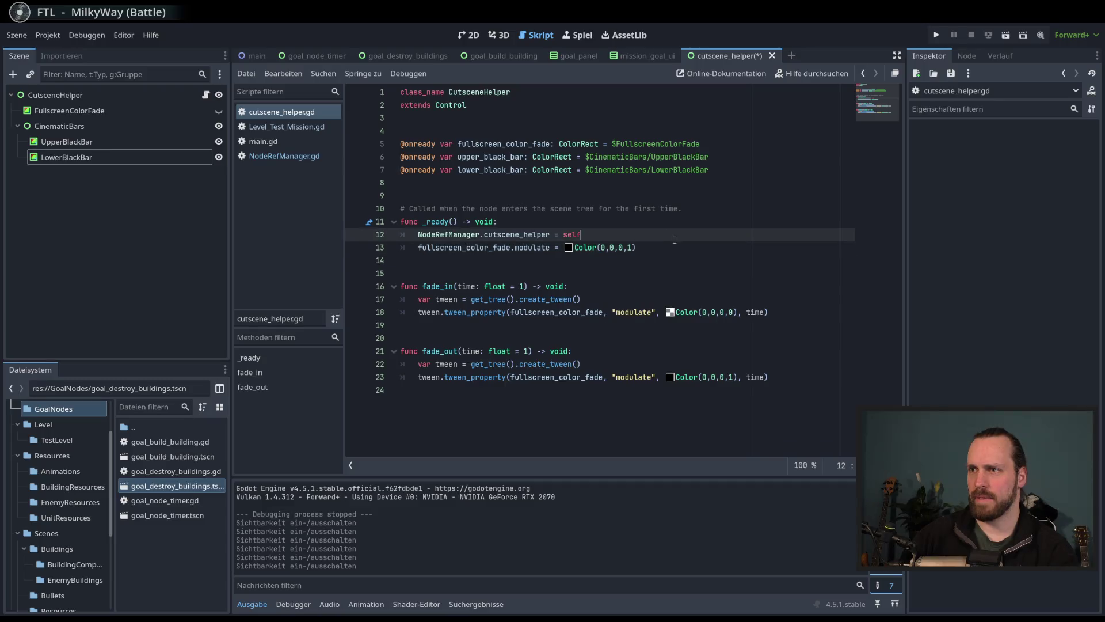
# Step: Add fullscreen_color_fade.show() to _ready() in cutscene_helper.gd and save the script
pyautogui.press('Return')
pyautogui.write('fullsc')
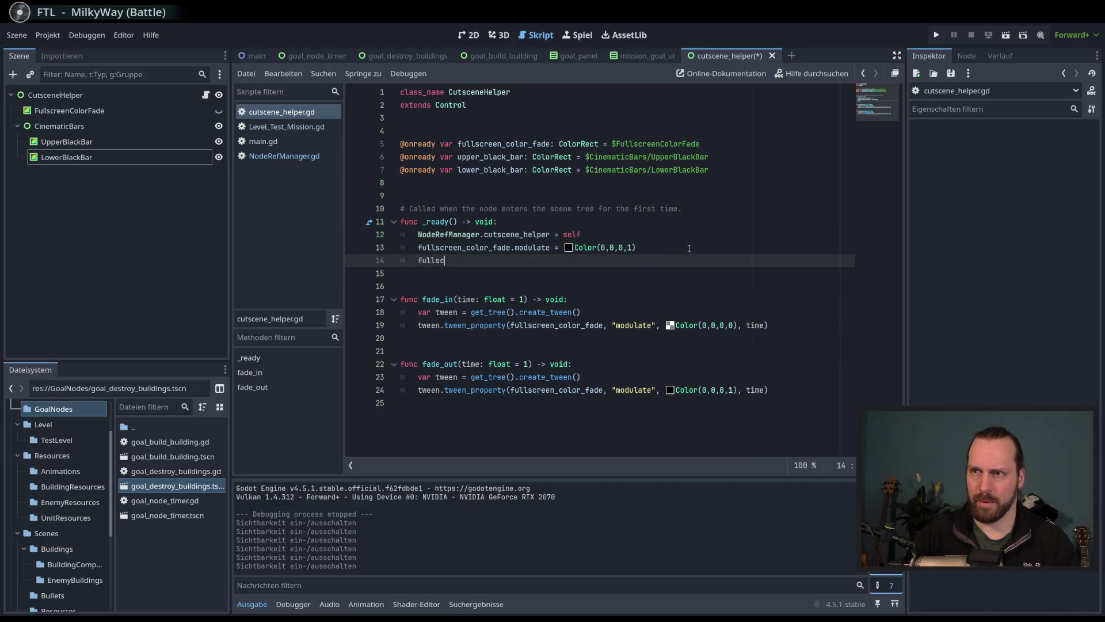
pyautogui.press('Return')
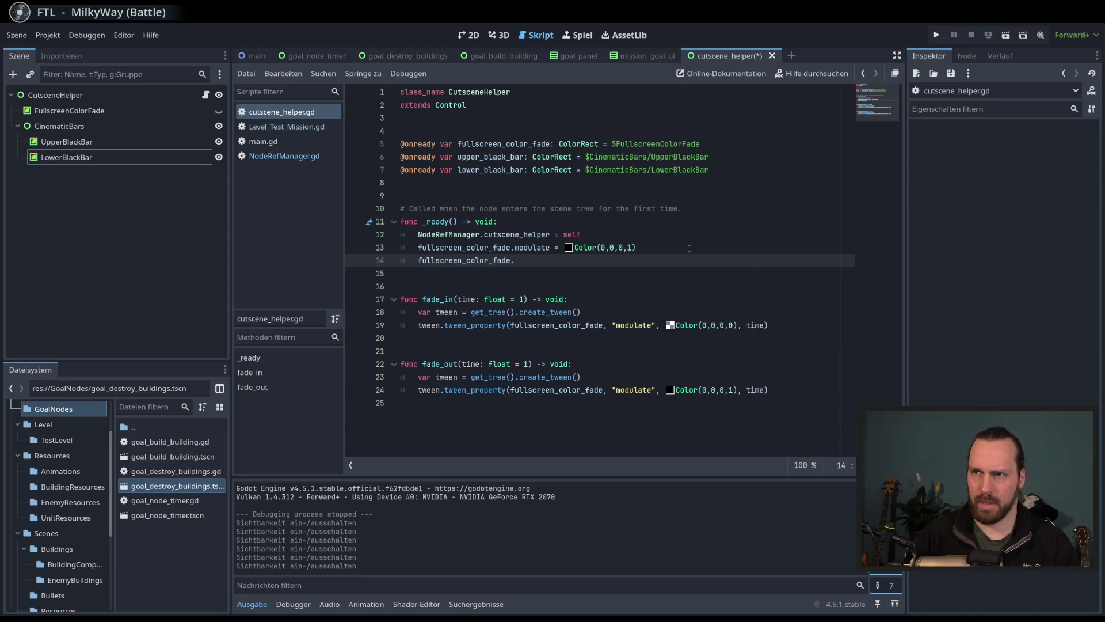
pyautogui.write('show')
pyautogui.press('Return')
pyautogui.hotkey('ctrl', 's')
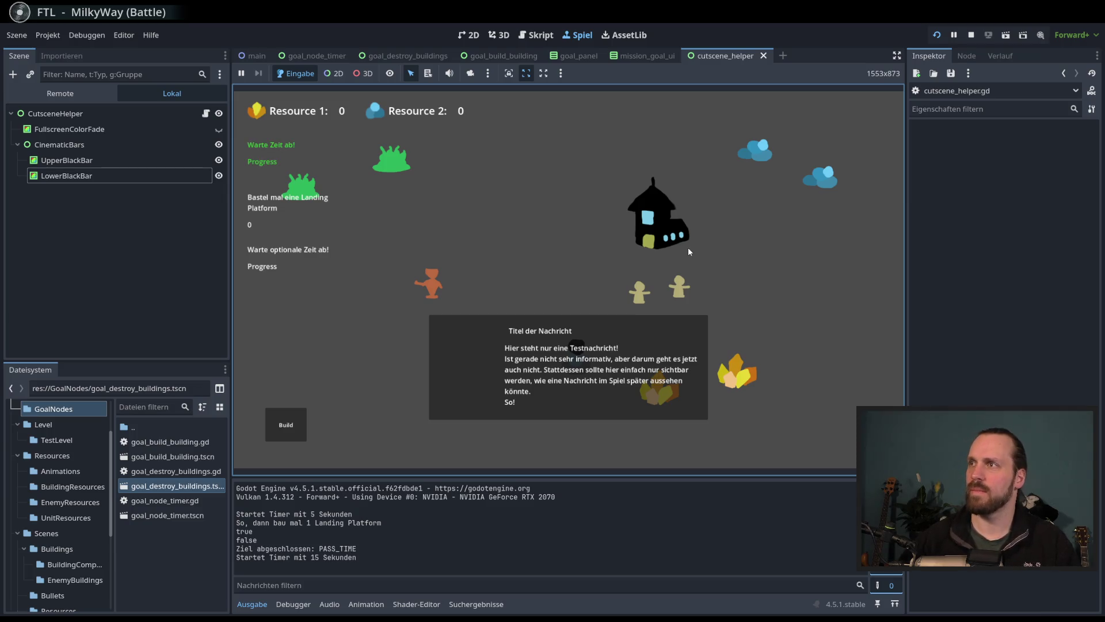
# Step: Relaunch the running game to check the change, then stop it
pyautogui.click(971, 35)
pyautogui.click(937, 35)
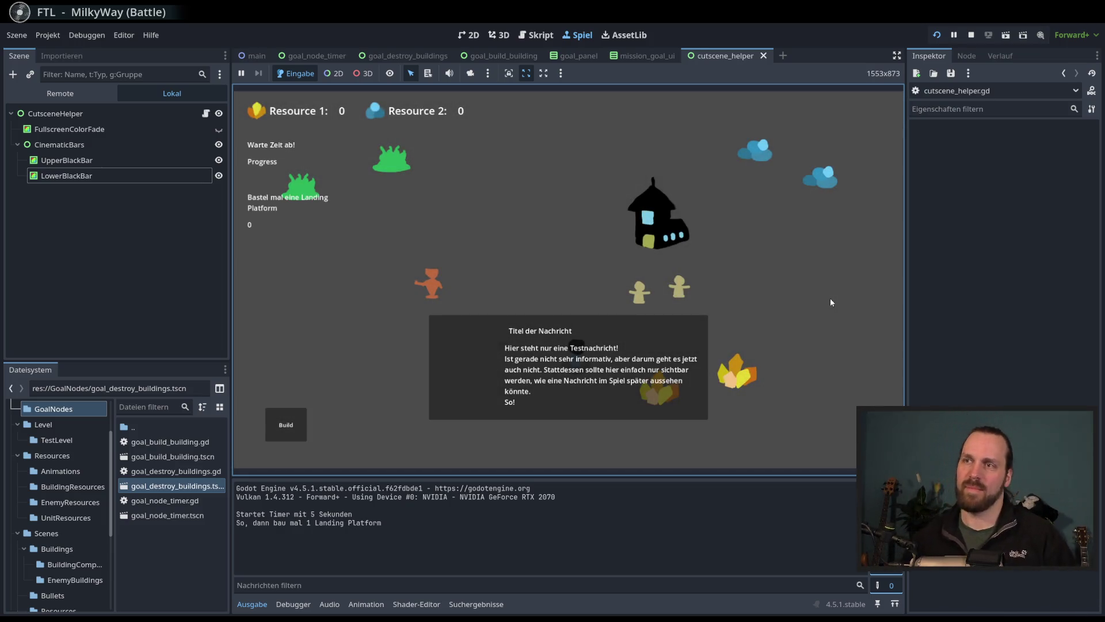
pyautogui.press('F8')
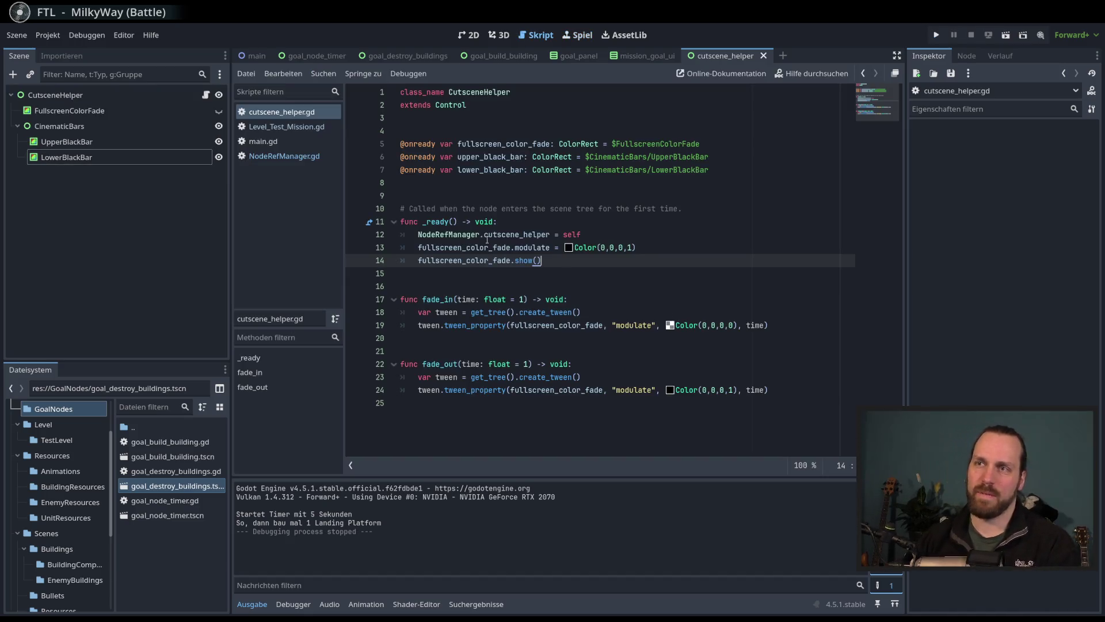
# Step: In Level_Test_Mission.gd change line 82's create_timer(2) to create_timer(1) and test-run it
pyautogui.click(286, 131)
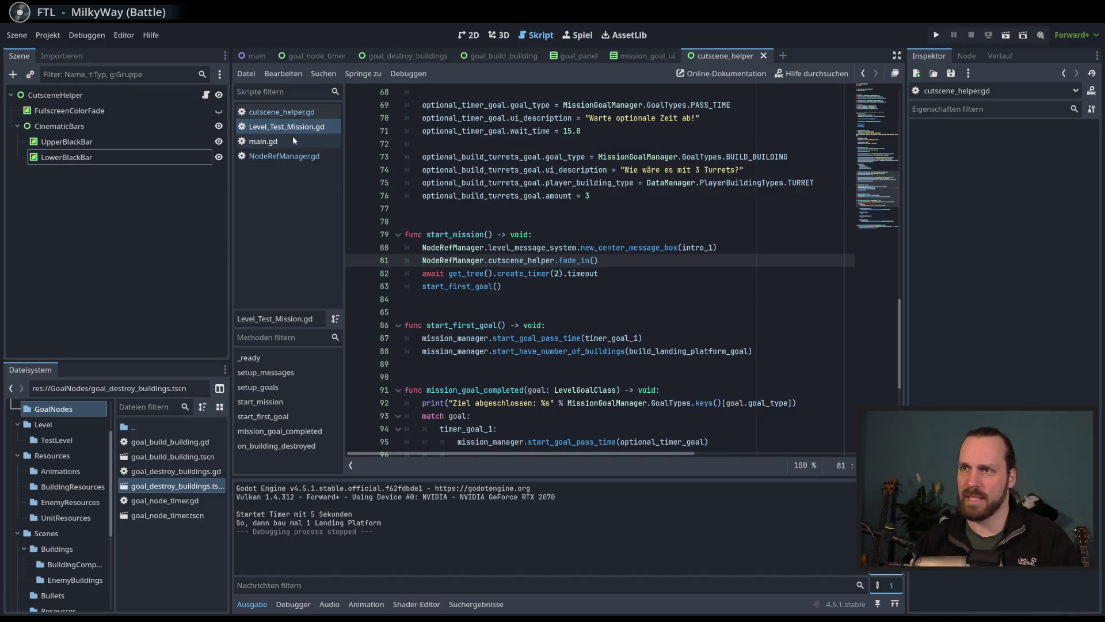
pyautogui.click(559, 273)
pyautogui.press('BackSpace')
pyautogui.write('1')
pyautogui.press('F5')
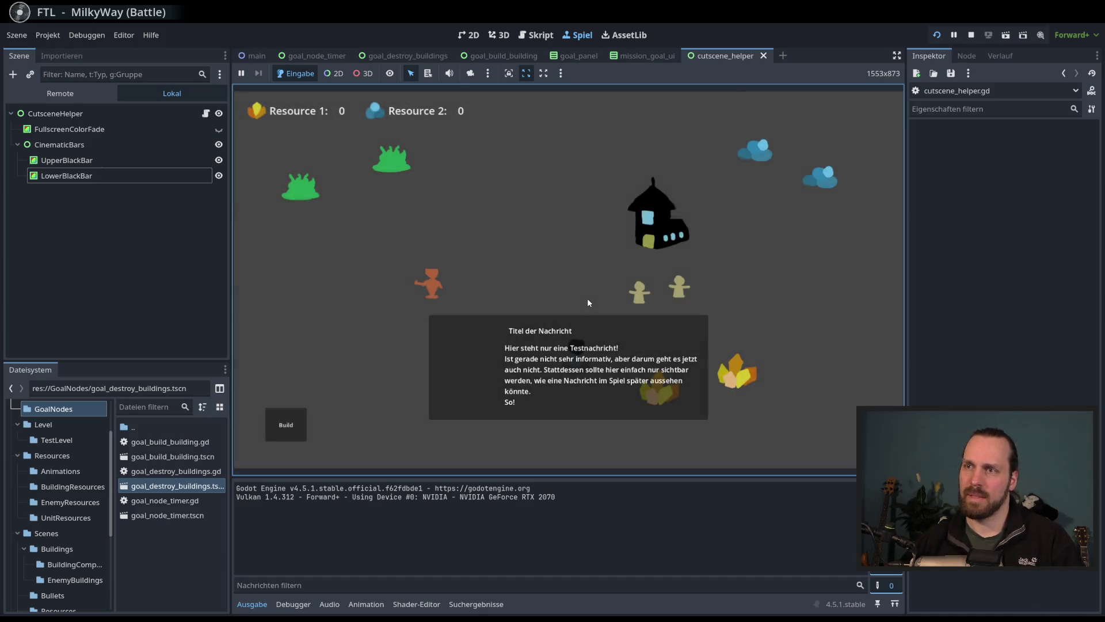
pyautogui.press('F8')
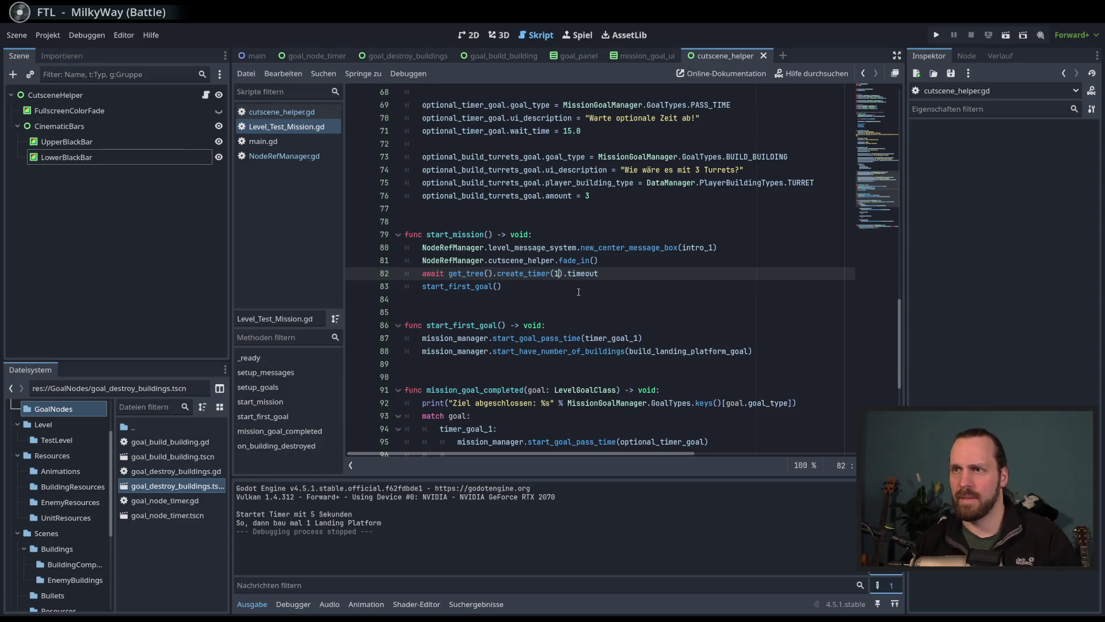
# Step: Inspect start_first_goal, start_mission and its call in _ready within Level_Test_Mission.gd
pyautogui.keyDown('ctrl'); pyautogui.click(484, 286); pyautogui.keyUp('ctrl')
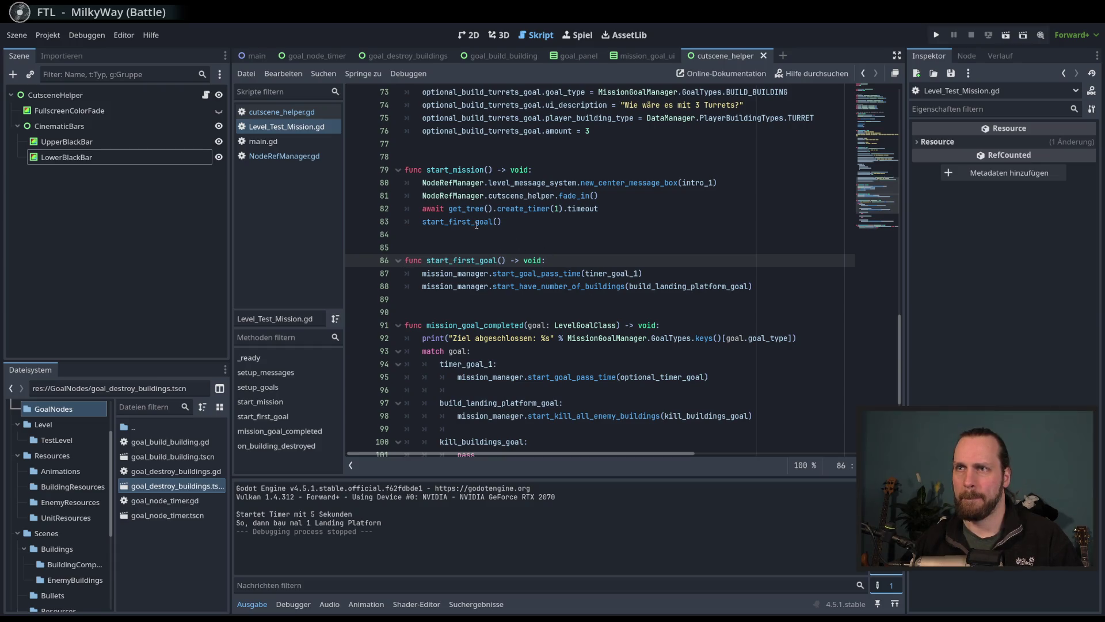
pyautogui.doubleClick(463, 168)
pyautogui.scroll(10, 543, 266)
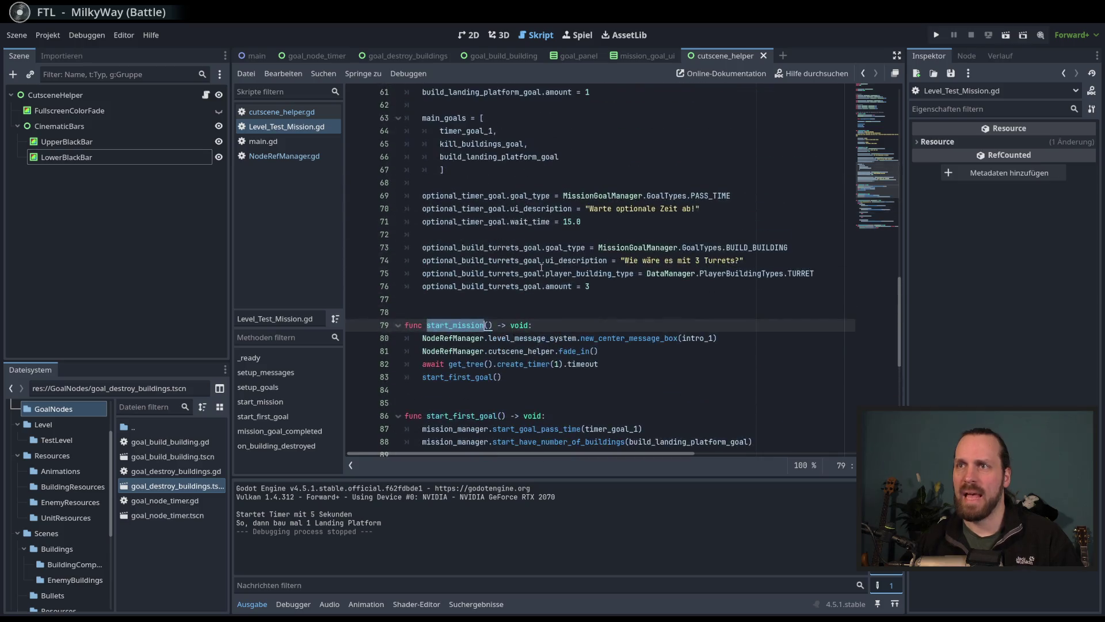
pyautogui.scroll(-6, 540, 268)
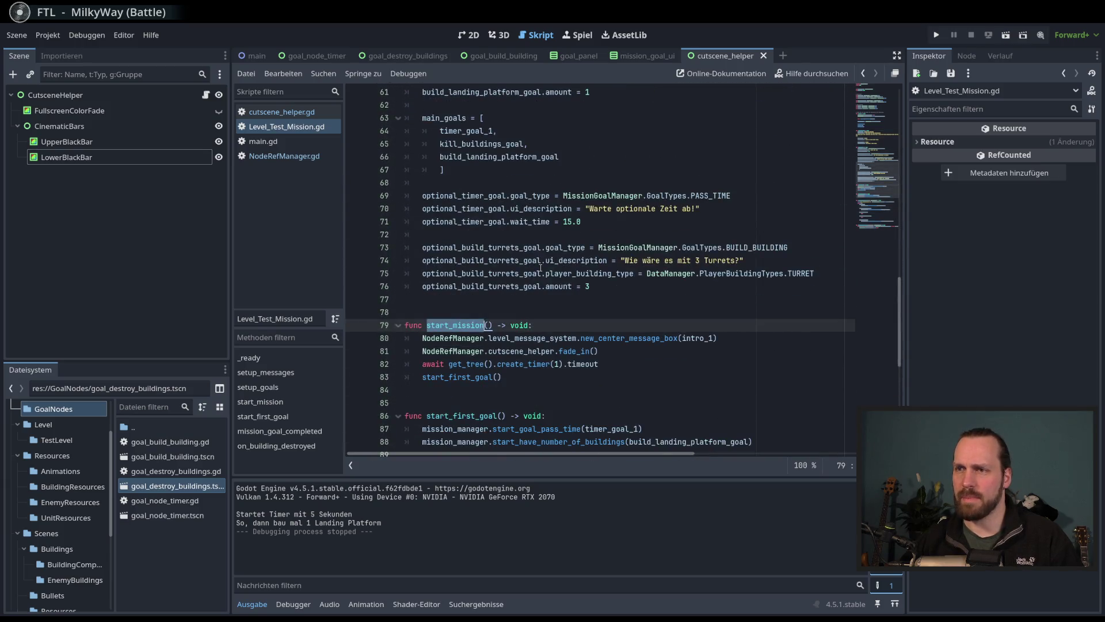
pyautogui.scroll(10, 540, 268)
pyautogui.doubleClick(455, 130)
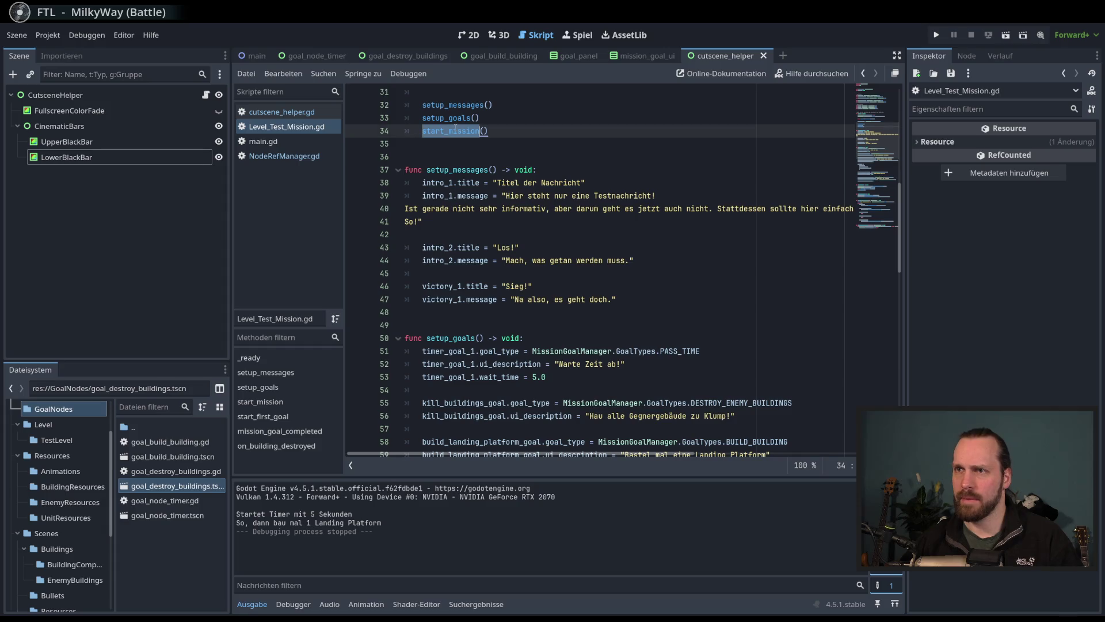
pyautogui.scroll(-8, 489, 316)
pyautogui.scroll(-3, 529, 401)
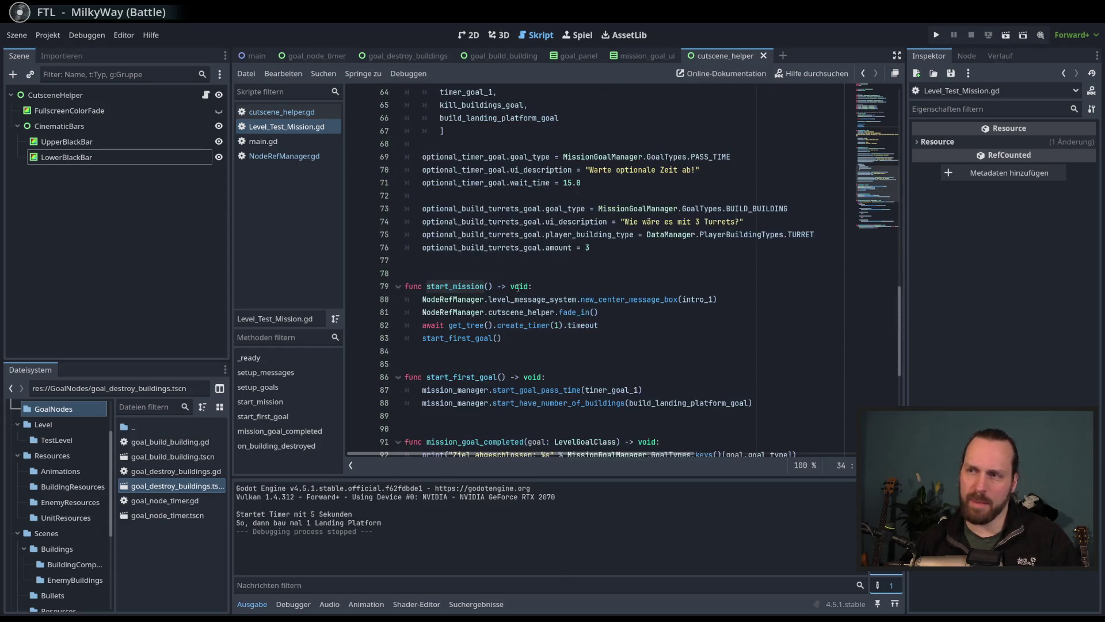
pyautogui.click(557, 325)
pyautogui.scroll(-4, 620, 355)
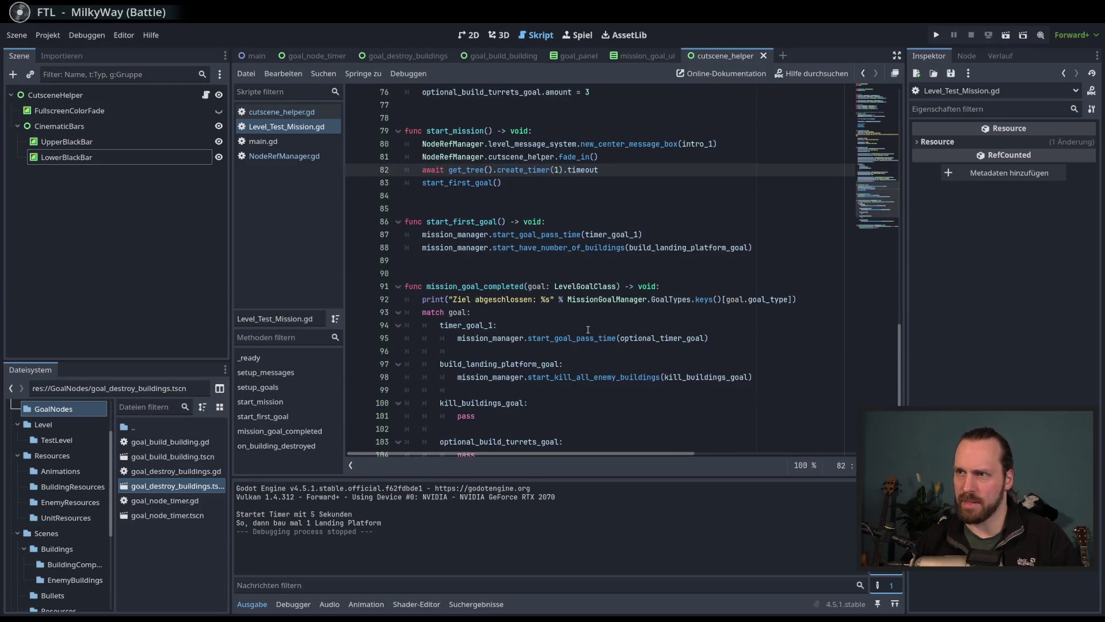
pyautogui.scroll(3, 587, 329)
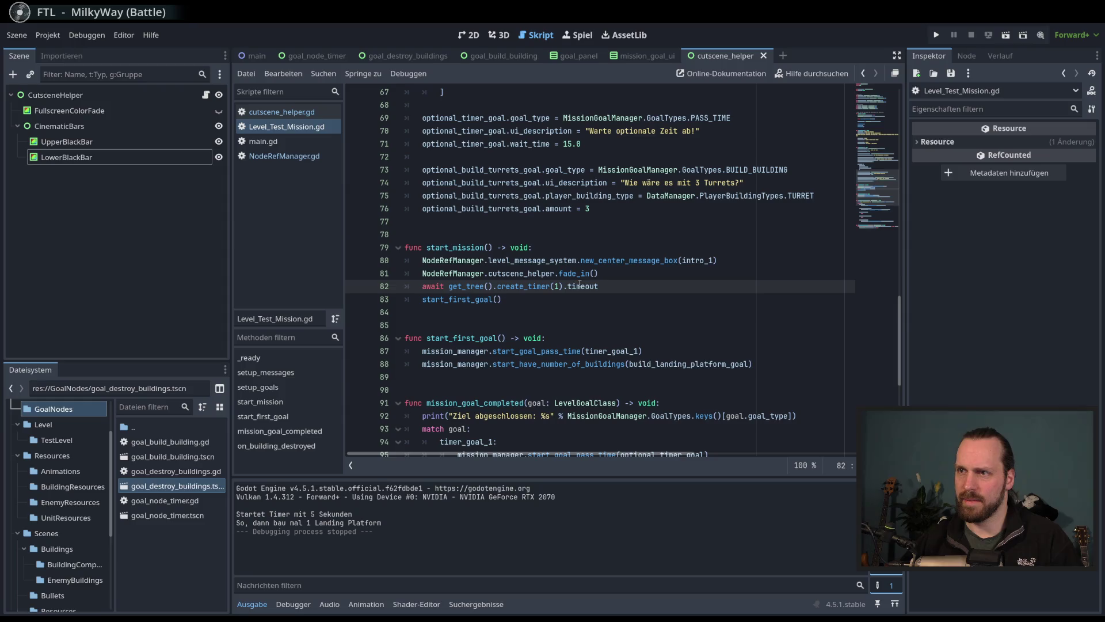
pyautogui.scroll(12, 564, 276)
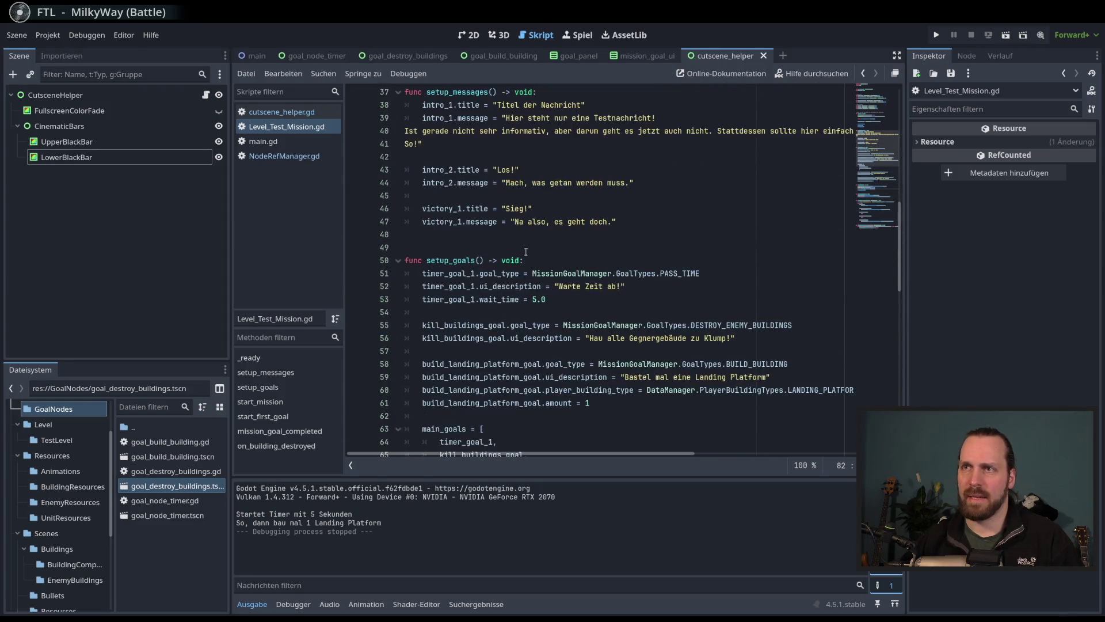
pyautogui.scroll(3, 564, 276)
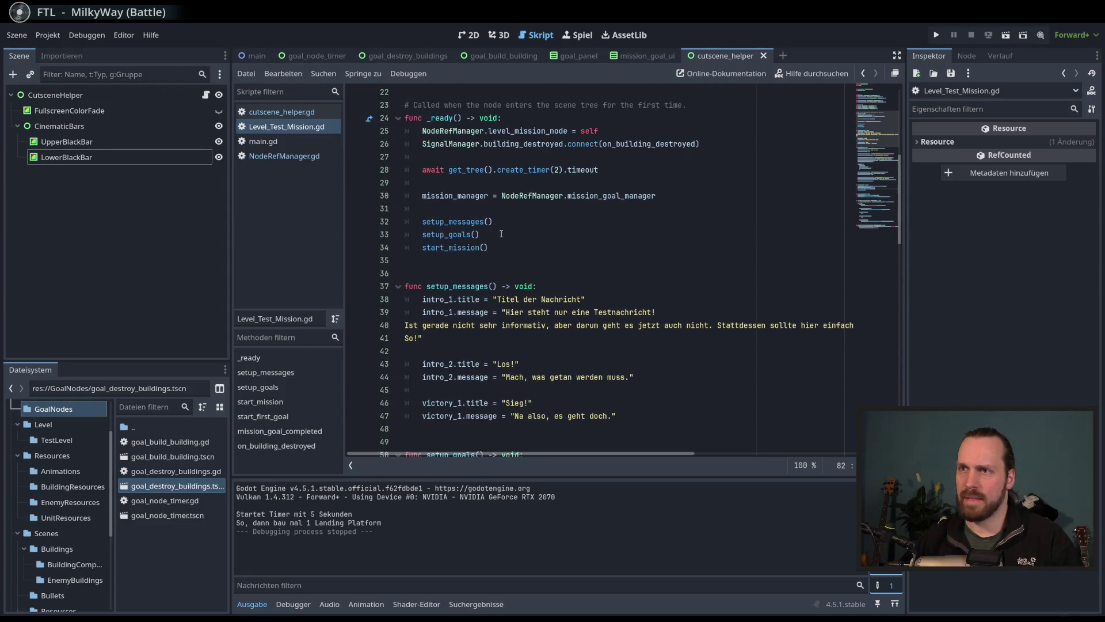
# Step: Change line 28's startup delay to create_timer(1) and relaunch the game
pyautogui.click(559, 174)
pyautogui.press('BackSpace')
pyautogui.write('1')
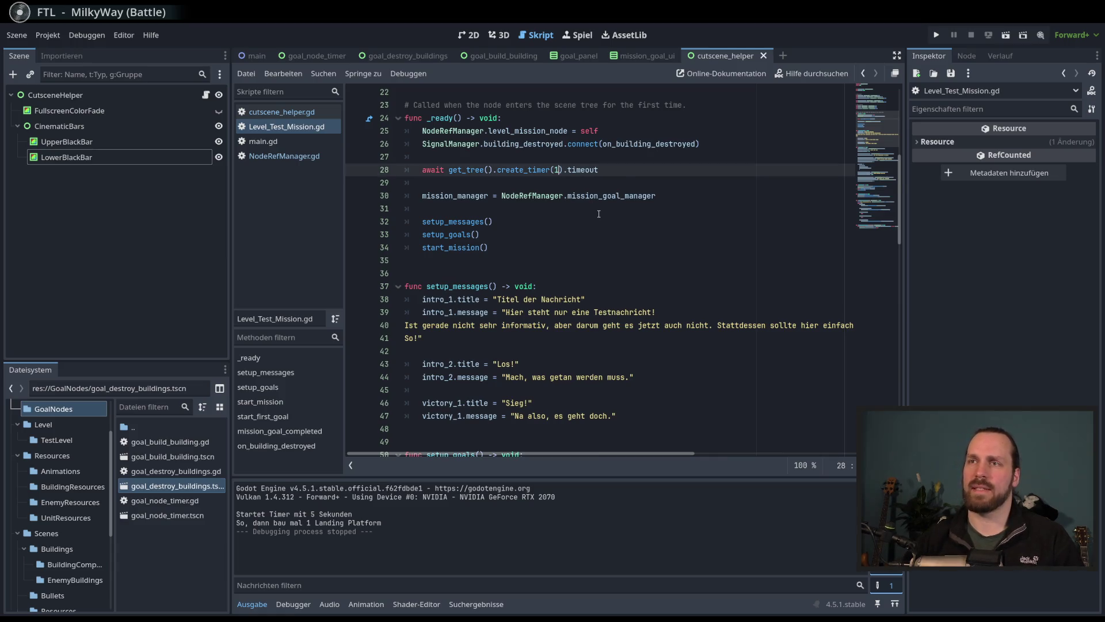
pyautogui.keyDown('ctrl'); pyautogui.click(455, 248); pyautogui.keyUp('ctrl')
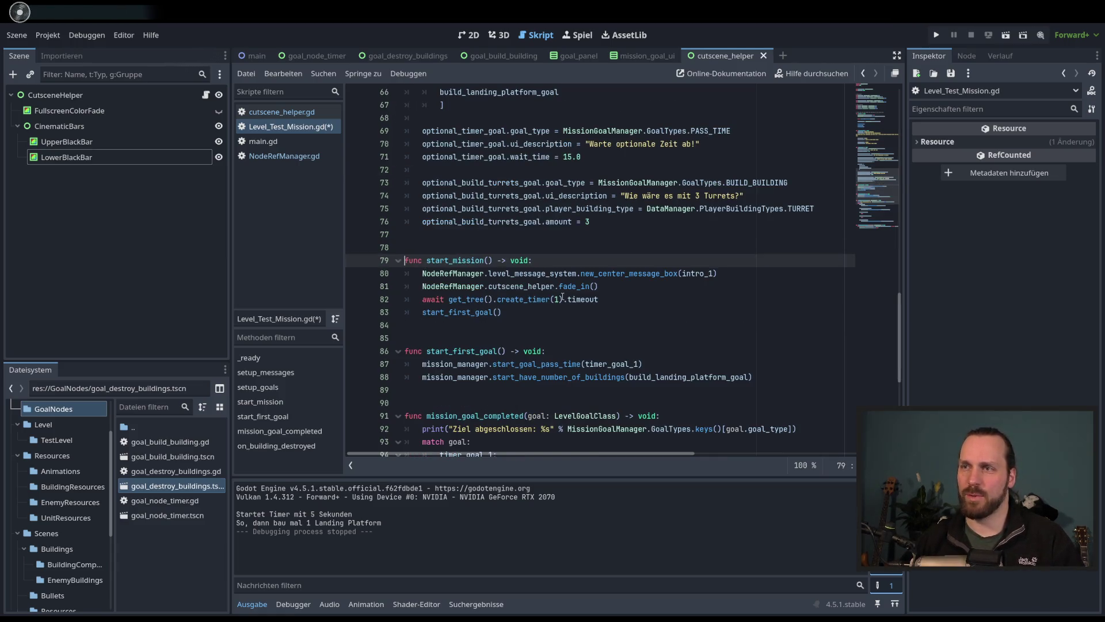
pyautogui.click(558, 300)
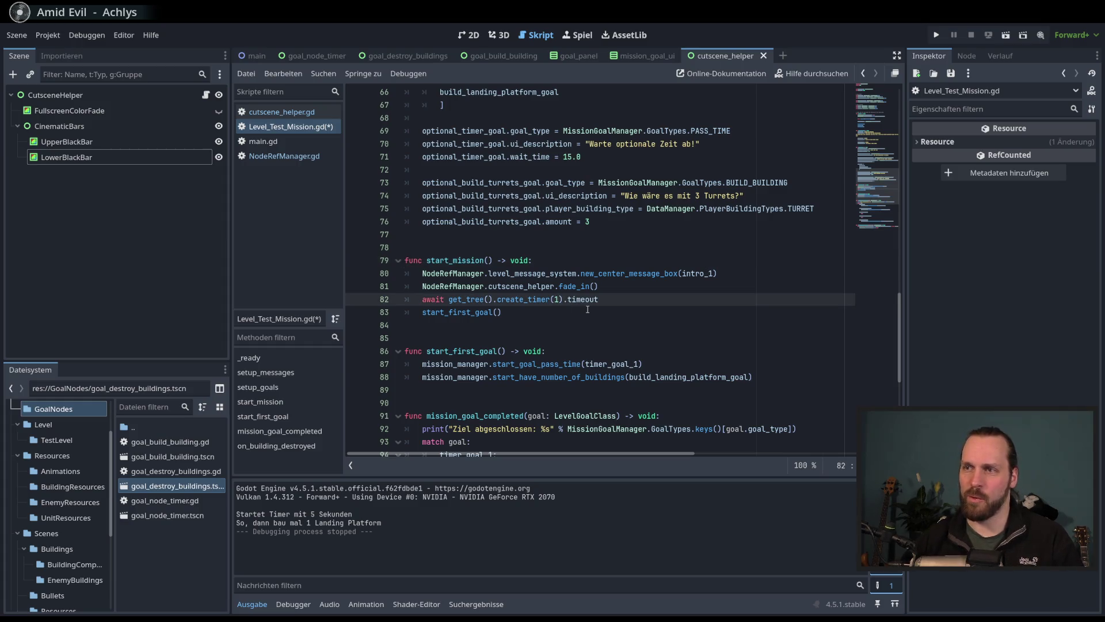
pyautogui.press('F5')
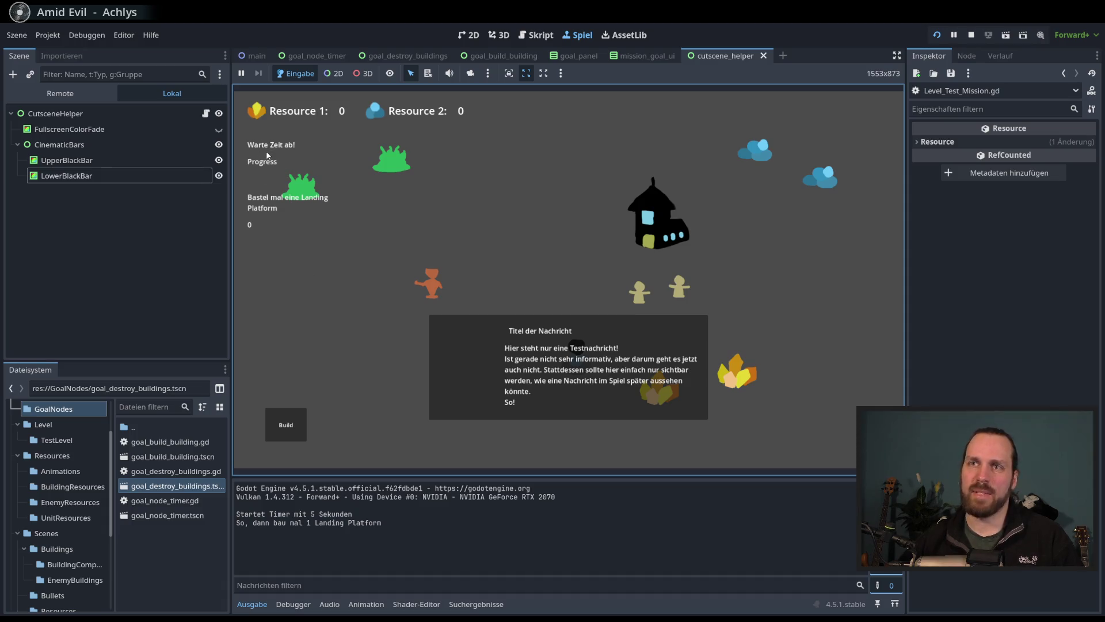
# Step: Watch the mission intro in the running game, box-selecting over the goal panel, then stop it
pyautogui.moveTo(246, 140)
pyautogui.mouseDown()
pyautogui.moveTo(327, 267)
pyautogui.moveTo(722, 435)
pyautogui.moveTo(385, 289)
pyautogui.moveTo(402, 312)
pyautogui.moveTo(417, 246)
pyautogui.moveTo(366, 280)
pyautogui.mouseUp()
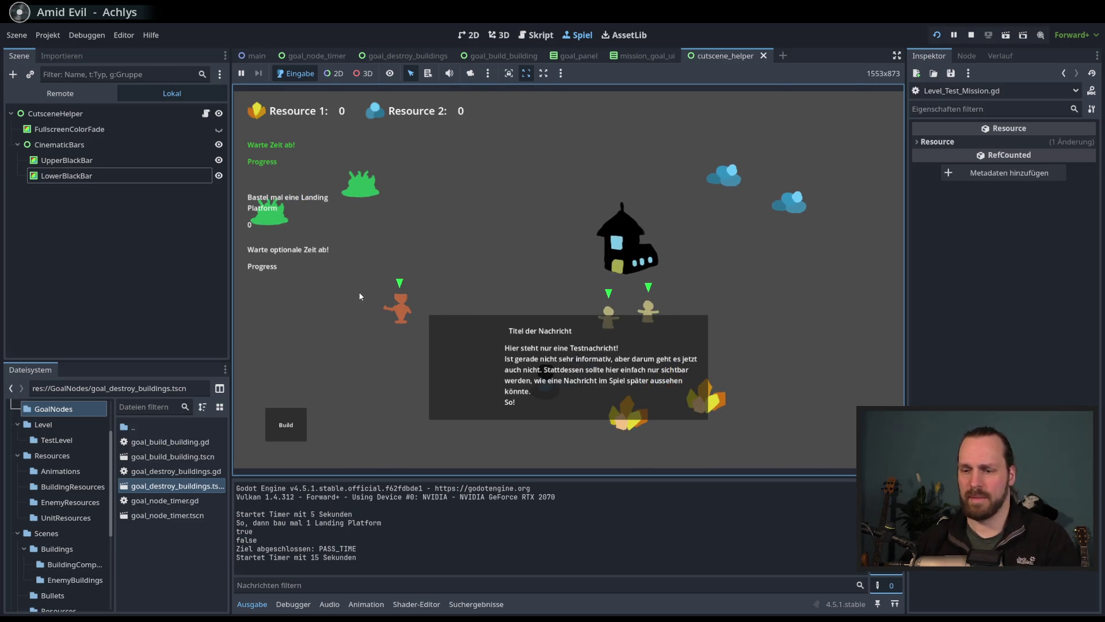
pyautogui.press('F8')
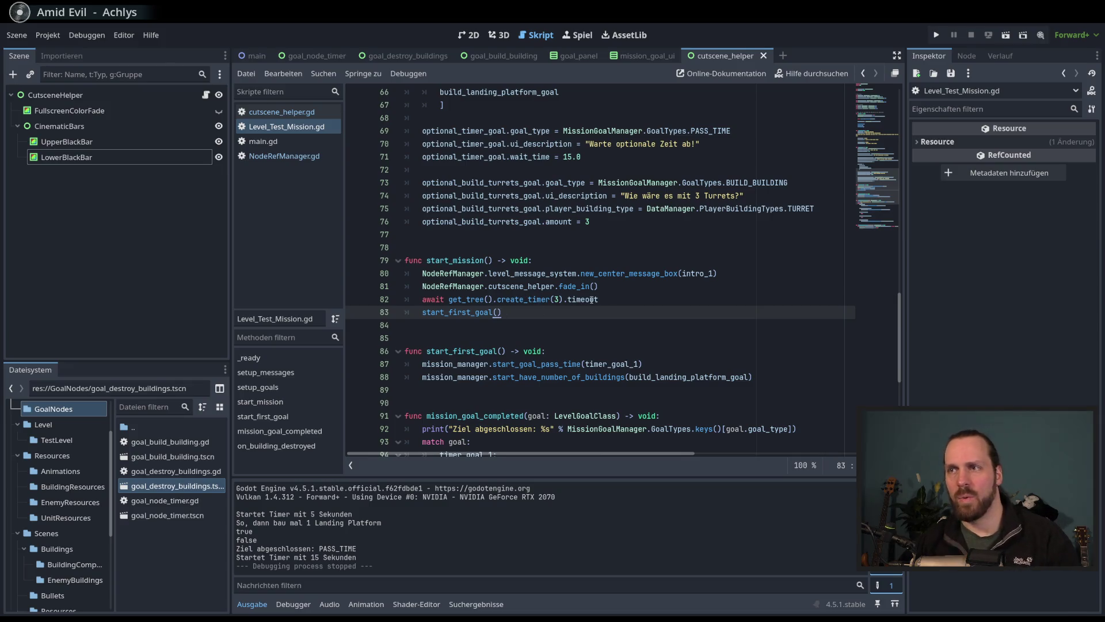
# Step: Test-run start_mission with fade_in(3), then fade_in(0.1), finally clearing the fade_in argument
pyautogui.press('Up')
pyautogui.press('Up')
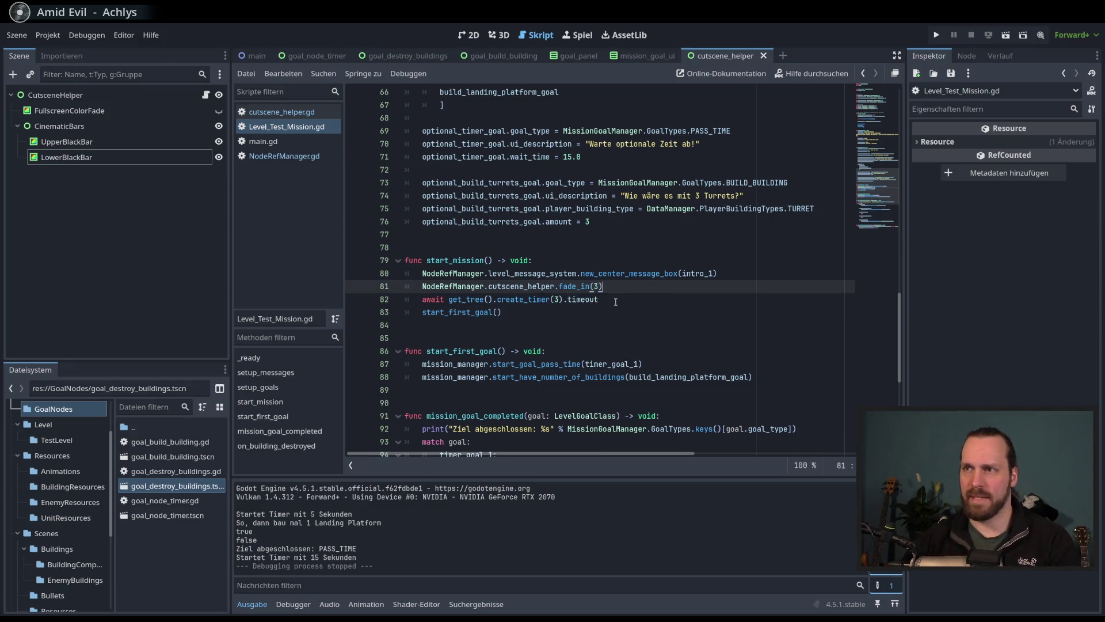
pyautogui.press('F5')
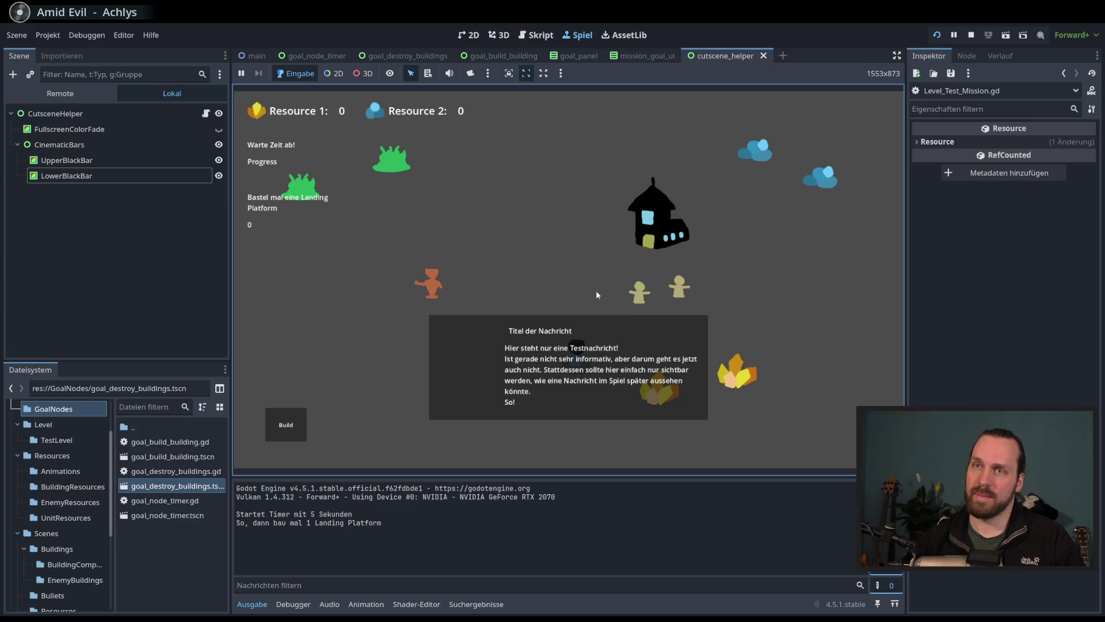
pyautogui.press('F8')
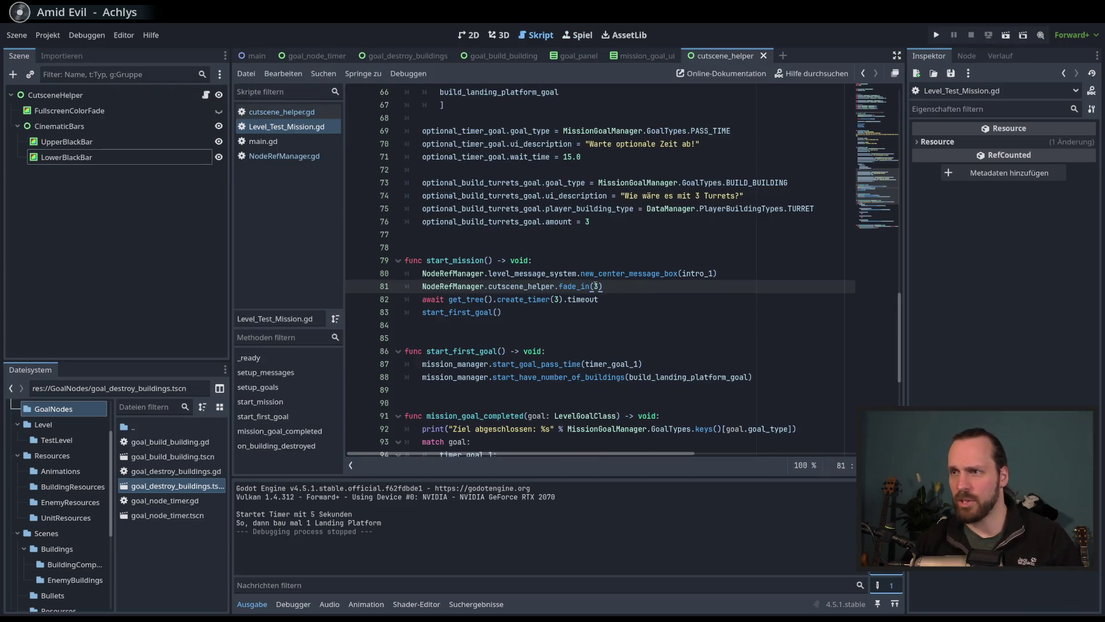
pyautogui.press('BackSpace')
pyautogui.press('F5')
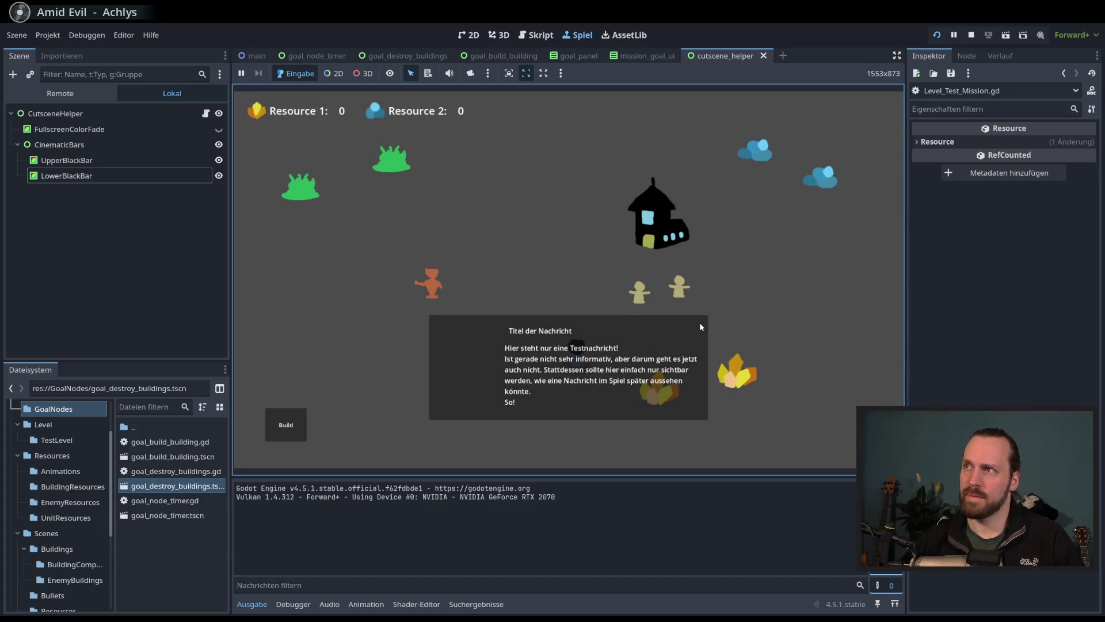
pyautogui.press('F8')
pyautogui.press('BackSpace')
pyautogui.press('BackSpace')
pyautogui.press('BackSpace')
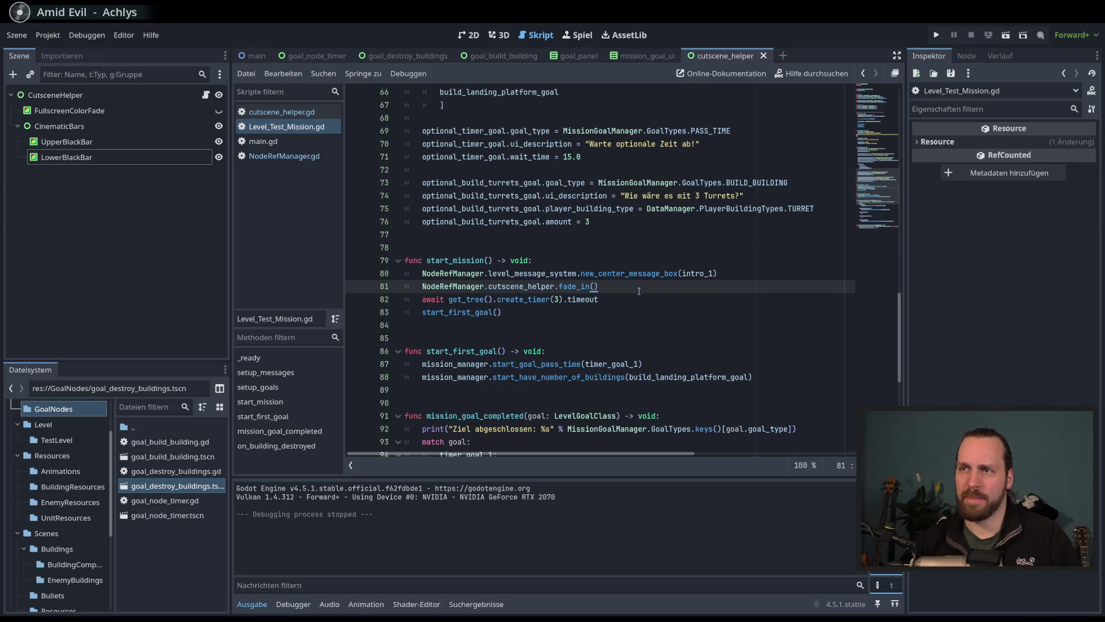
pyautogui.click(643, 300)
# Step: Review the fade_in and fade_out functions in cutscene_helper.gd, then return to Level_Test_Mission.gd
pyautogui.keyDown('ctrl'); pyautogui.click(583, 286); pyautogui.keyUp('ctrl')
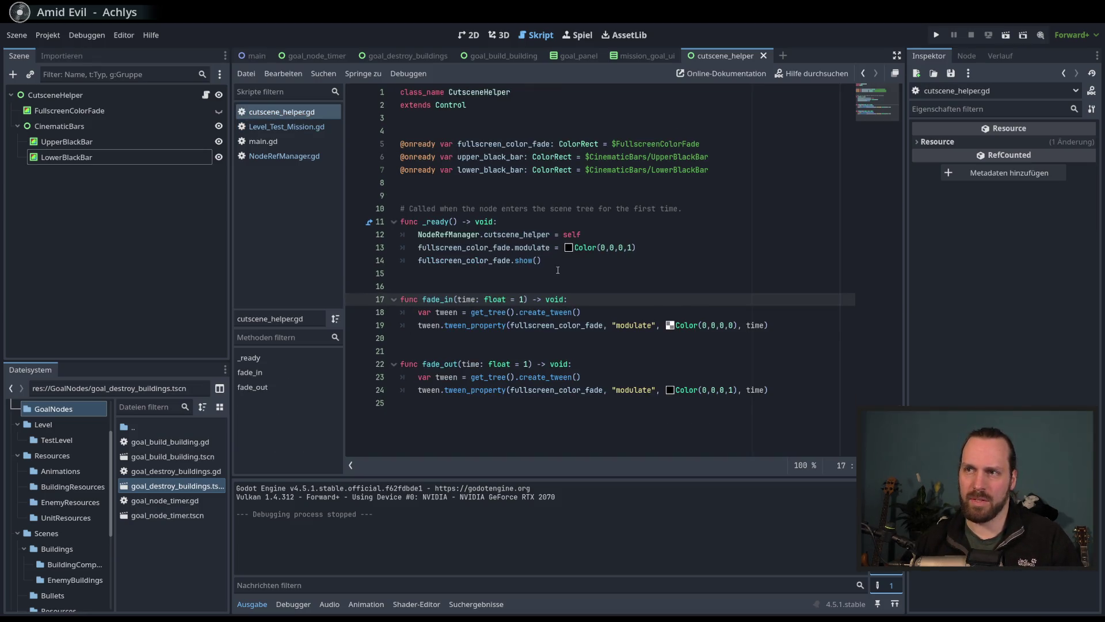
pyautogui.click(523, 363)
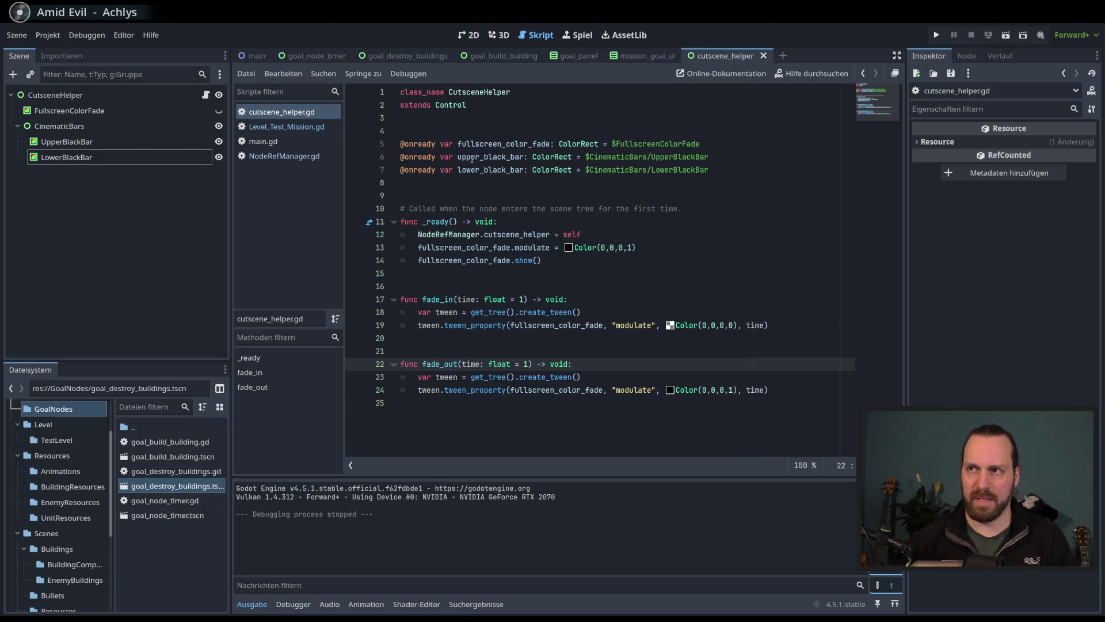
pyautogui.click(801, 325)
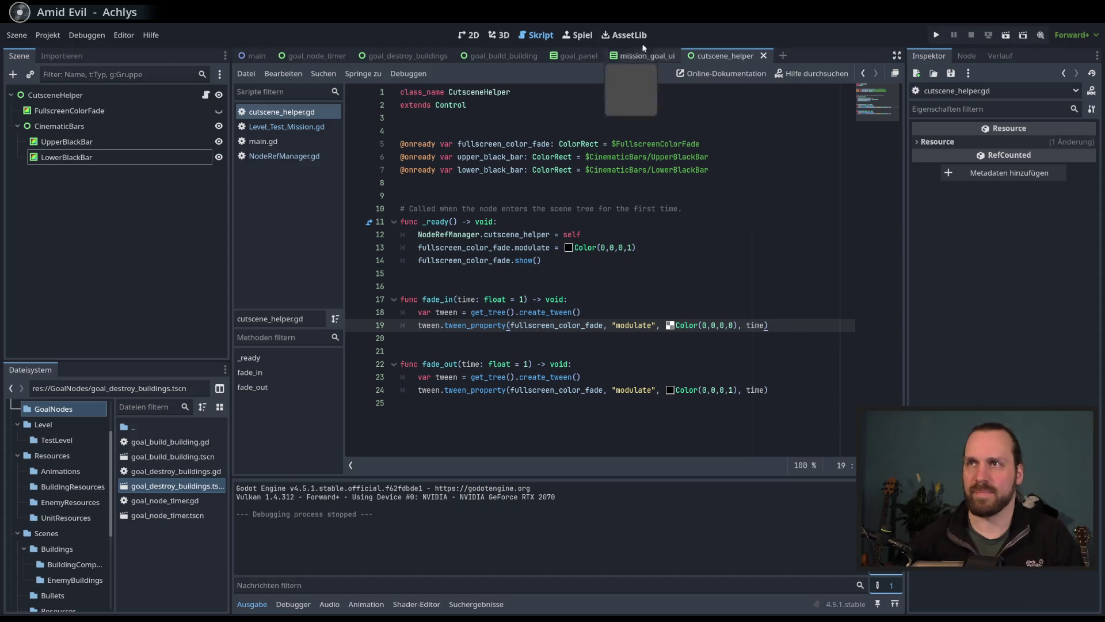
pyautogui.click(291, 127)
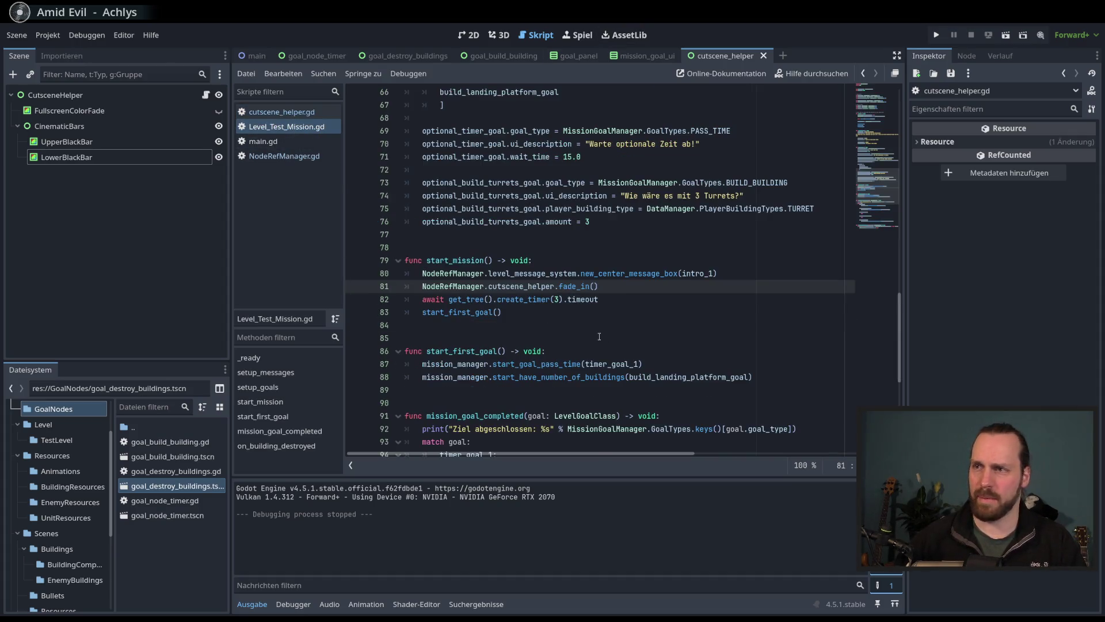
pyautogui.scroll(-5, 590, 328)
pyautogui.scroll(3, 610, 288)
pyautogui.click(633, 234)
pyautogui.click(633, 211)
pyautogui.scroll(3, 575, 259)
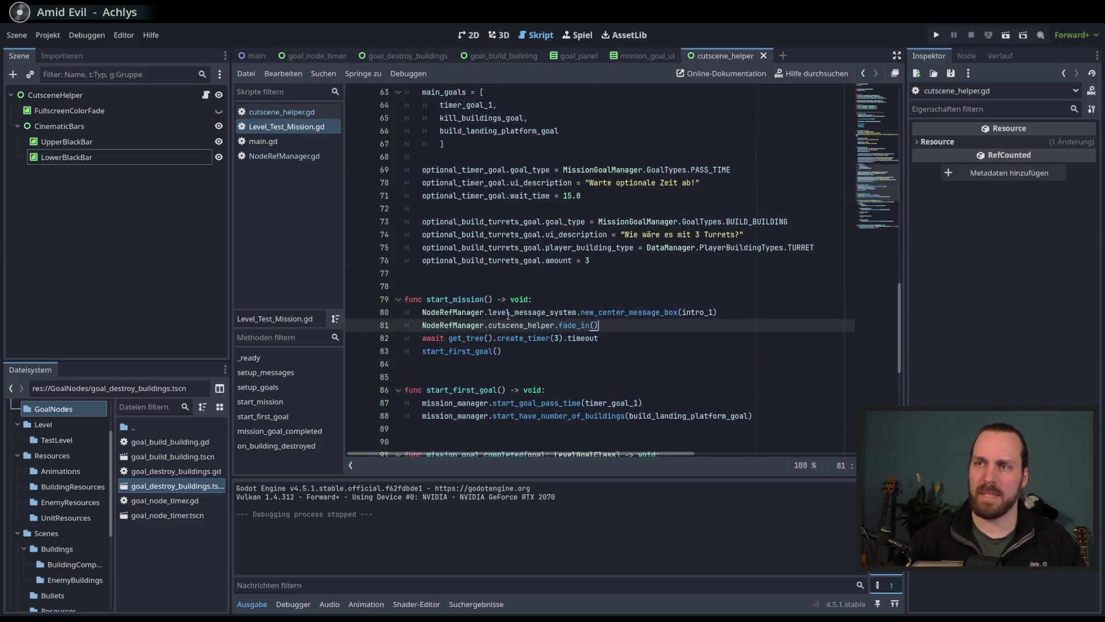
pyautogui.click(545, 312)
pyautogui.doubleClick(532, 340)
pyautogui.press('End')
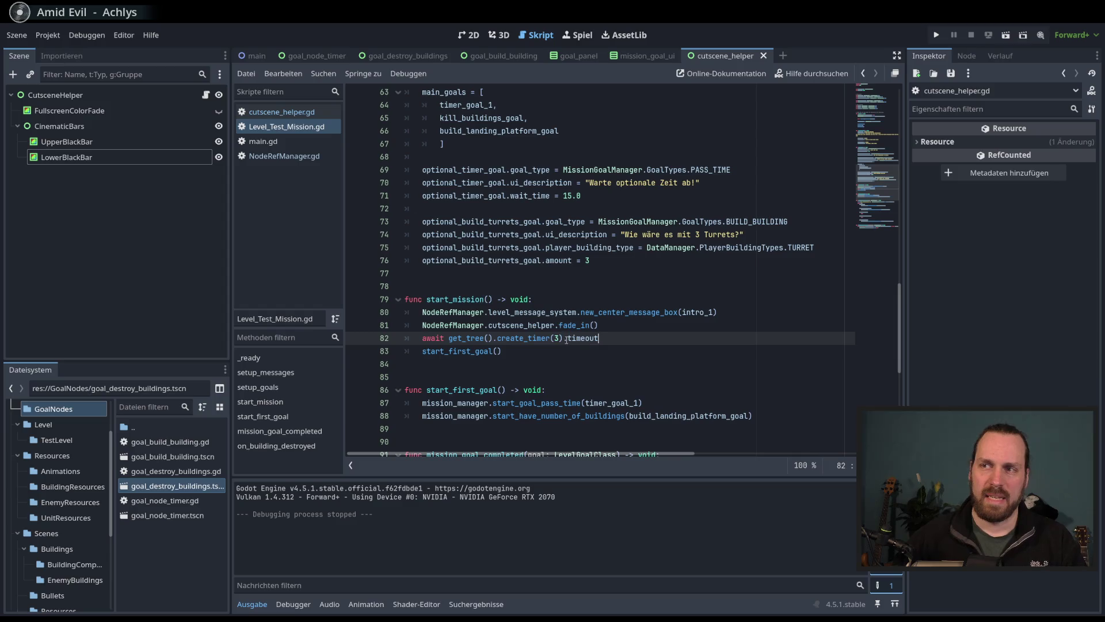
pyautogui.click(565, 347)
pyautogui.scroll(-3, 564, 347)
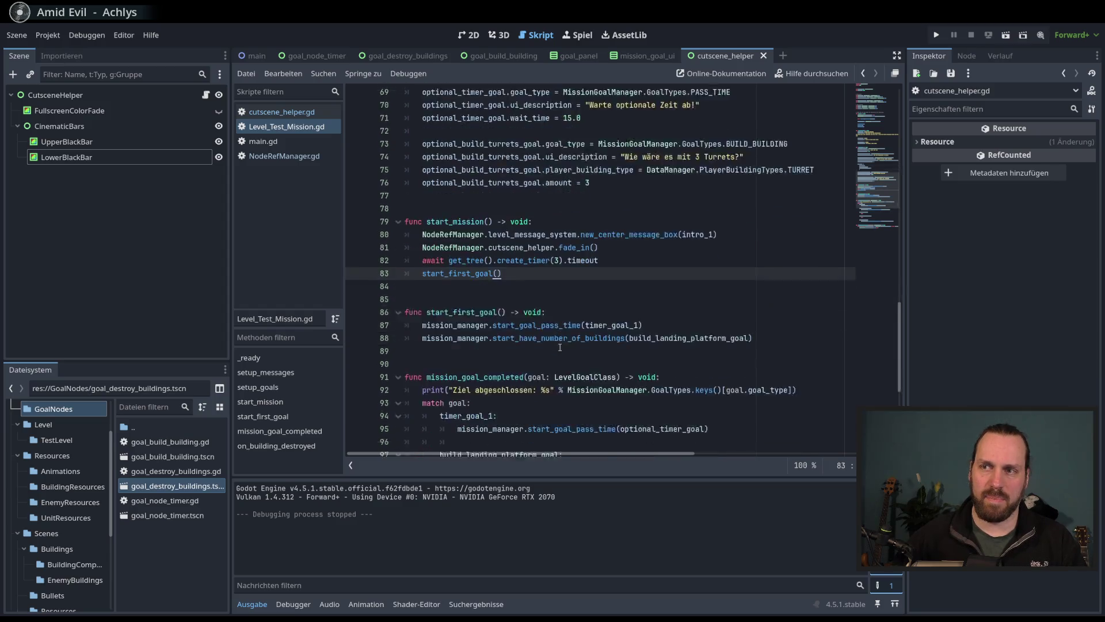
pyautogui.scroll(5, 565, 348)
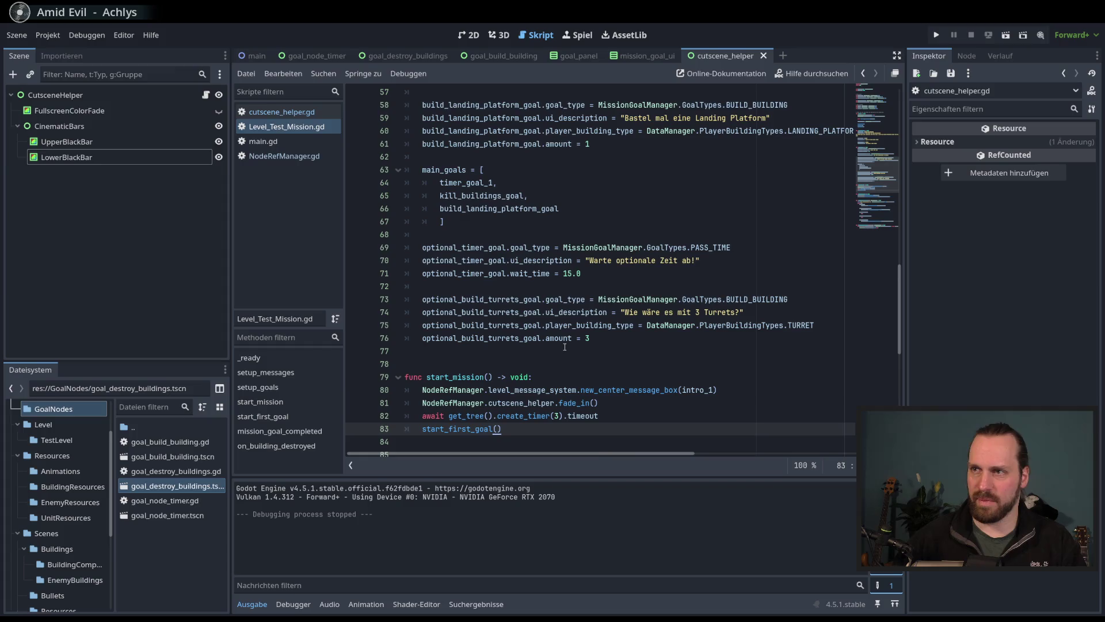
pyautogui.scroll(-3, 565, 347)
pyautogui.scroll(10, 565, 347)
pyautogui.moveTo(406, 180); pyautogui.dragTo(406, 407)
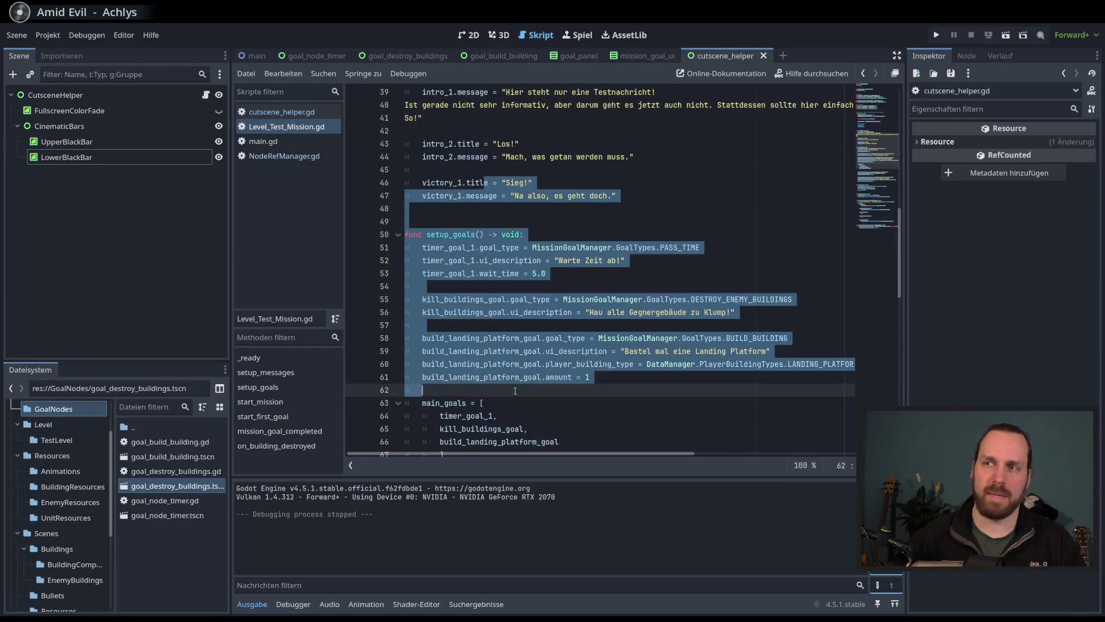
pyautogui.scroll(-7, 528, 366)
pyautogui.click(528, 365)
pyautogui.scroll(-3, 528, 366)
pyautogui.click(637, 275)
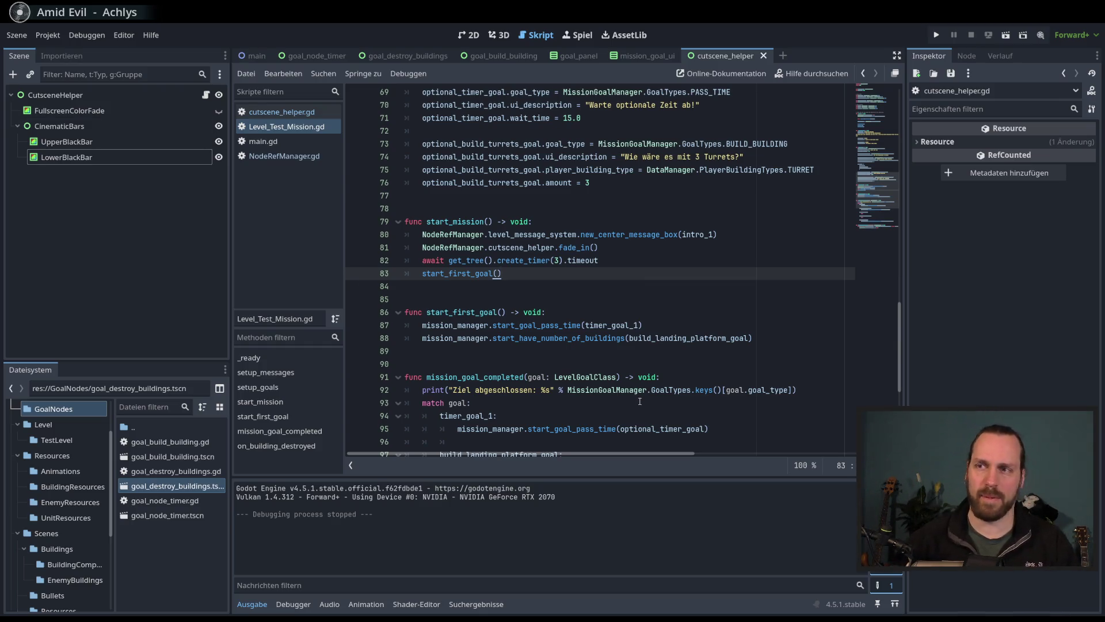
pyautogui.click(635, 266)
pyautogui.click(632, 275)
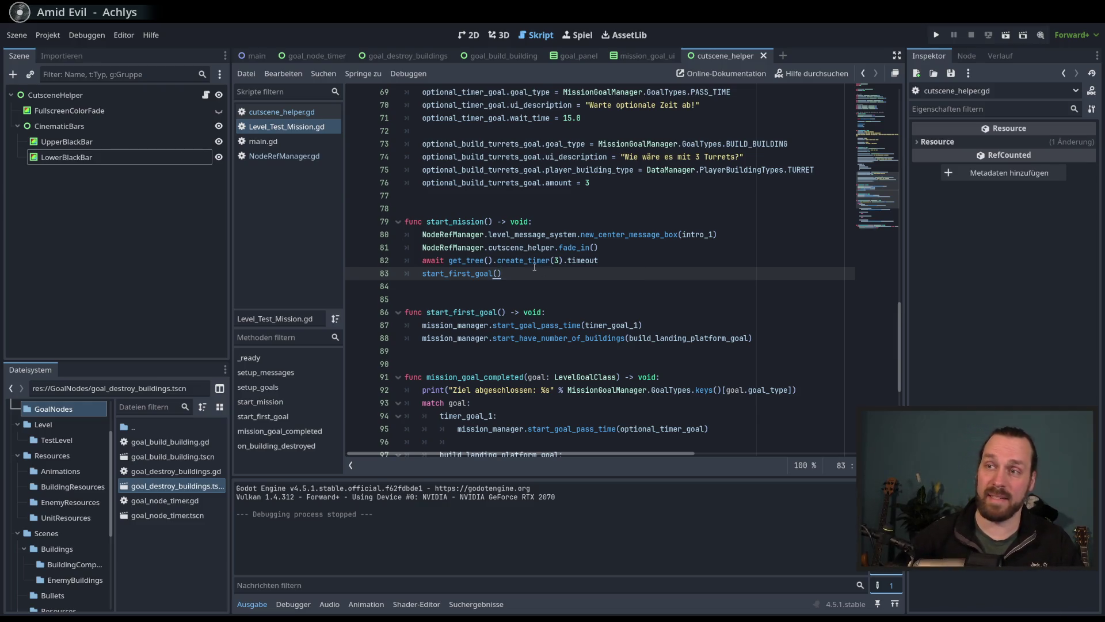
pyautogui.doubleClick(475, 269)
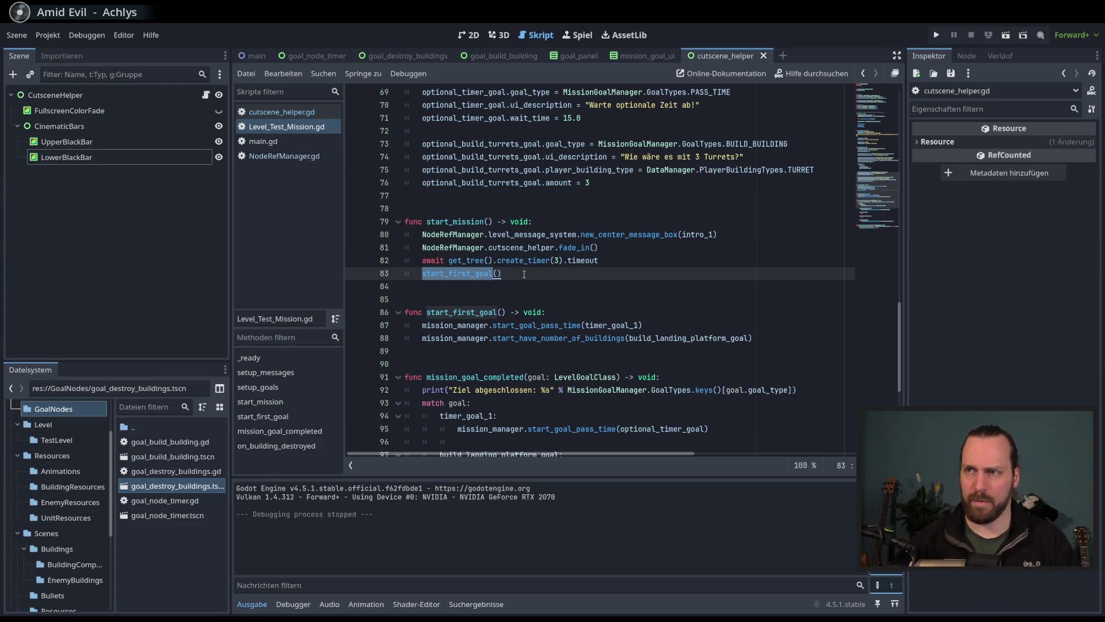
pyautogui.click(635, 276)
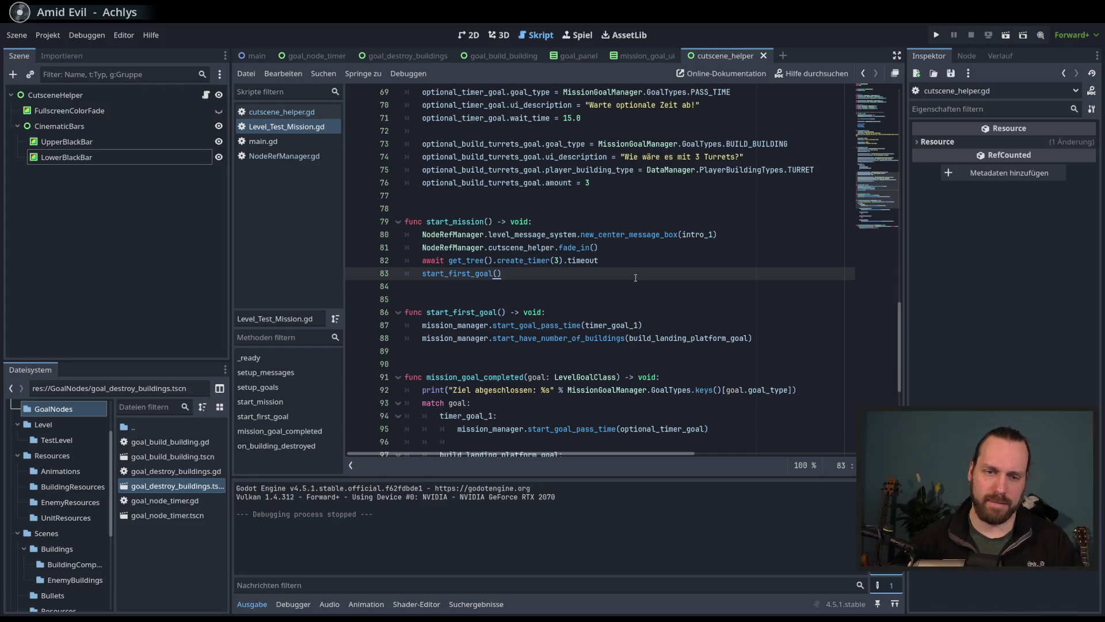
pyautogui.scroll(-5, 635, 278)
pyautogui.scroll(5, 671, 315)
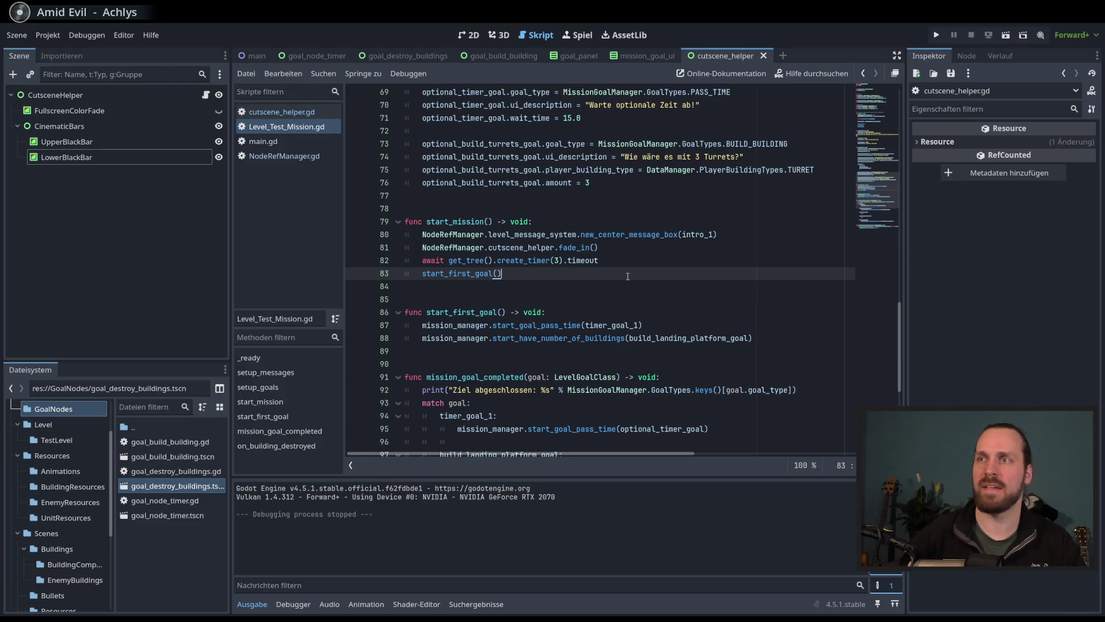
pyautogui.scroll(15, 628, 276)
pyautogui.scroll(-15, 637, 288)
pyautogui.scroll(5, 638, 296)
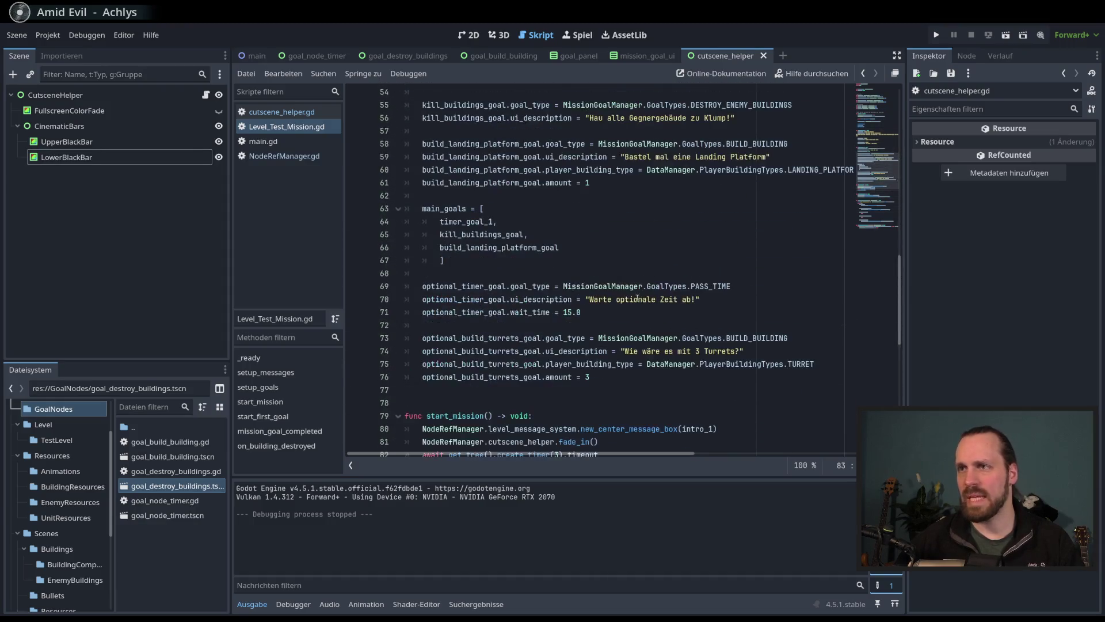
pyautogui.moveTo(437, 117); pyautogui.dragTo(617, 379)
pyautogui.click(617, 380)
pyautogui.scroll(8, 617, 361)
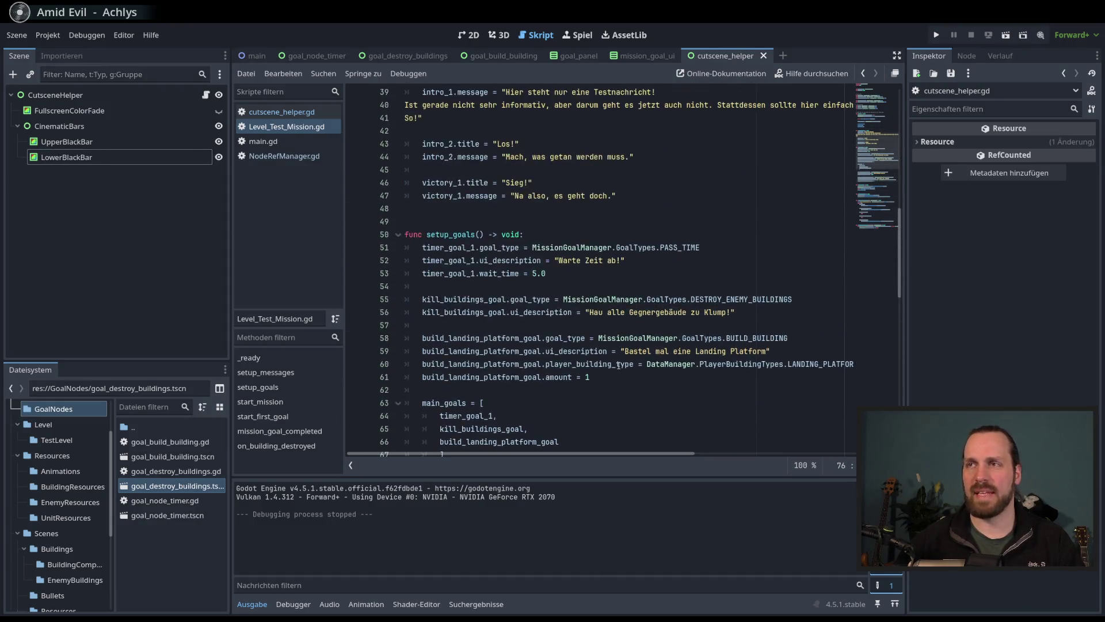
pyautogui.scroll(-7, 617, 358)
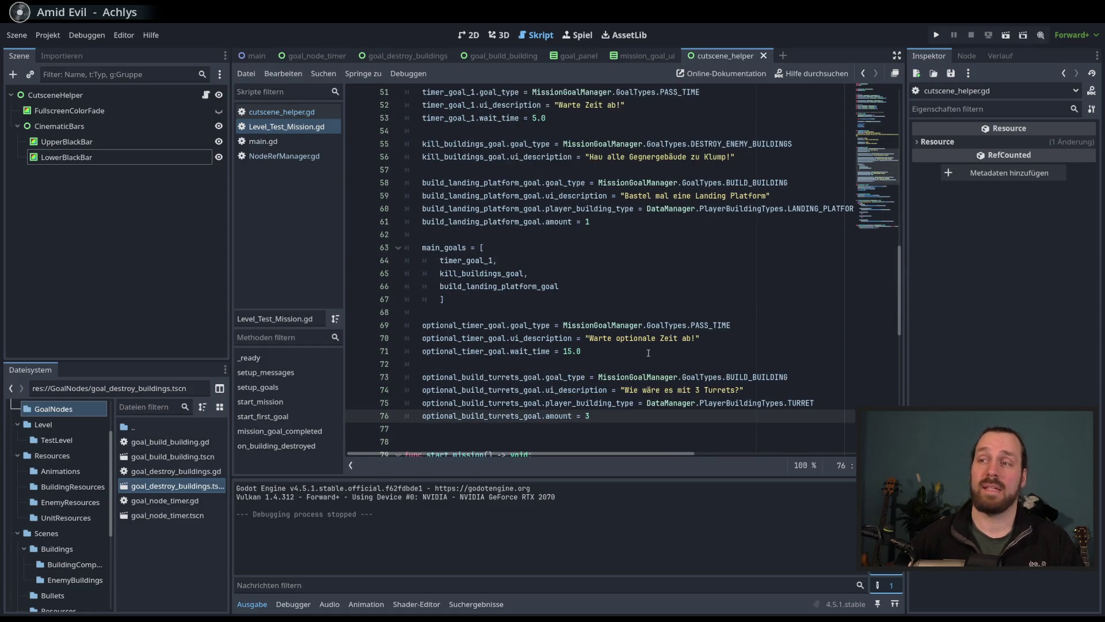
pyautogui.click(644, 351)
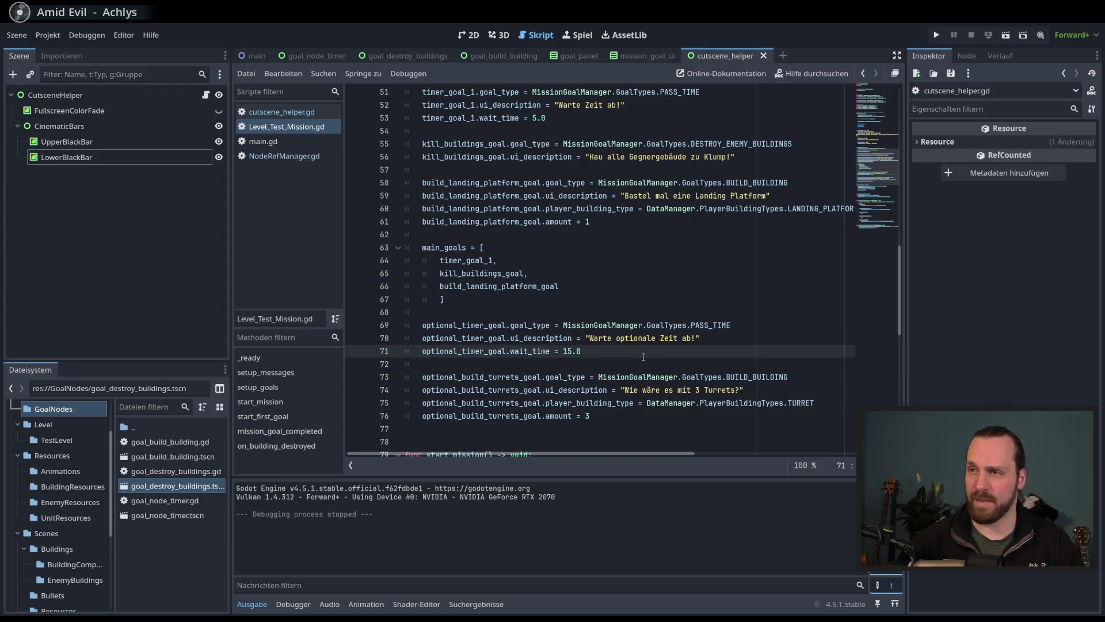
pyautogui.scroll(3, 643, 356)
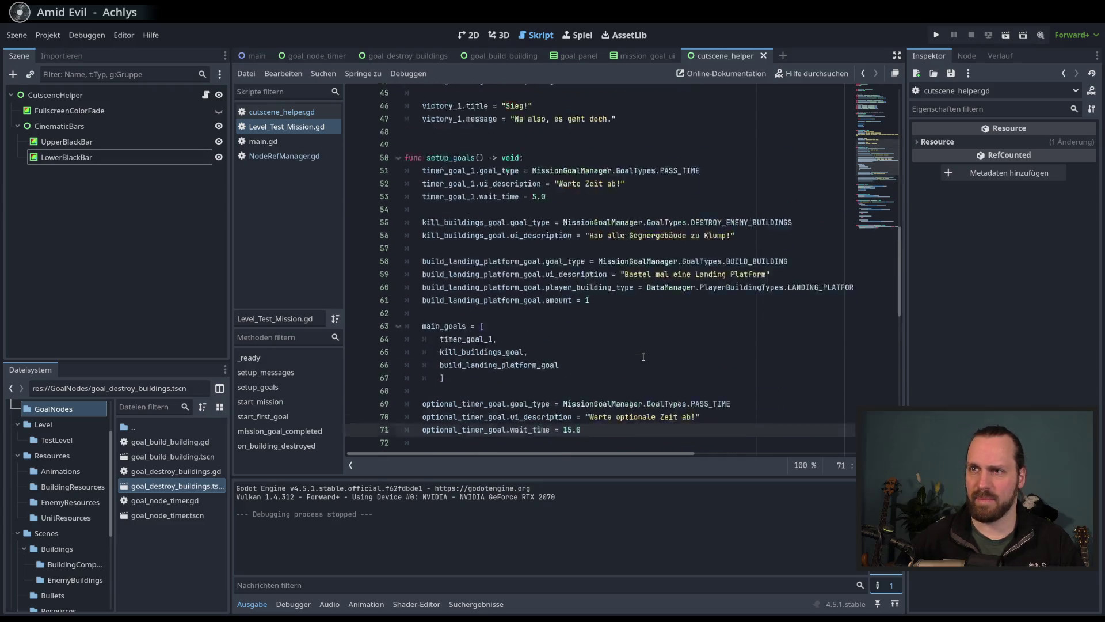
pyautogui.moveTo(453, 208)
pyautogui.mouseDown()
pyautogui.moveTo(553, 299)
pyautogui.moveTo(562, 352)
pyautogui.moveTo(566, 340)
pyautogui.mouseUp()
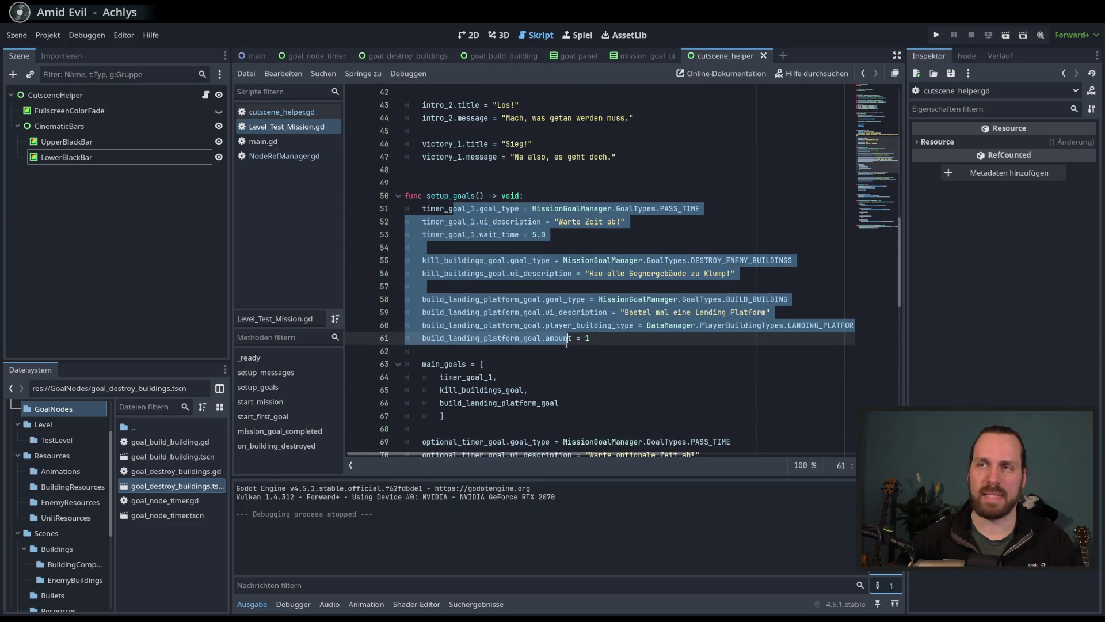
pyautogui.scroll(-11, 692, 384)
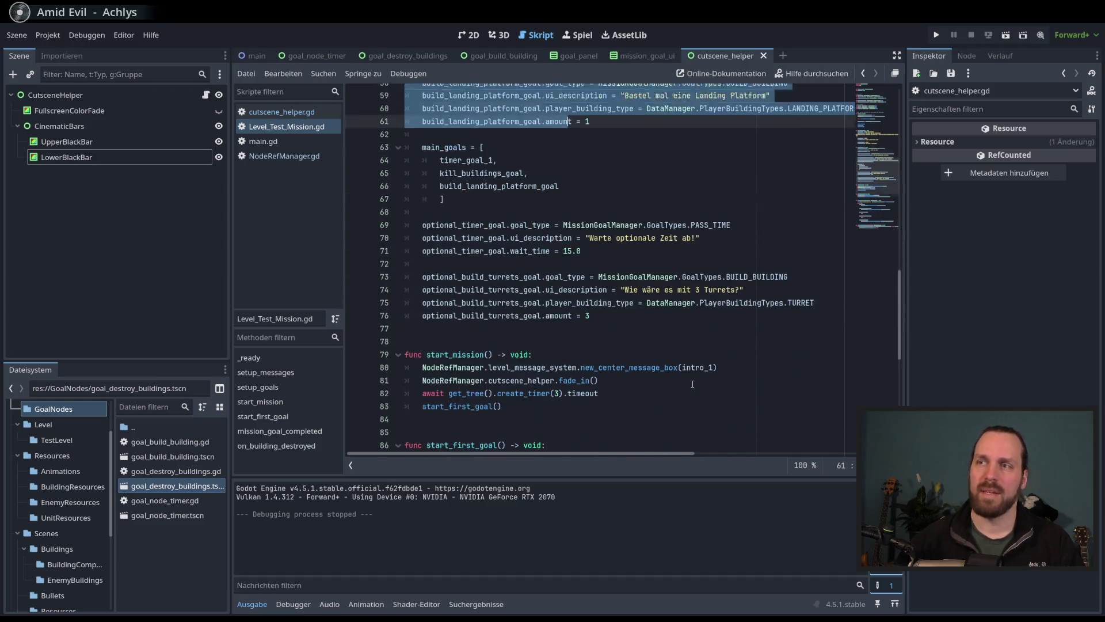
pyautogui.scroll(5, 489, 192)
pyautogui.moveTo(406, 173)
pyautogui.mouseDown()
pyautogui.moveTo(460, 403)
pyautogui.moveTo(461, 452)
pyautogui.moveTo(457, 442)
pyautogui.mouseUp()
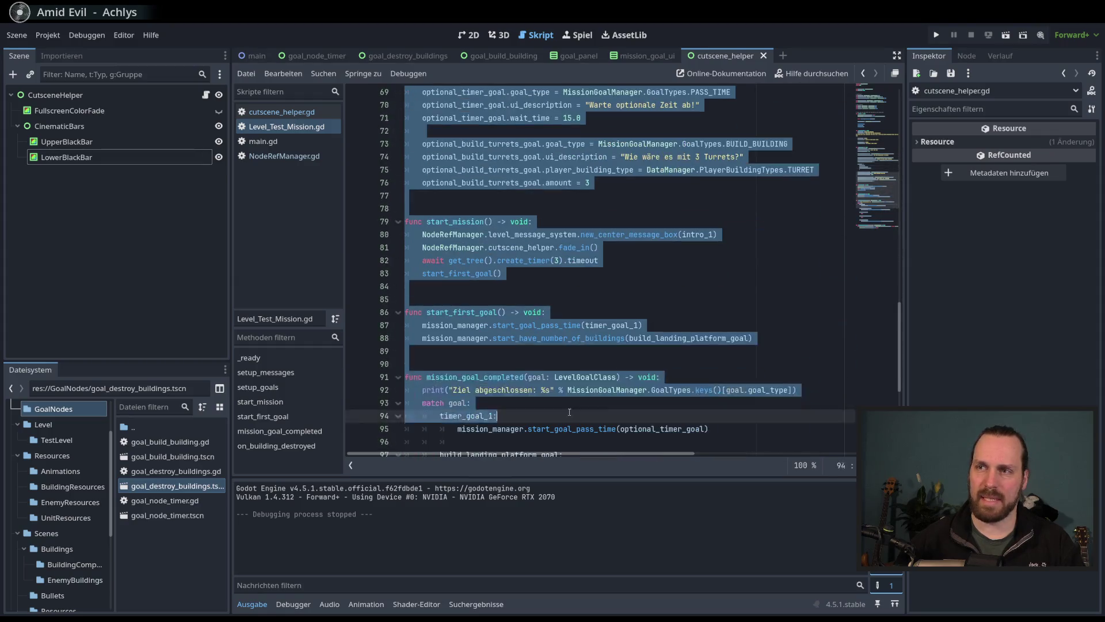
pyautogui.click(648, 266)
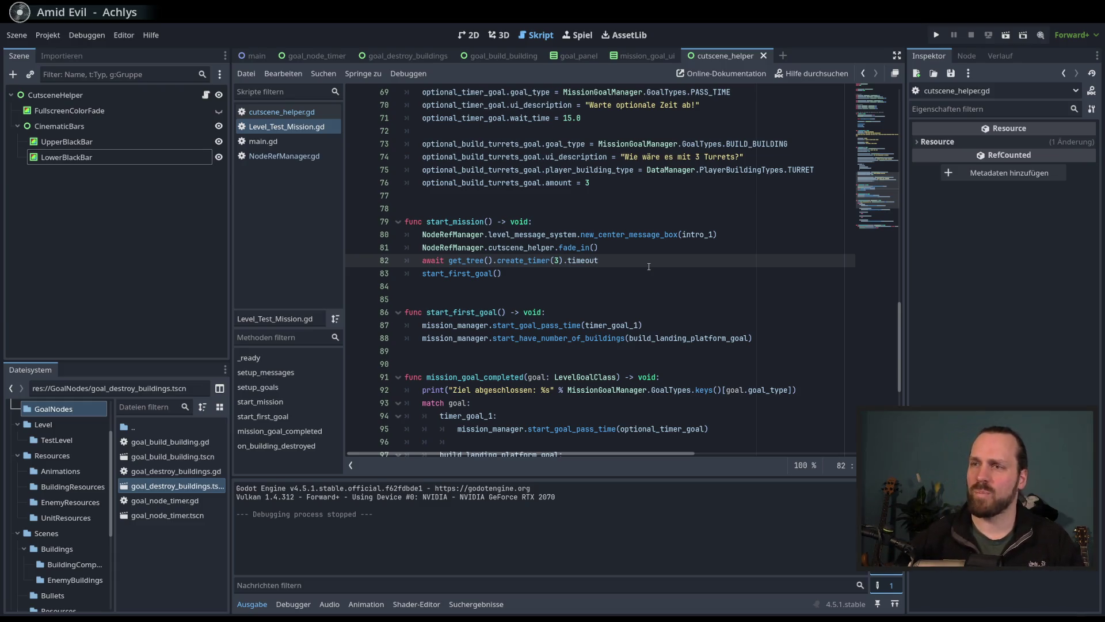
# Step: Review start_first_goal's timer_goal_1 and landing-platform goals, then place the caret in the fade_in call
pyautogui.scroll(4, 649, 266)
pyautogui.scroll(-4, 691, 293)
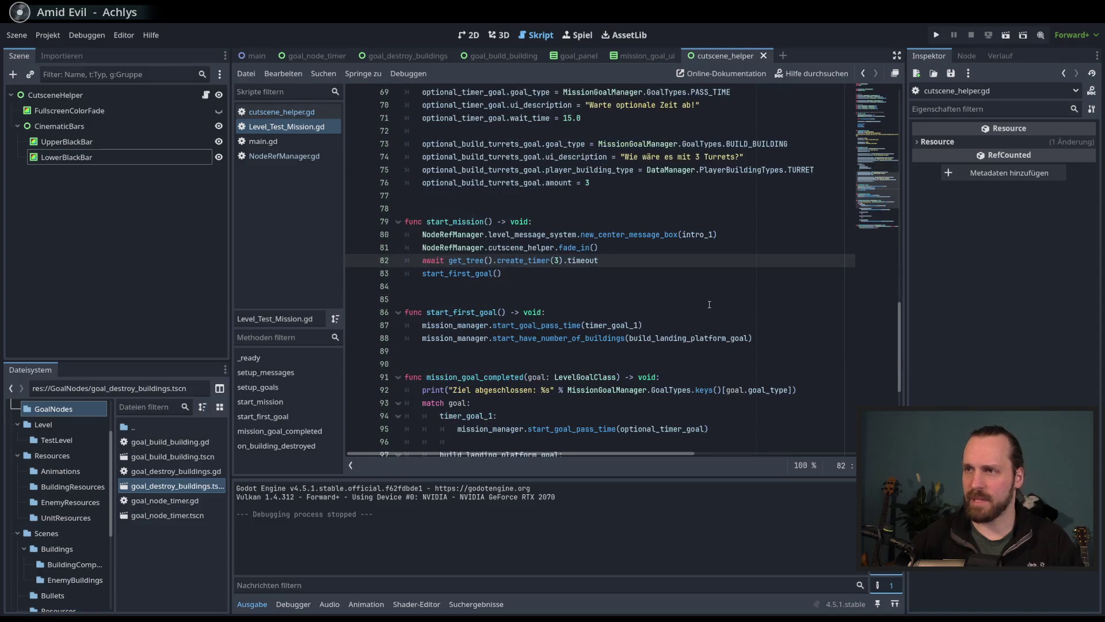
pyautogui.scroll(-2, 754, 273)
pyautogui.click(760, 262)
pyautogui.scroll(-3, 762, 276)
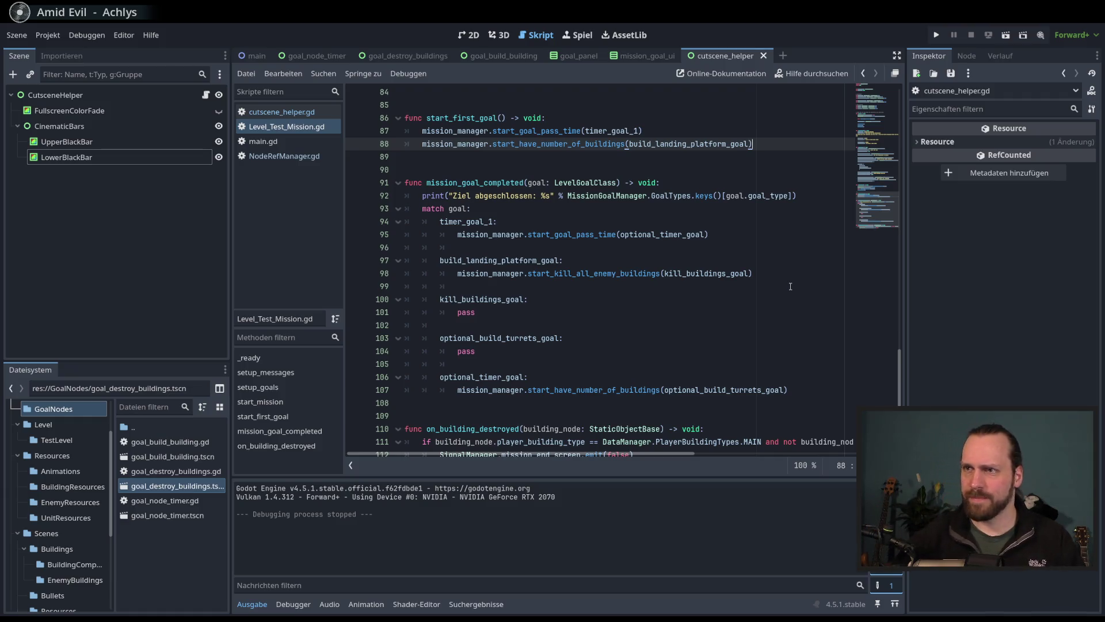
pyautogui.scroll(14, 790, 286)
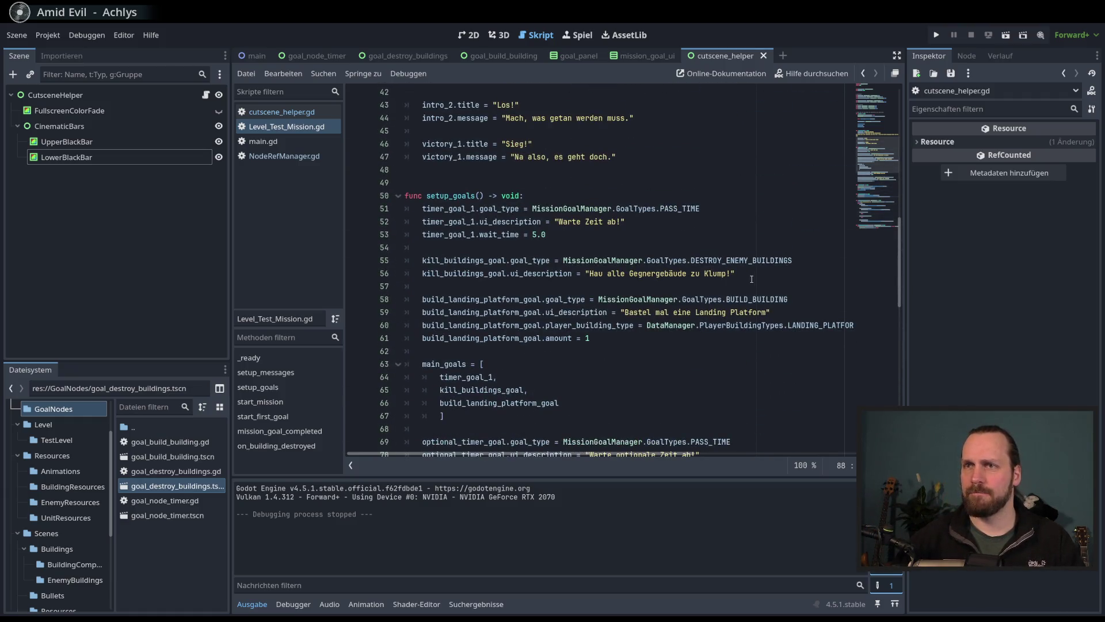
pyautogui.scroll(5, 751, 279)
pyautogui.scroll(-9, 691, 275)
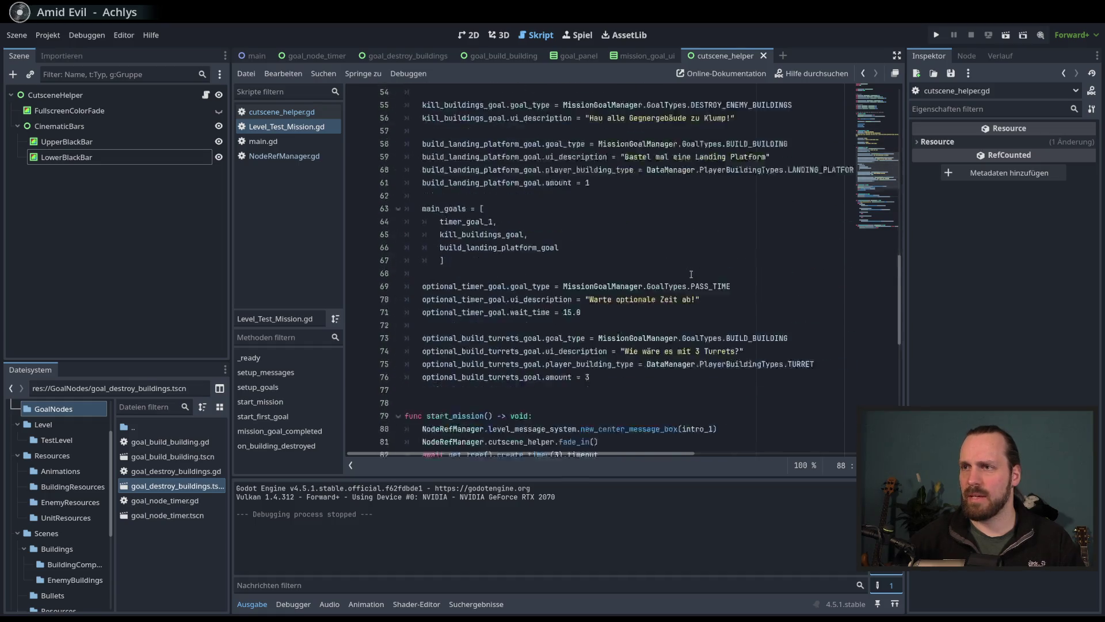
pyautogui.scroll(-1, 691, 275)
pyautogui.scroll(-5, 691, 275)
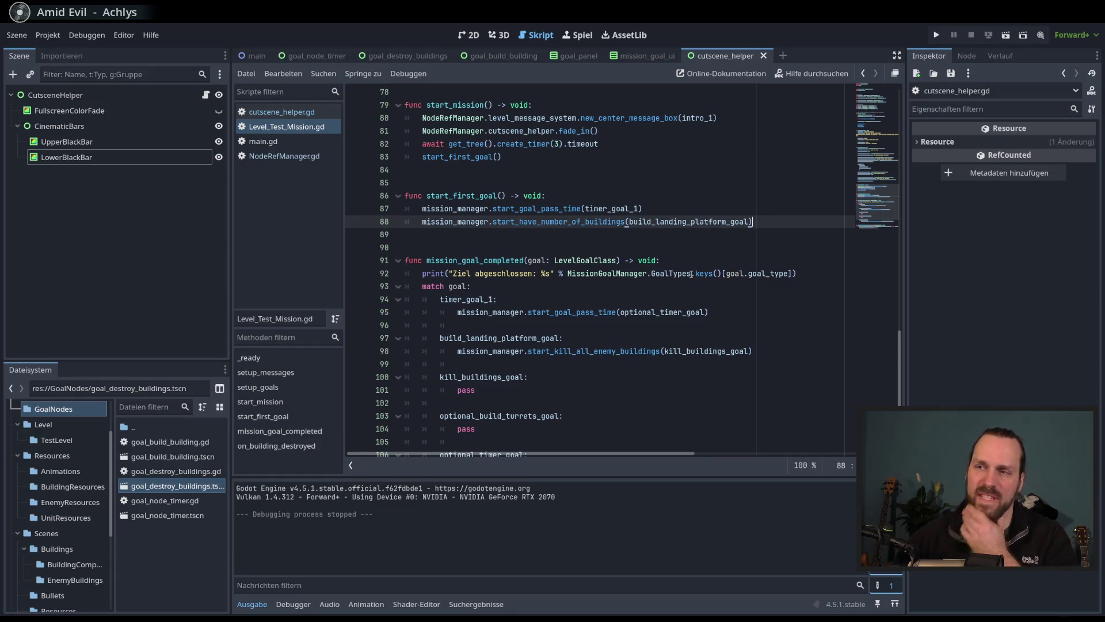
pyautogui.scroll(-2, 691, 274)
pyautogui.scroll(7, 614, 304)
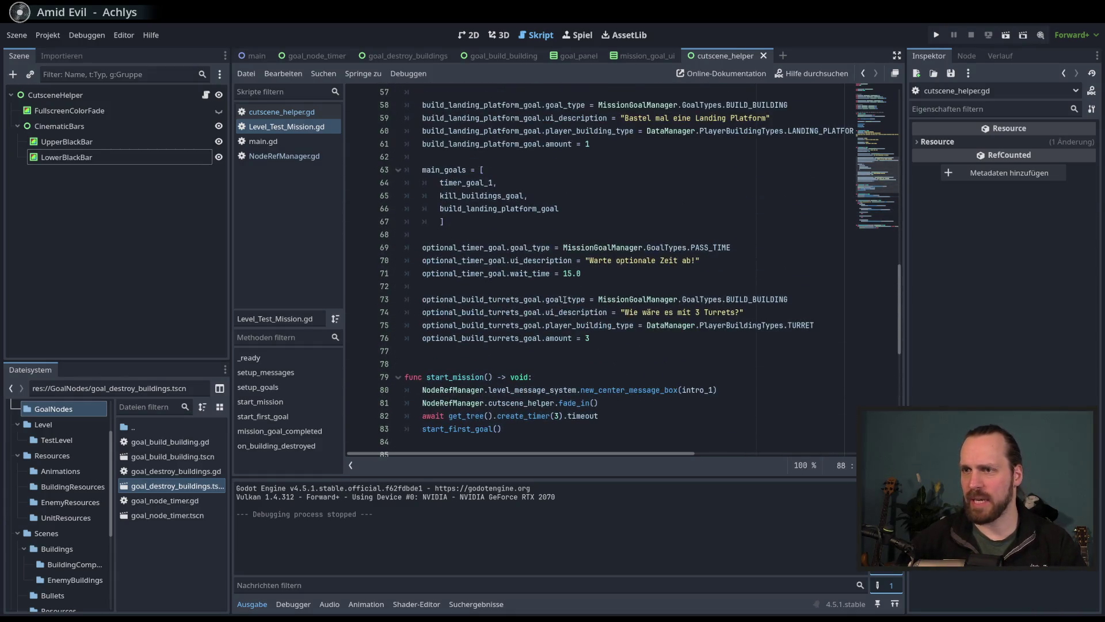
pyautogui.scroll(-2, 565, 300)
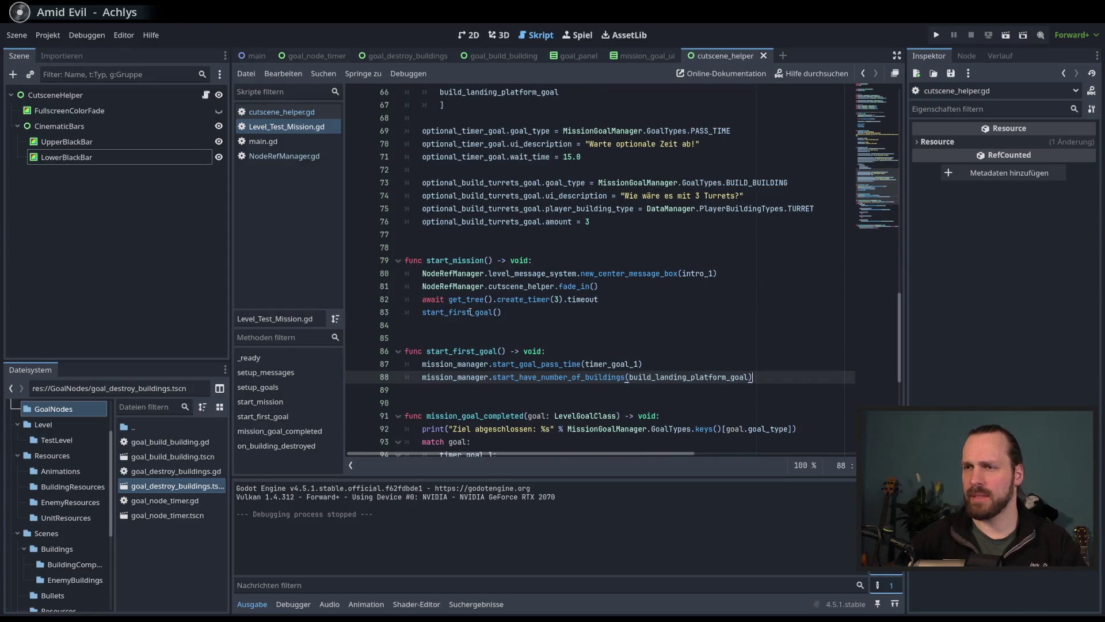
pyautogui.press('ctrl')
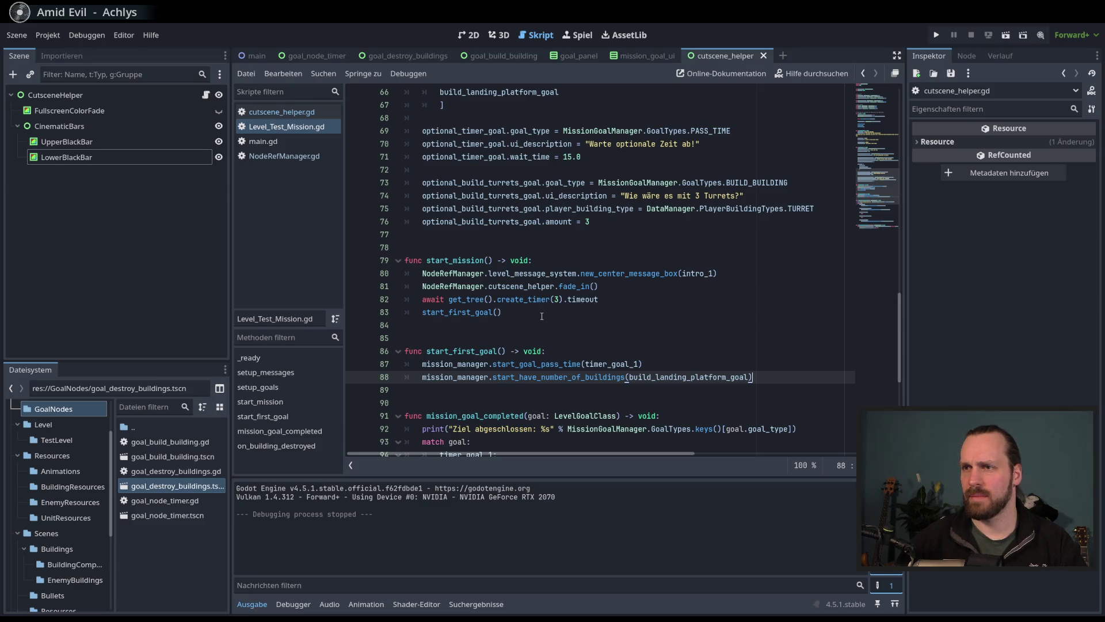
pyautogui.click(577, 286)
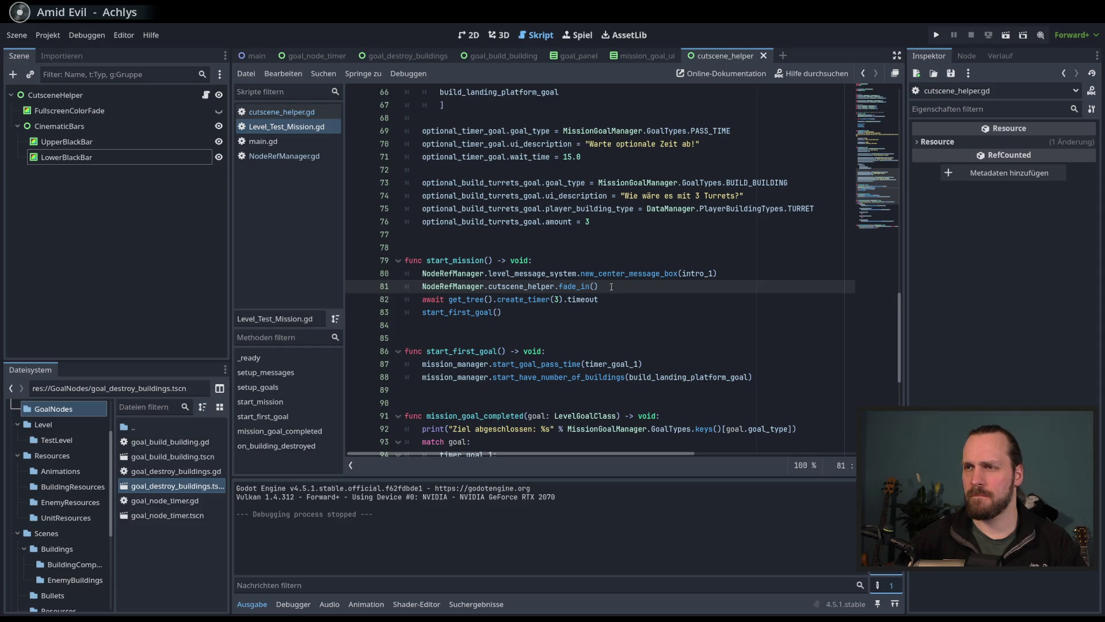
pyautogui.doubleClick(580, 285)
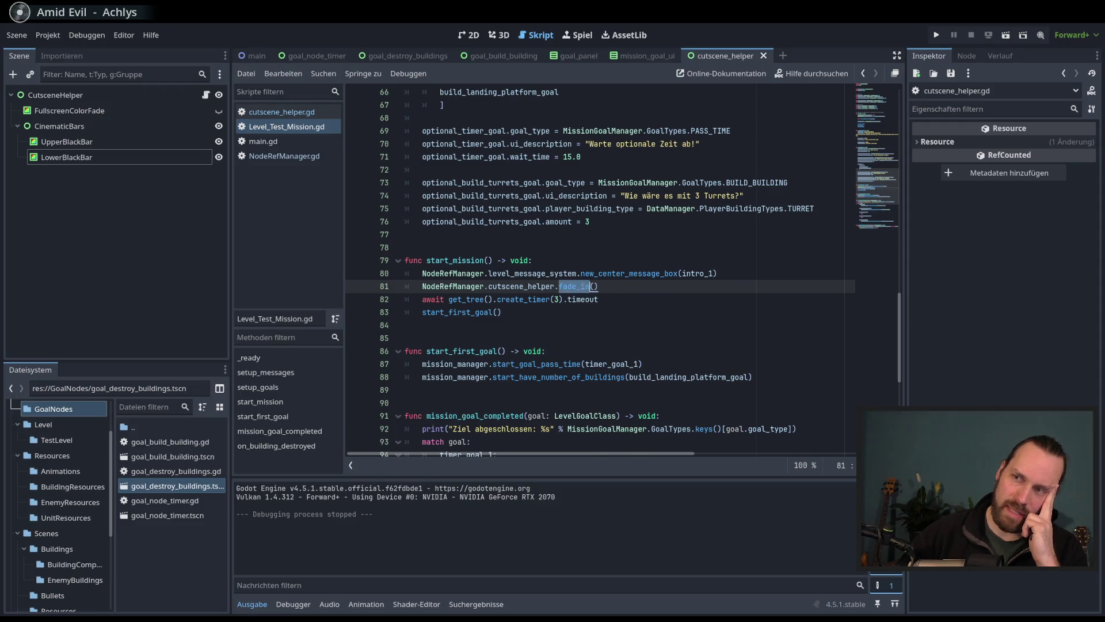
pyautogui.moveTo(444, 183); pyautogui.dragTo(501, 312)
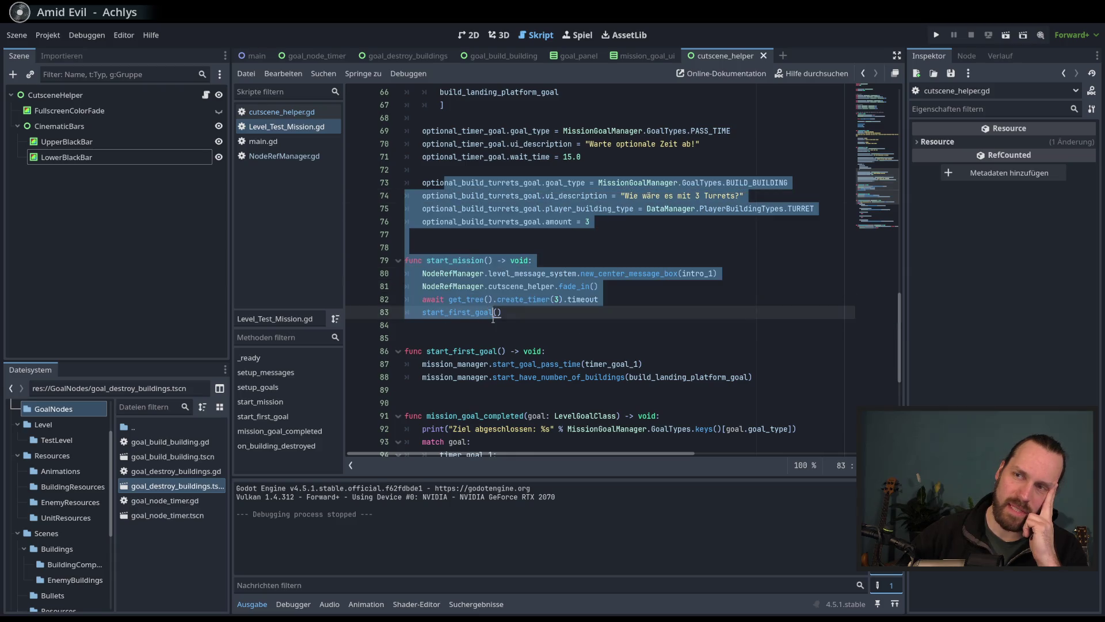
pyautogui.click(501, 313)
pyautogui.click(607, 300)
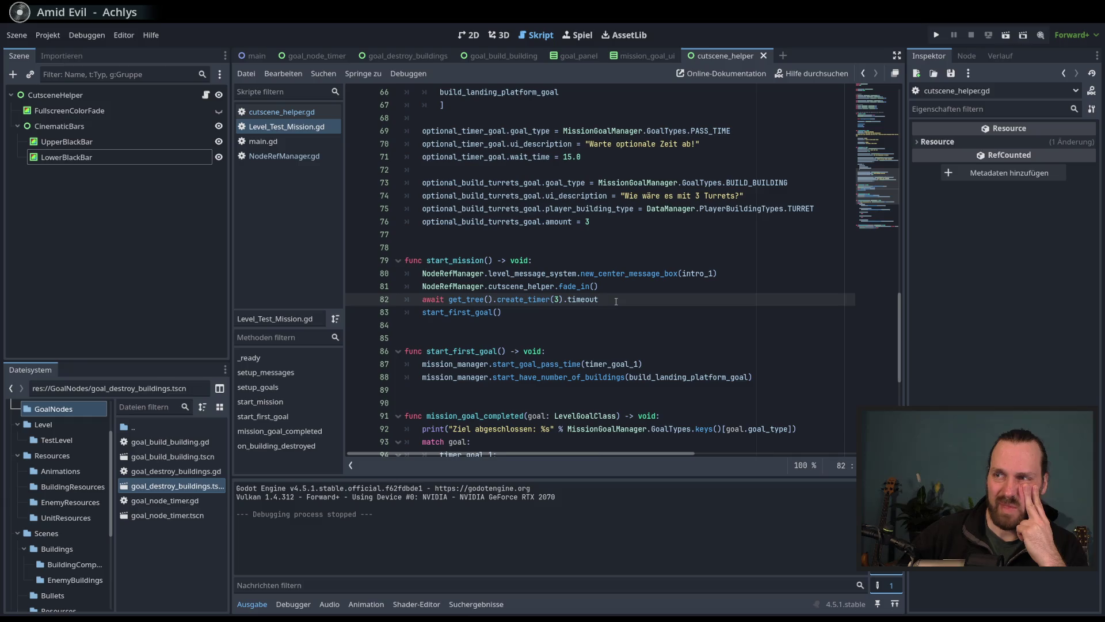
pyautogui.scroll(-2, 616, 301)
pyautogui.press('Up')
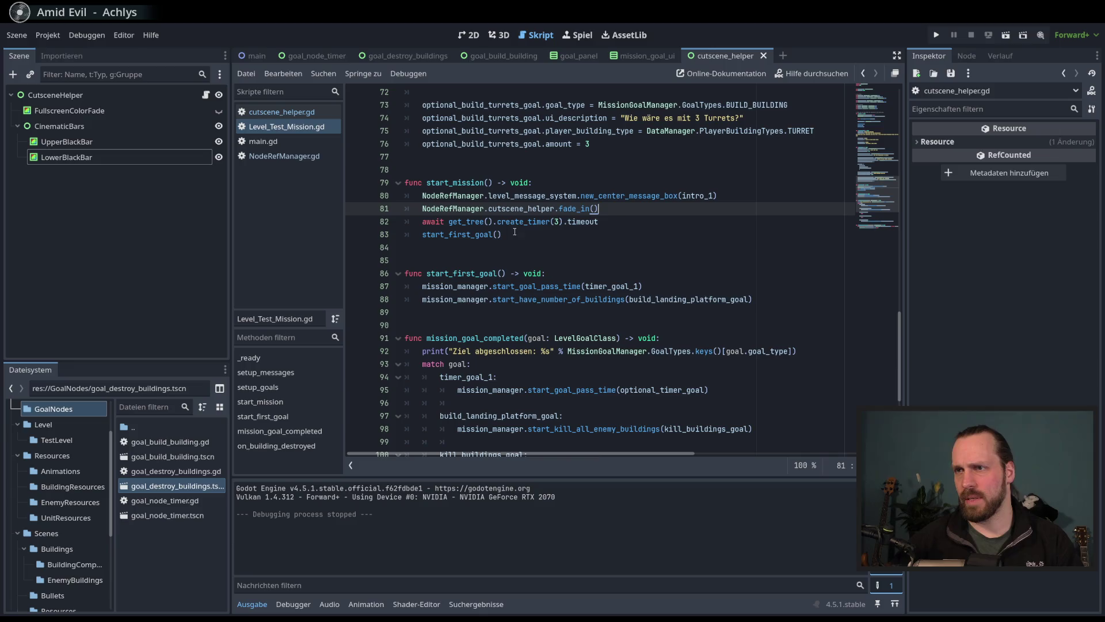
pyautogui.click(560, 222)
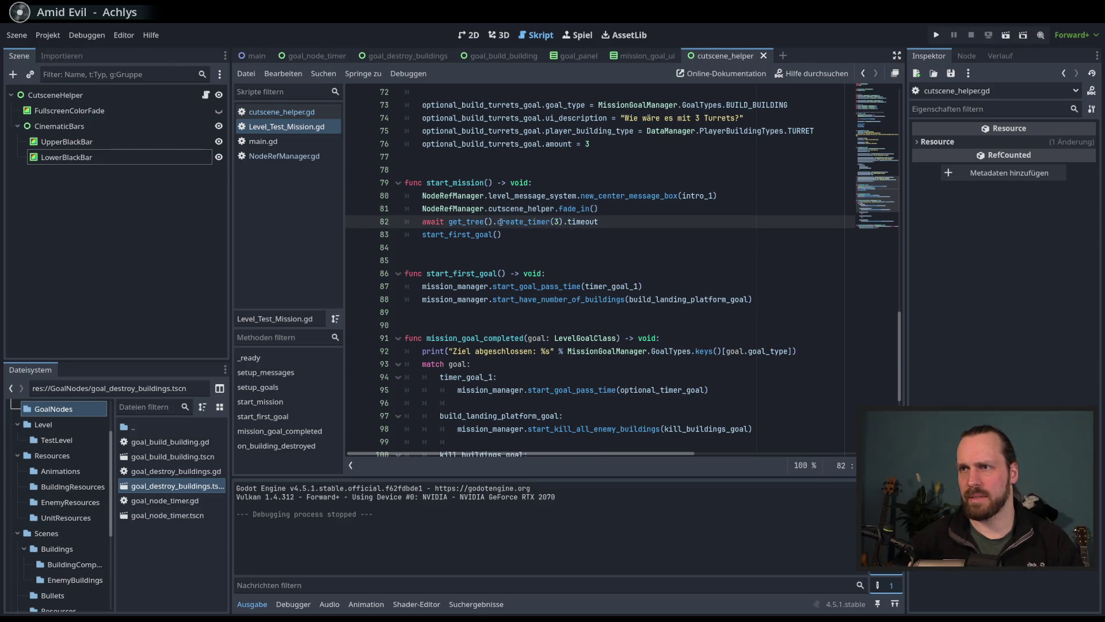
pyautogui.doubleClick(470, 235)
pyautogui.click(470, 235)
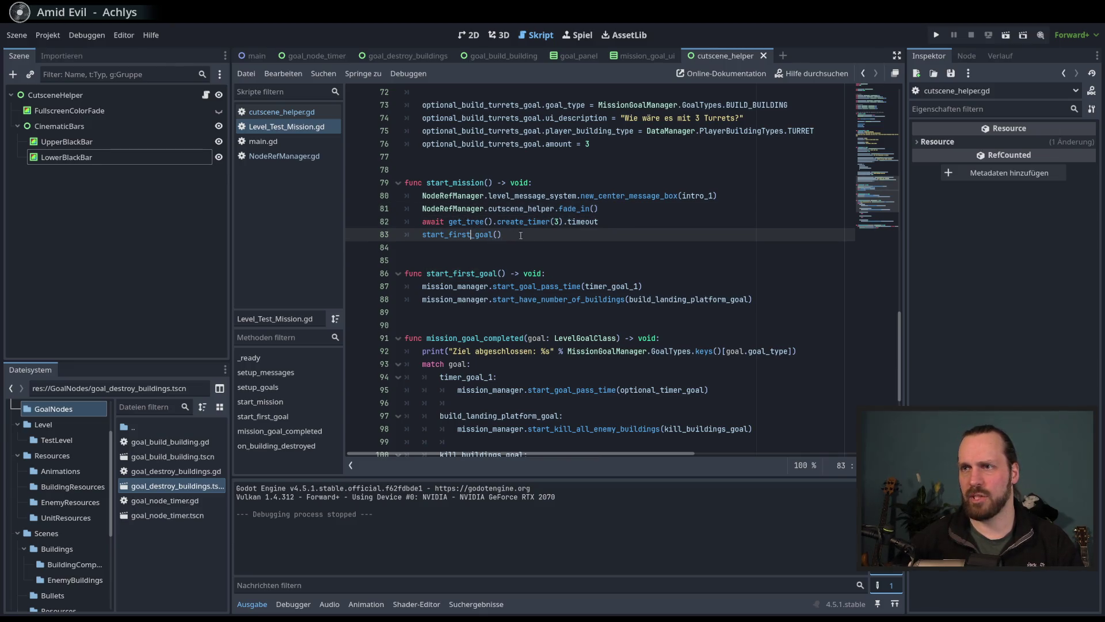
pyautogui.scroll(15, 511, 235)
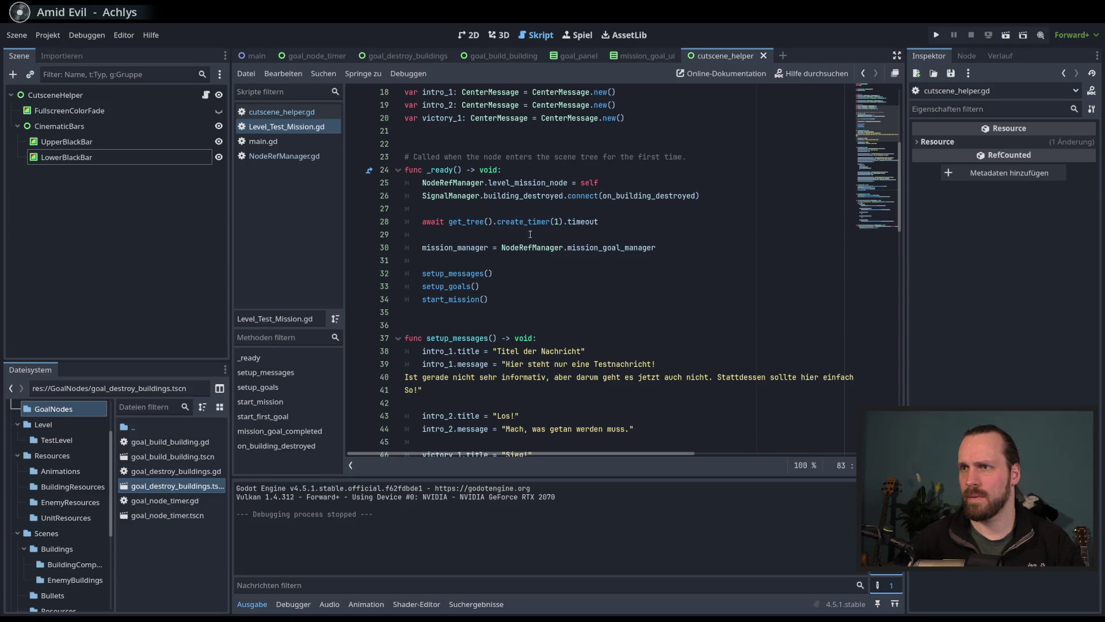
pyautogui.keyDown('ctrl'); pyautogui.click(463, 274); pyautogui.keyUp('ctrl')
pyautogui.scroll(-5, 527, 283)
pyautogui.scroll(9, 526, 284)
pyautogui.scroll(-2, 460, 338)
pyautogui.keyDown('ctrl'); pyautogui.click(461, 340); pyautogui.keyUp('ctrl')
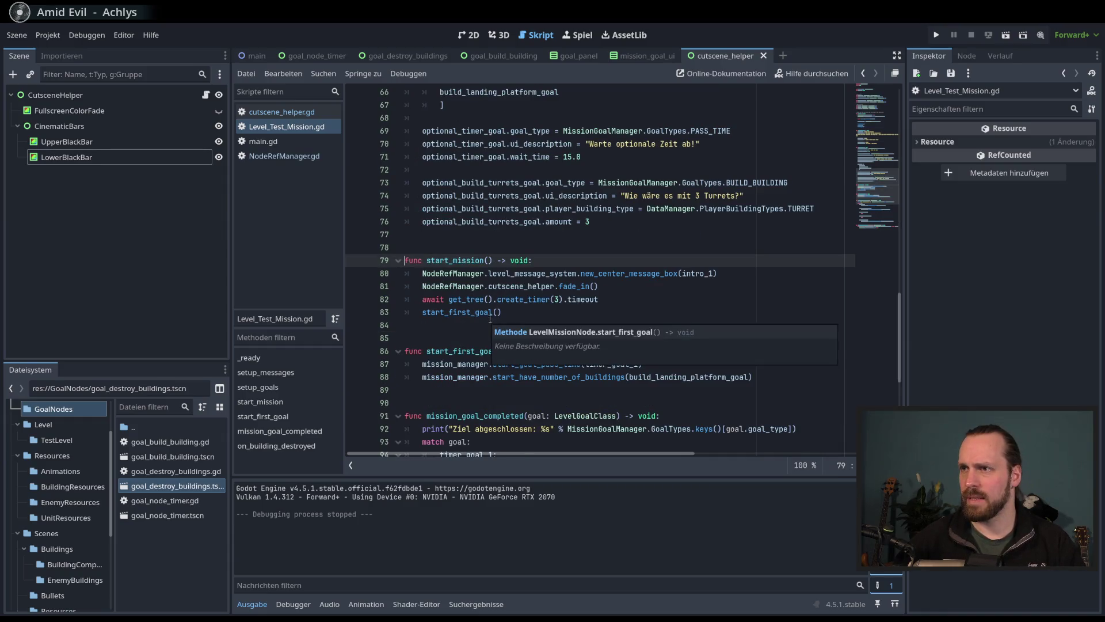
pyautogui.doubleClick(616, 274)
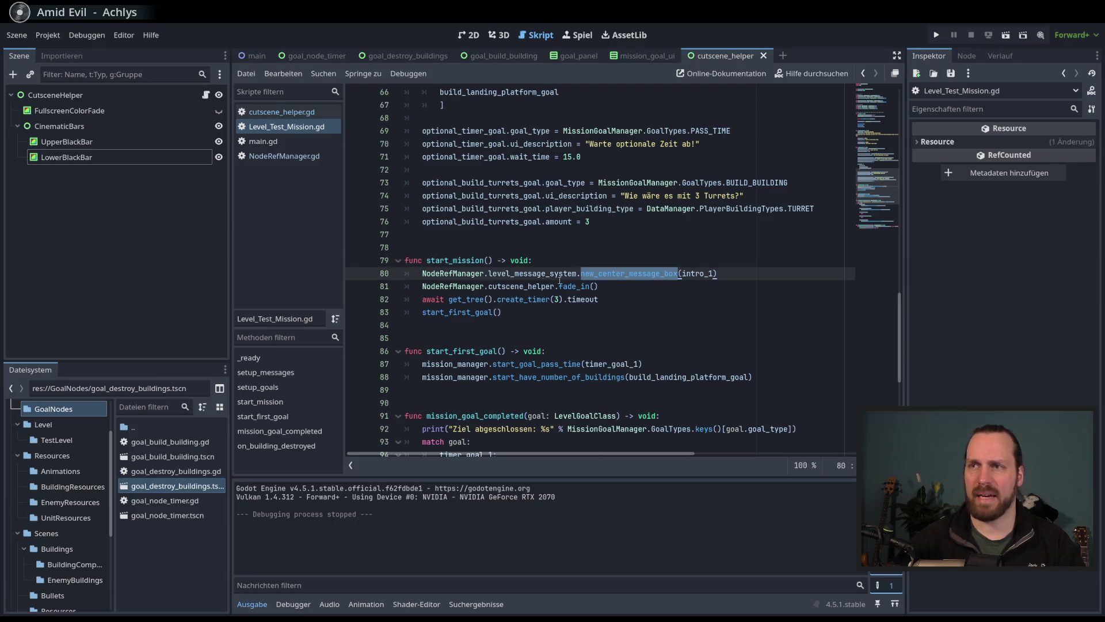
pyautogui.click(621, 274)
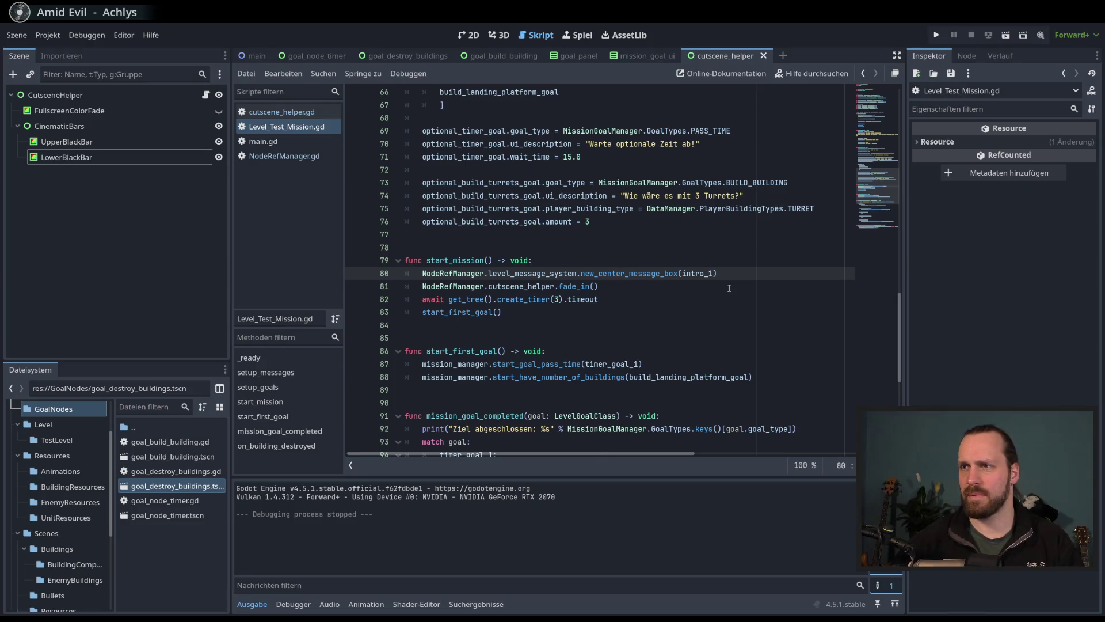
# Step: Shift the intro message line around start_first_goal and test-run the mission start
pyautogui.hotkey('alt', 'Down')
pyautogui.hotkey('alt', 'Down')
pyautogui.hotkey('alt', 'Down')
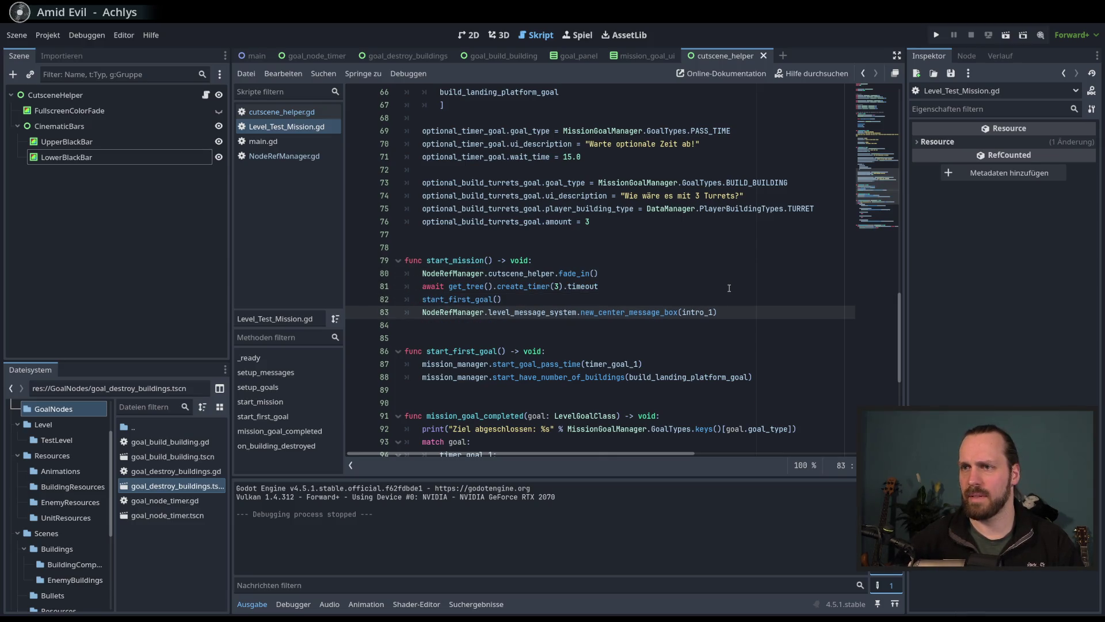
pyautogui.hotkey('alt', 'Up')
pyautogui.press('F5')
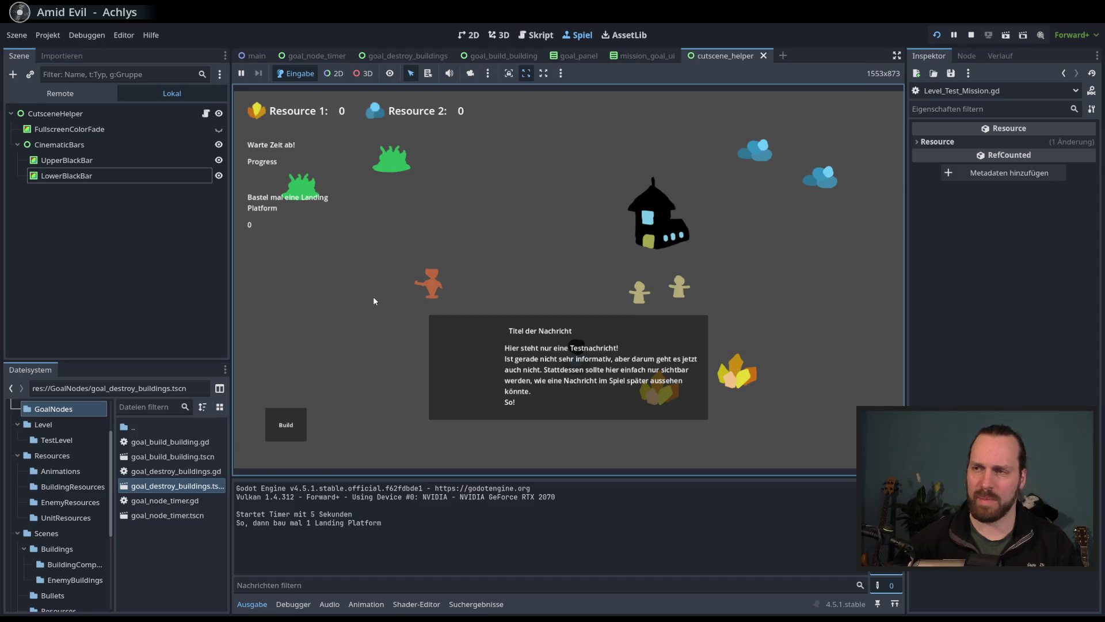
pyautogui.press('F8')
# Step: Move the intro message call directly below fade_in() and test-run the game again
pyautogui.click(594, 304)
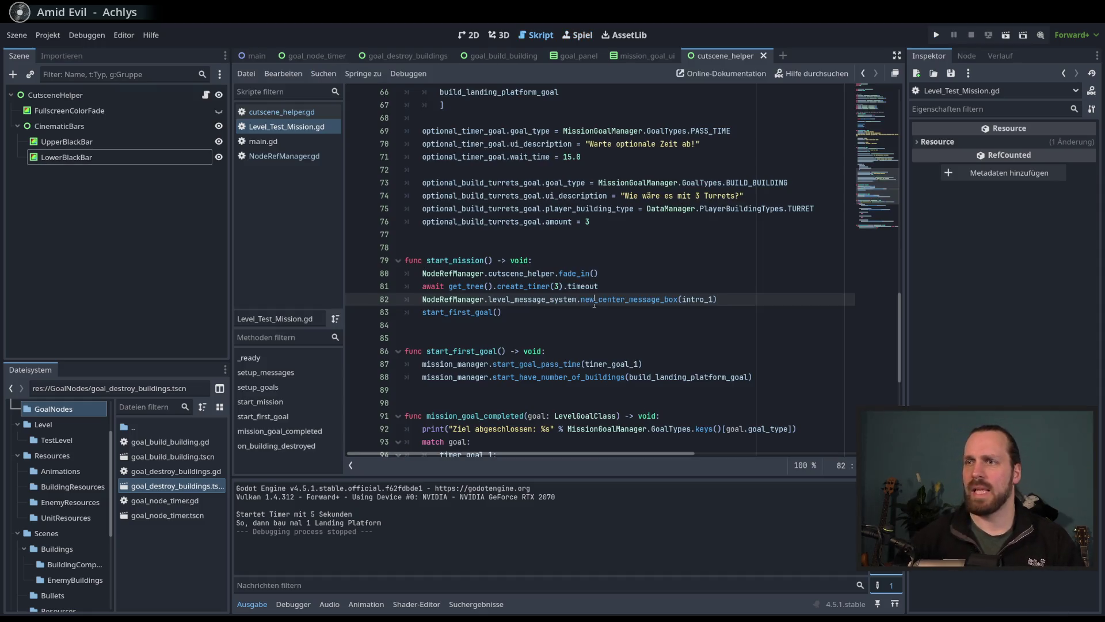
pyautogui.hotkey('alt', 'Up')
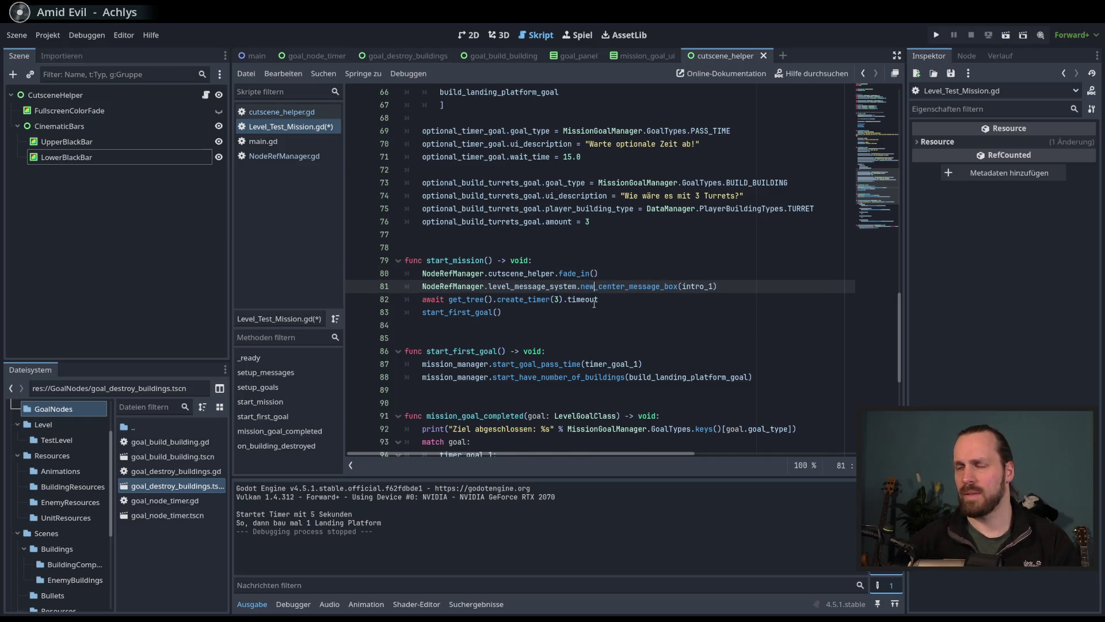
pyautogui.press('F5')
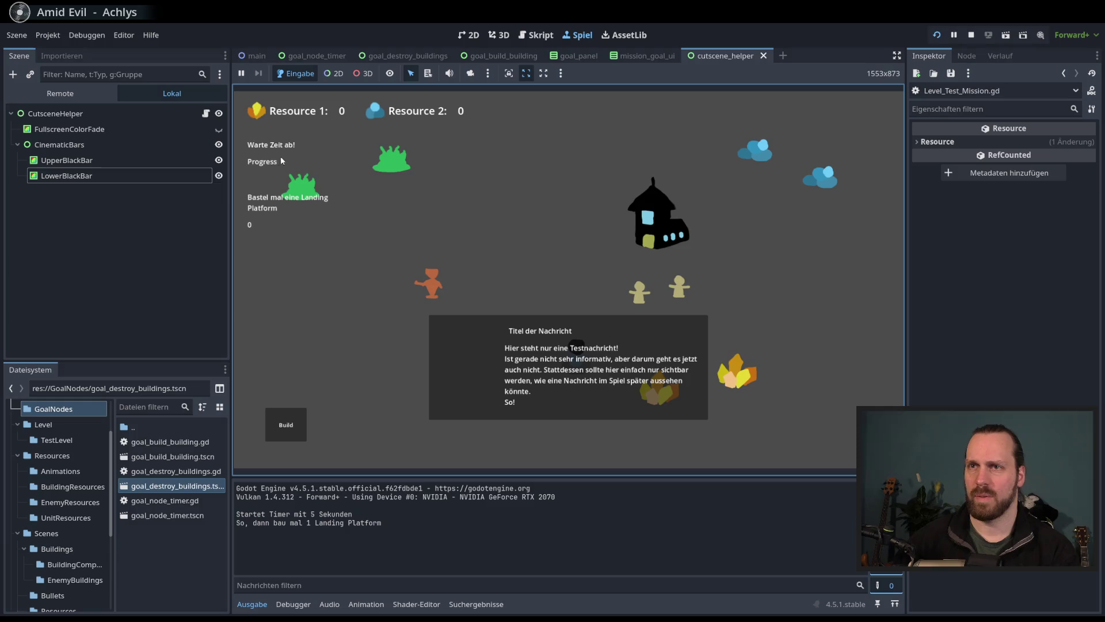
pyautogui.moveTo(245, 143); pyautogui.dragTo(317, 227)
pyautogui.moveTo(430, 303)
pyautogui.mouseDown()
pyautogui.moveTo(573, 382)
pyautogui.moveTo(721, 445)
pyautogui.mouseUp()
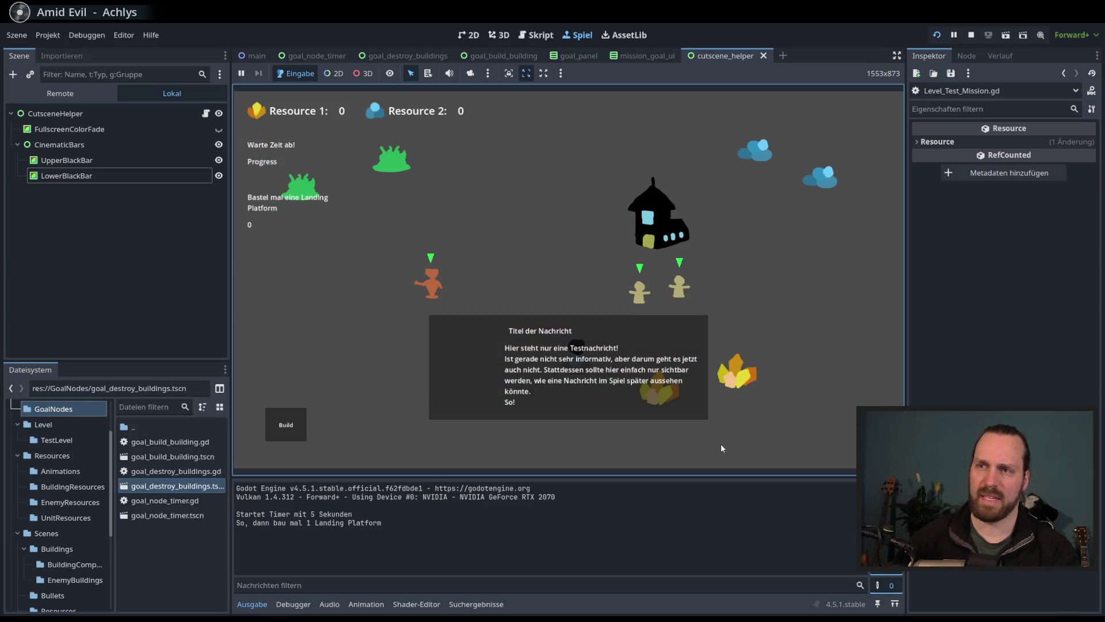
pyautogui.press('F8')
pyautogui.click(637, 299)
pyautogui.click(647, 312)
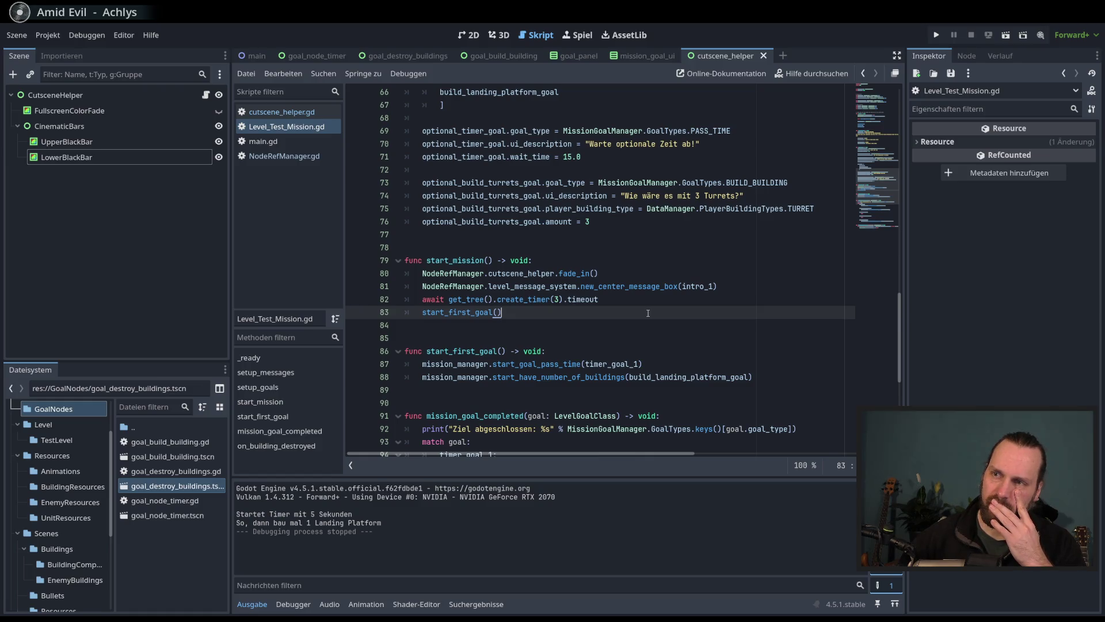
pyautogui.press('F5')
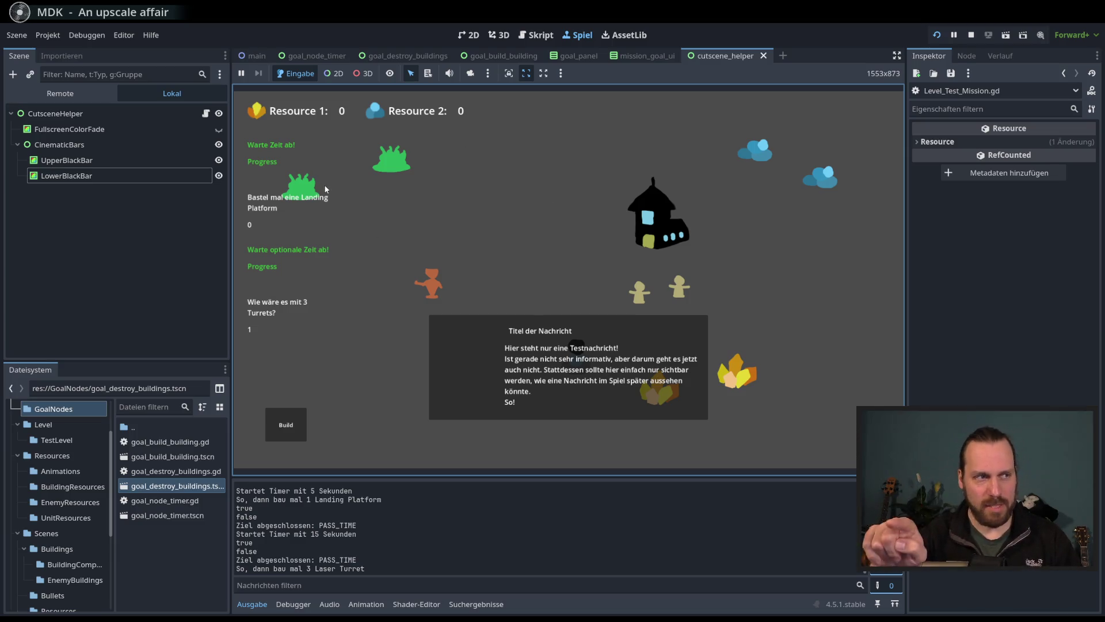
pyautogui.press('F5')
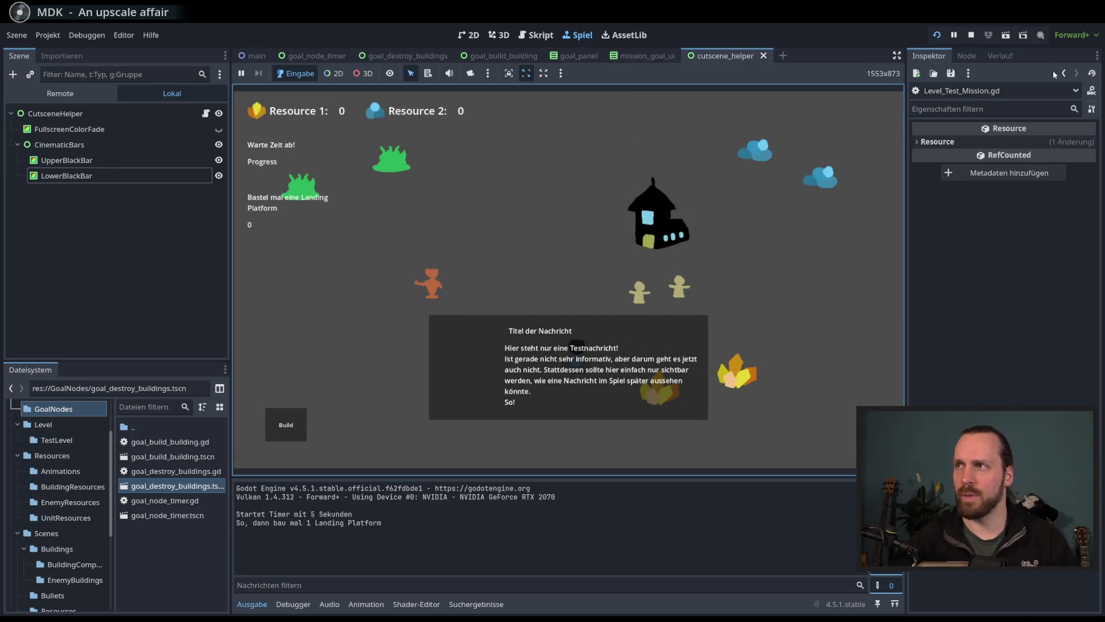
pyautogui.click(973, 36)
pyautogui.scroll(-3, 576, 259)
pyautogui.click(653, 182)
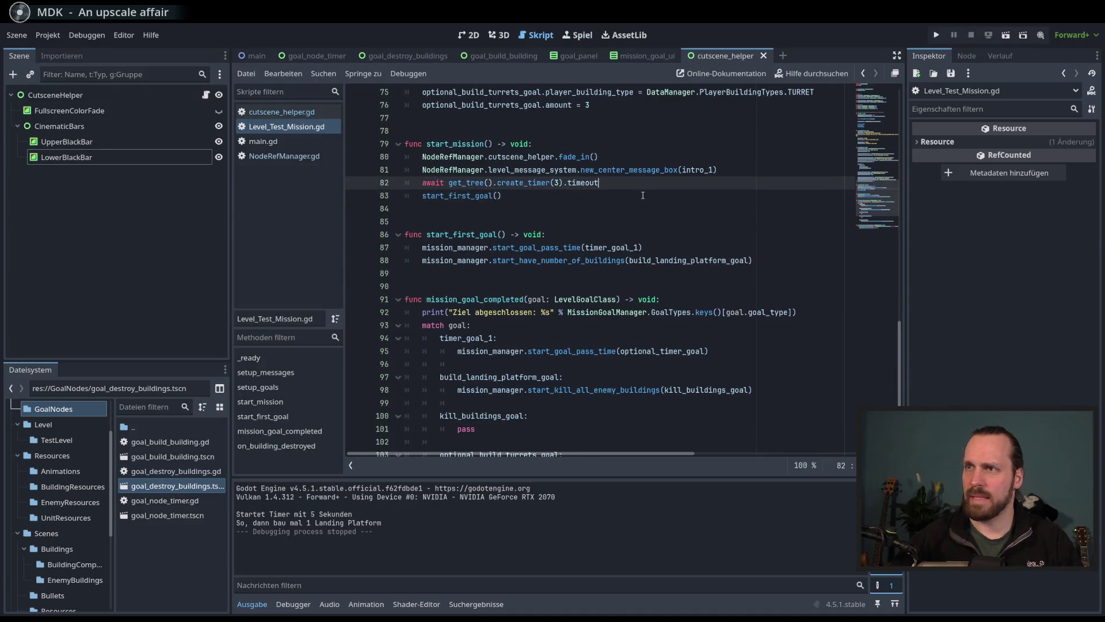
# Step: Change the timer await after the intro from 3 to 7 seconds
pyautogui.press('Down')
pyautogui.scroll(2, 682, 311)
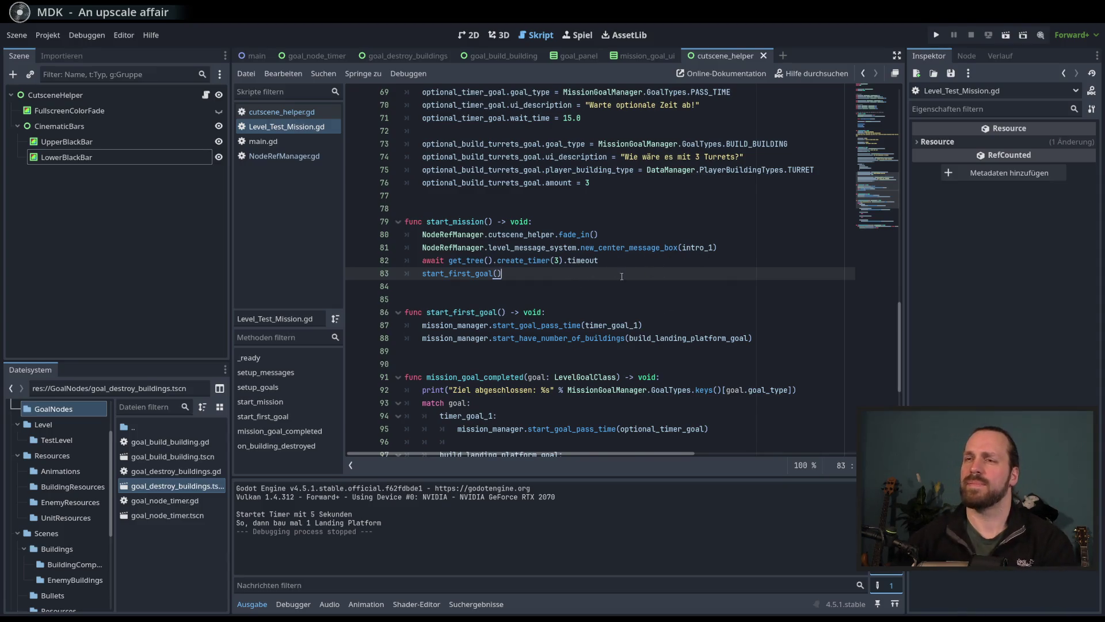
pyautogui.press('Up')
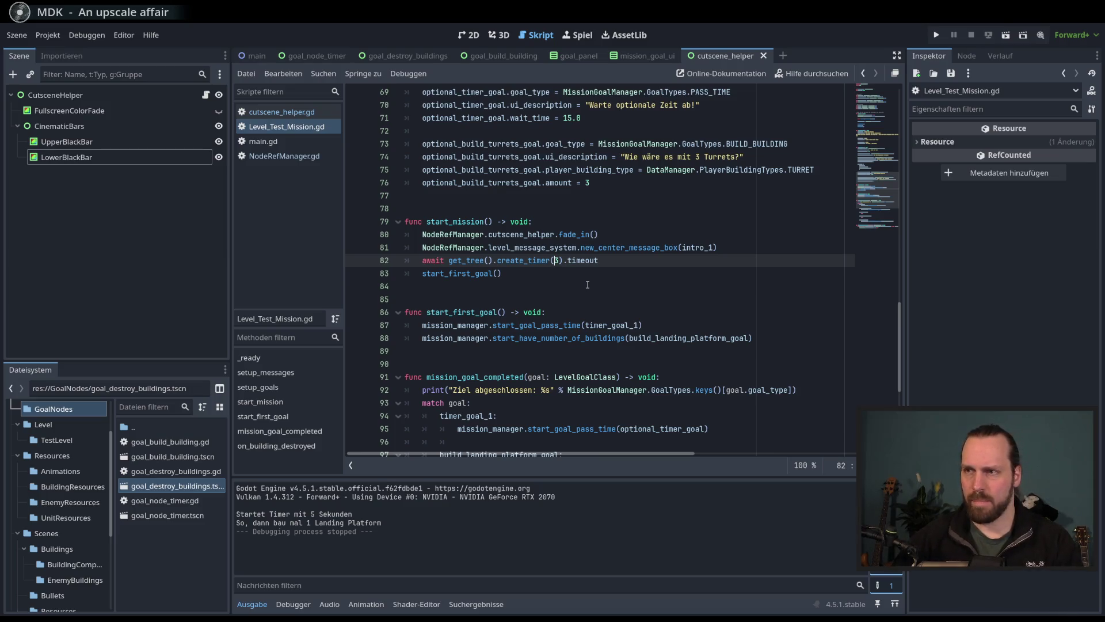
pyautogui.press('BackSpace')
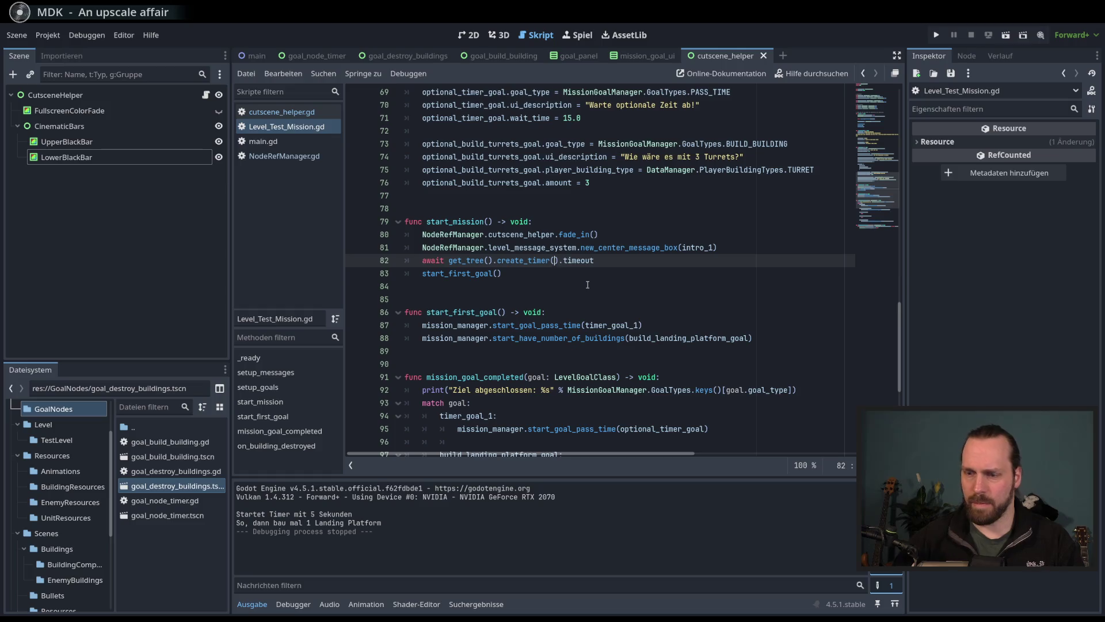
pyautogui.write('7')
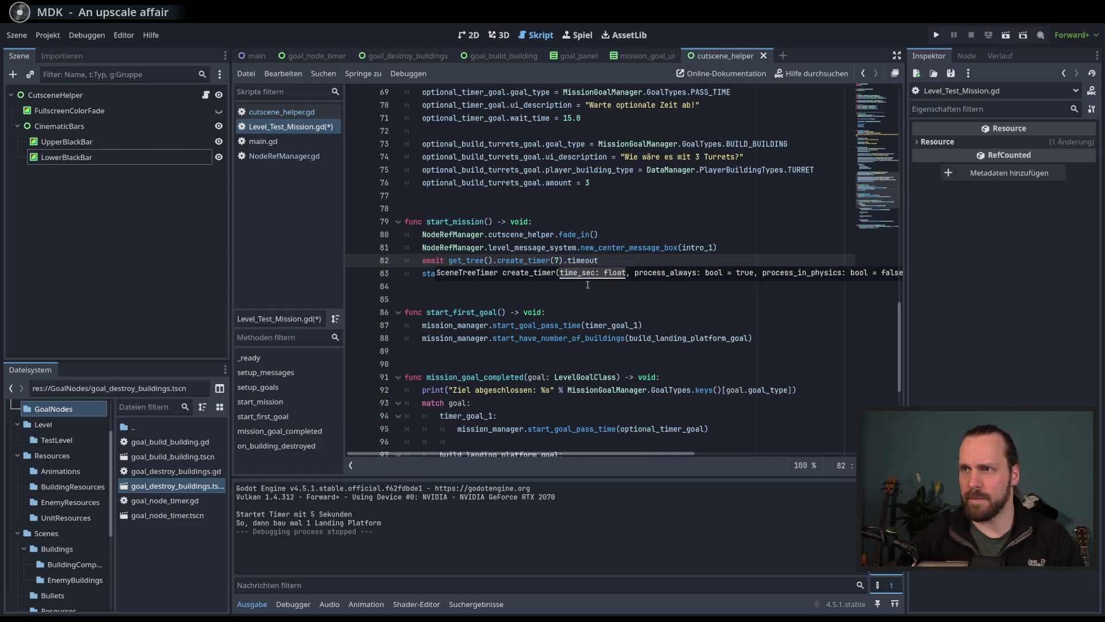
pyautogui.click(759, 259)
# Step: Add a NodeRefManager.main_cam_ref line after the intro message, then view the main scene in 2D
pyautogui.press('Up')
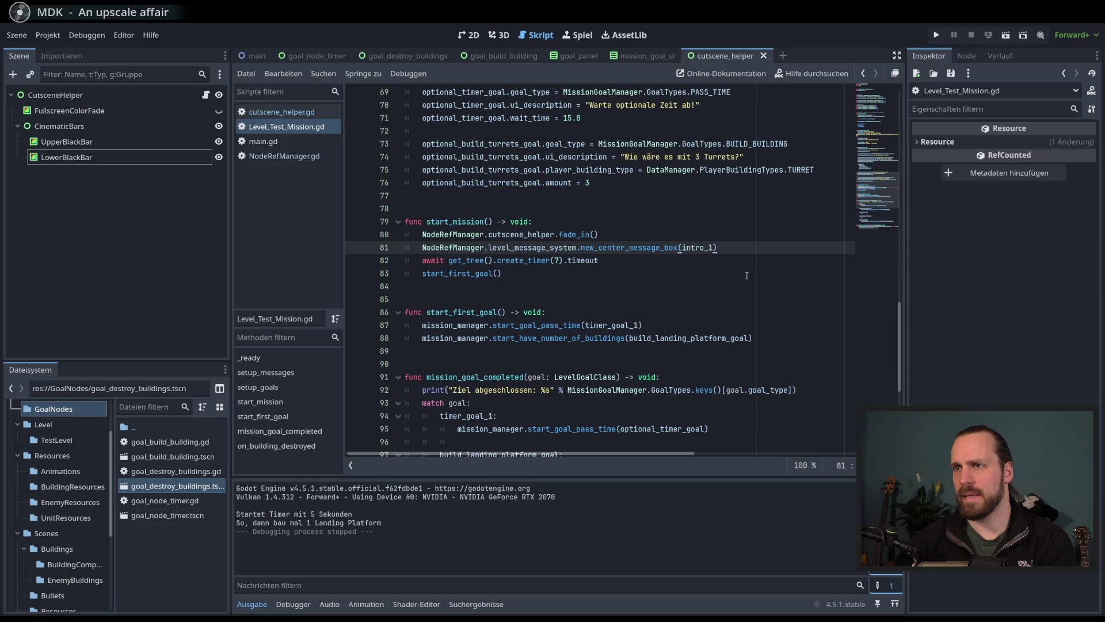
pyautogui.press('Return')
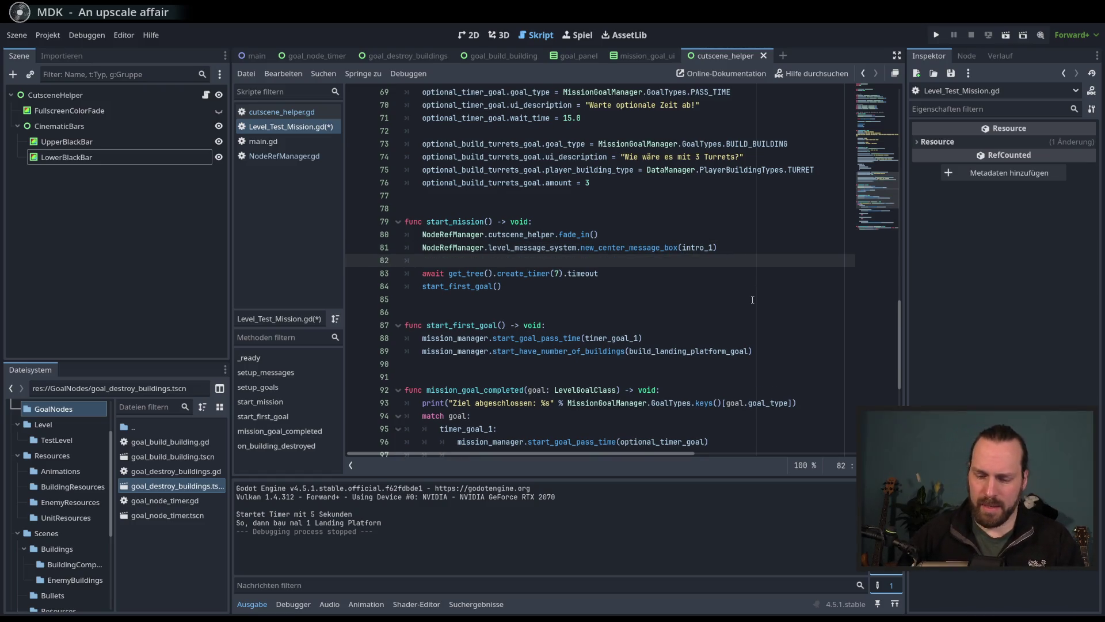
pyautogui.write('Nod')
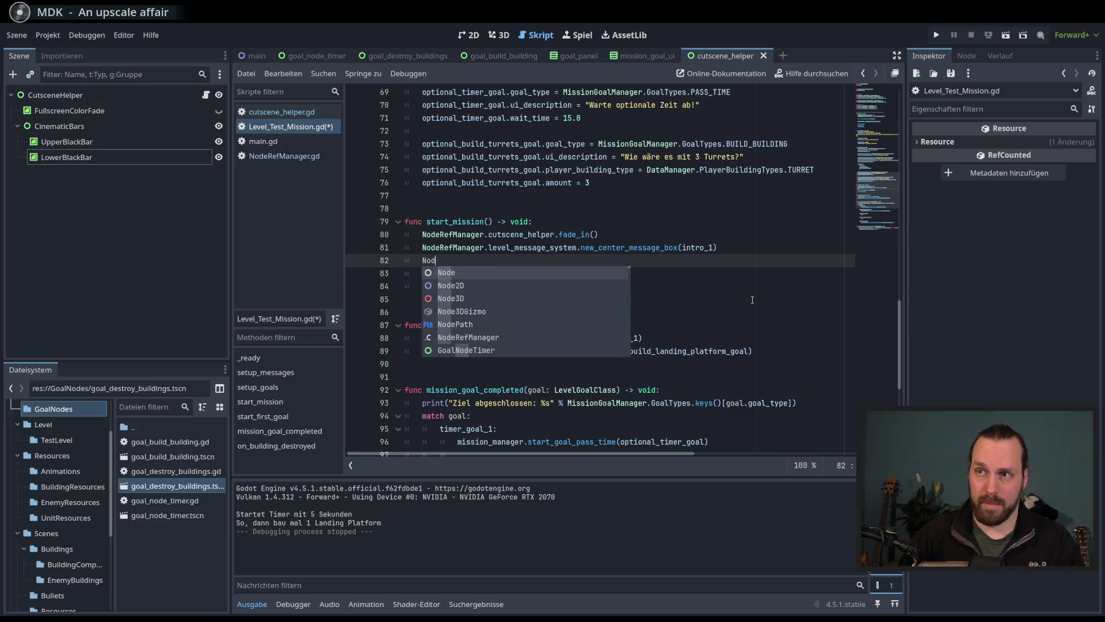
pyautogui.write('eRef')
pyautogui.press('Return')
pyautogui.write('.cam')
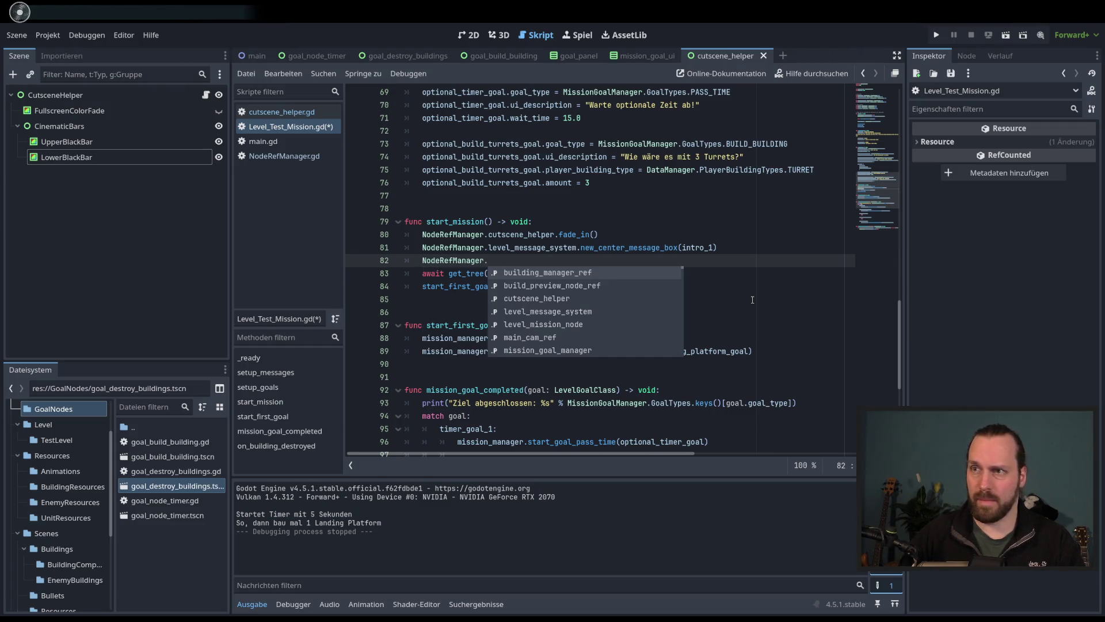
pyautogui.press('Return')
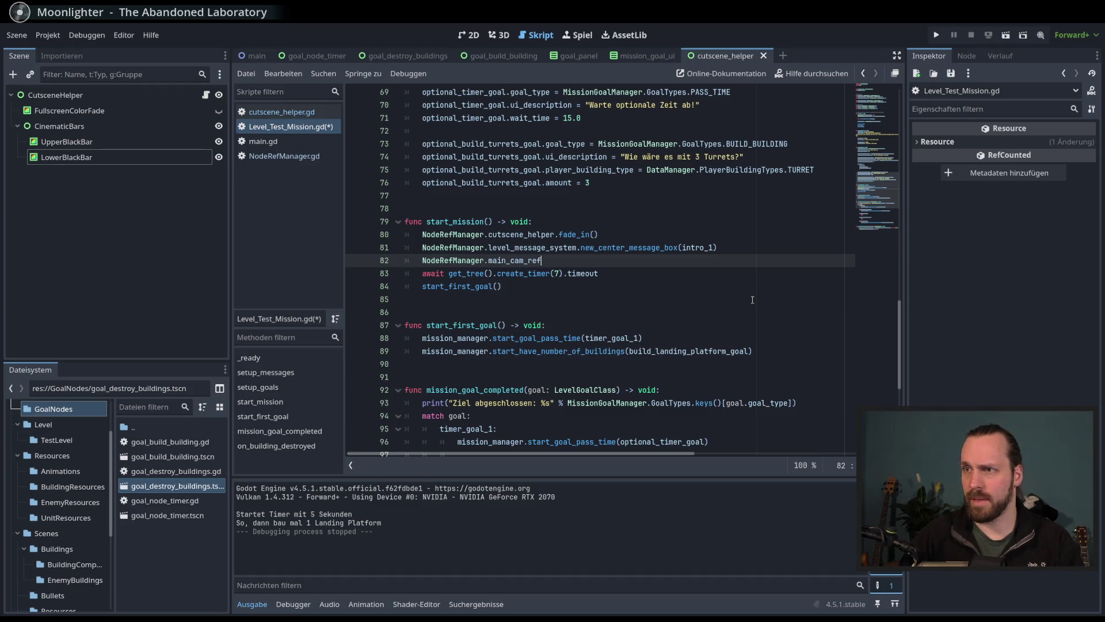
pyautogui.write('.')
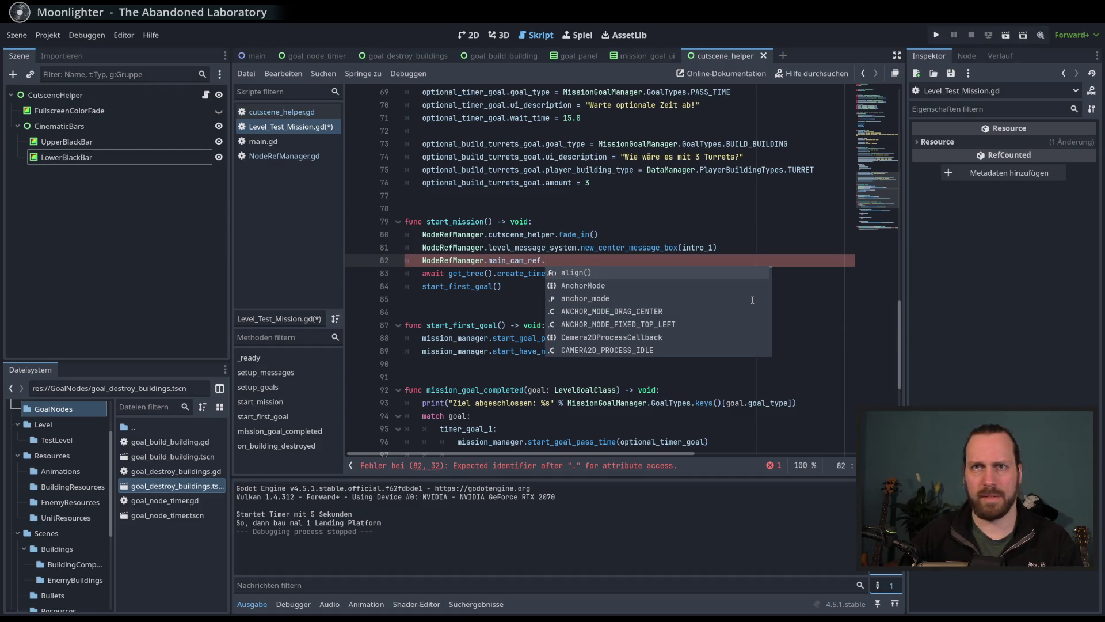
pyautogui.press('Escape')
pyautogui.press('BackSpace')
pyautogui.press('BackSpace')
pyautogui.press('BackSpace')
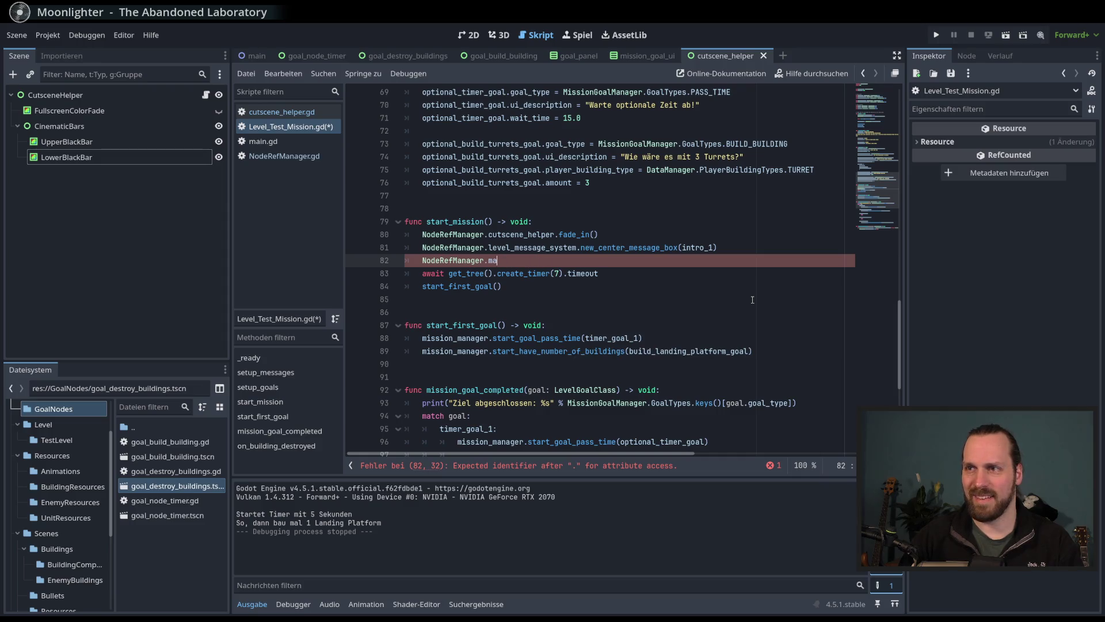
pyautogui.write('cam')
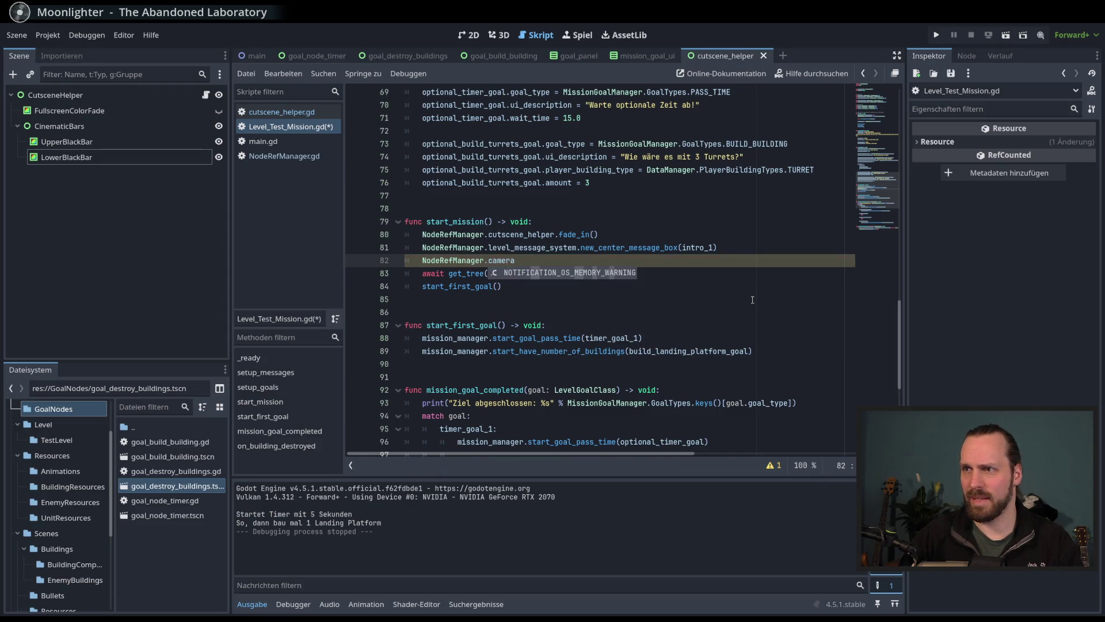
pyautogui.press('Return')
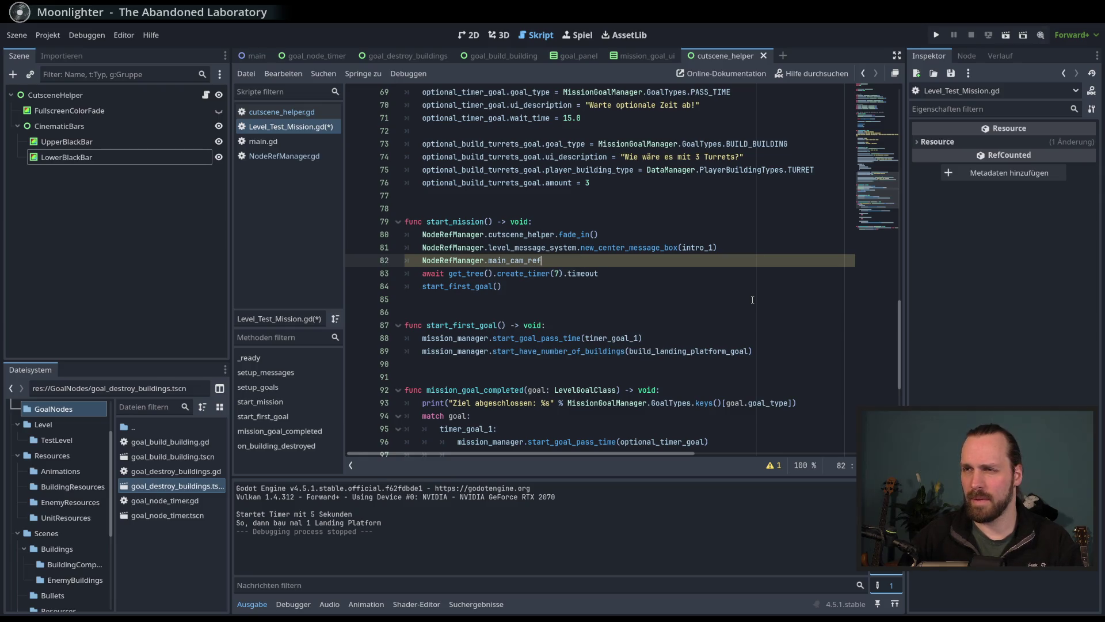
pyautogui.click(747, 301)
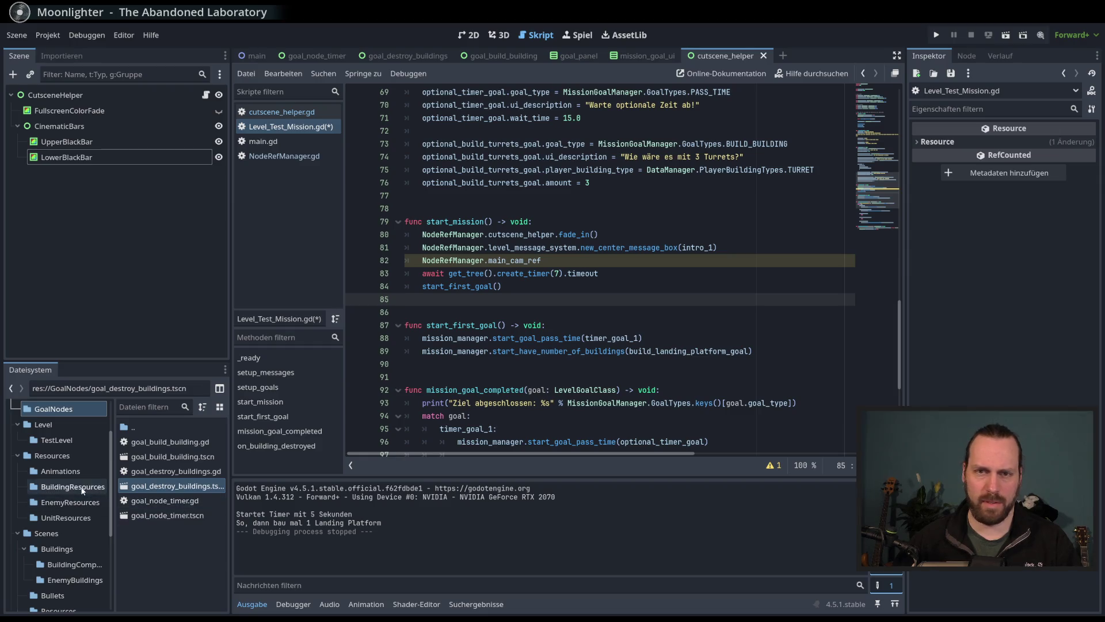
pyautogui.click(479, 35)
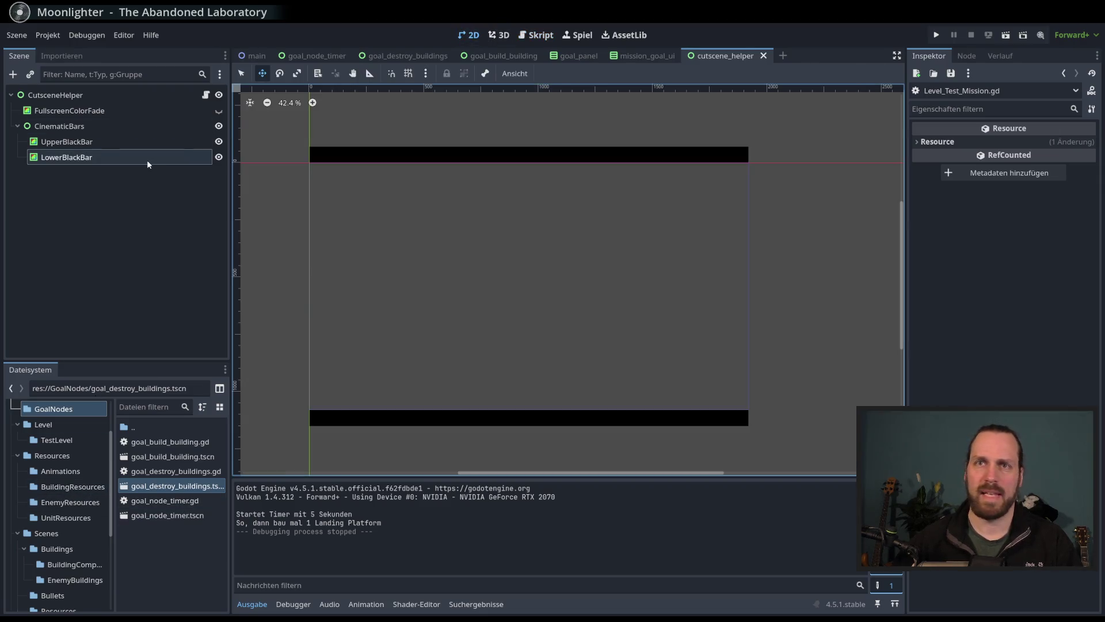
pyautogui.click(256, 56)
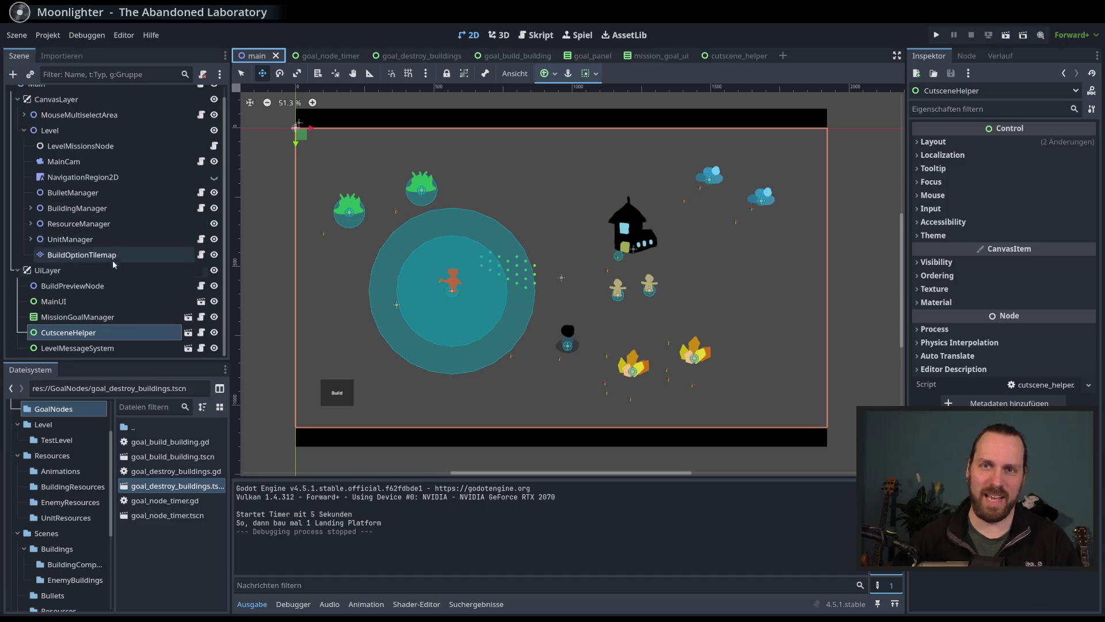
# Step: Open the MainCam node's script and locate the smooth_cam_move function
pyautogui.scroll(1, 113, 265)
pyautogui.click(197, 175)
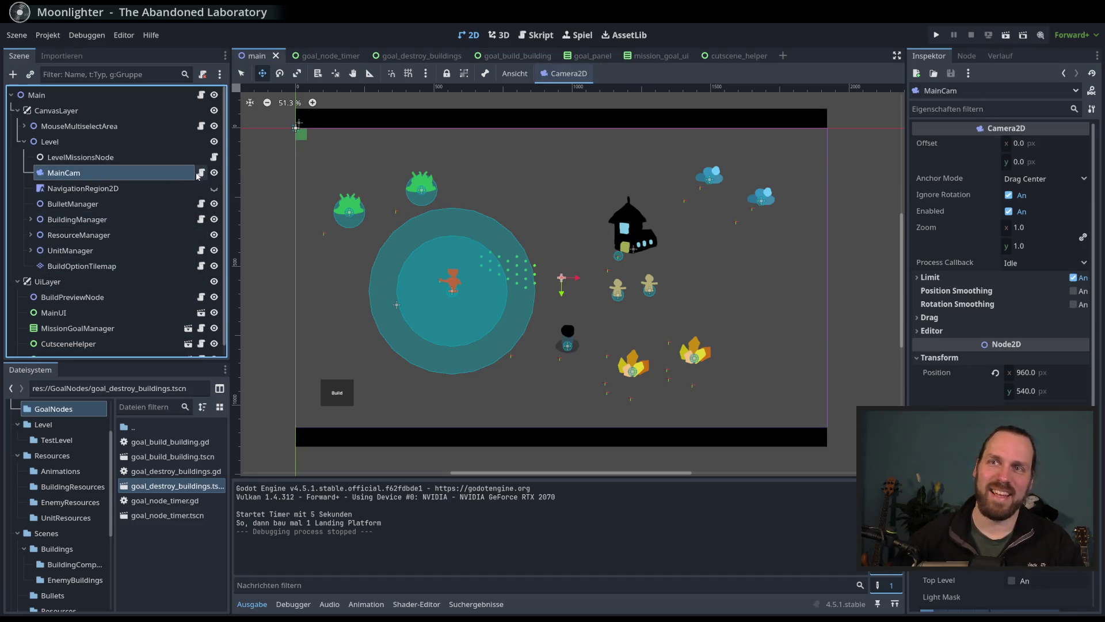
pyautogui.click(200, 173)
pyautogui.scroll(5, 484, 282)
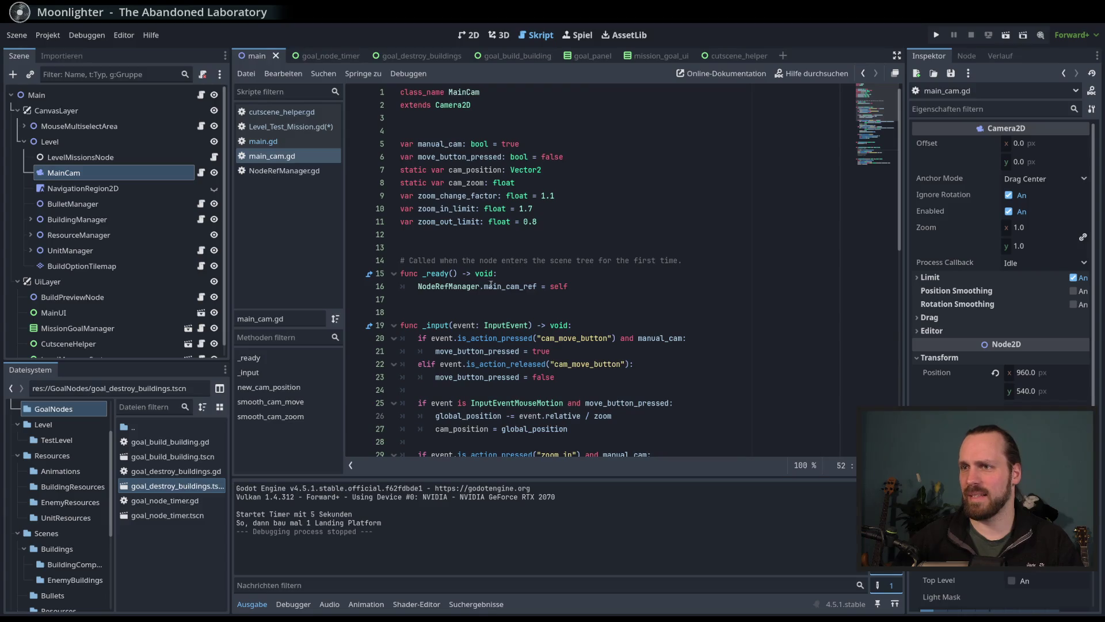
pyautogui.doubleClick(484, 286)
pyautogui.scroll(-5, 509, 288)
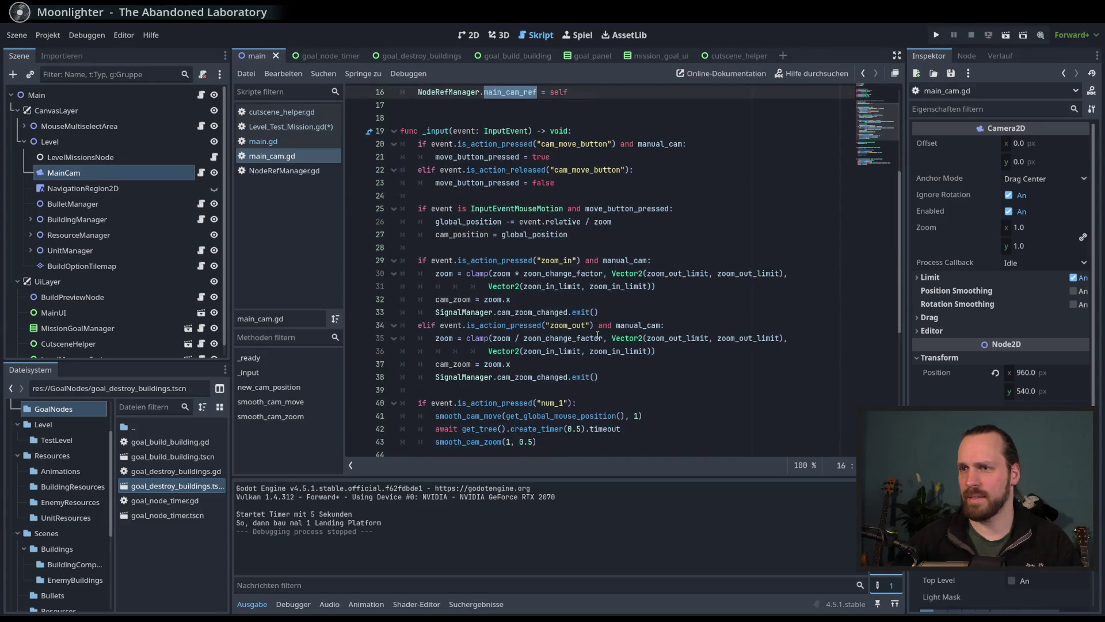
pyautogui.scroll(-5, 597, 335)
pyautogui.scroll(-2, 597, 335)
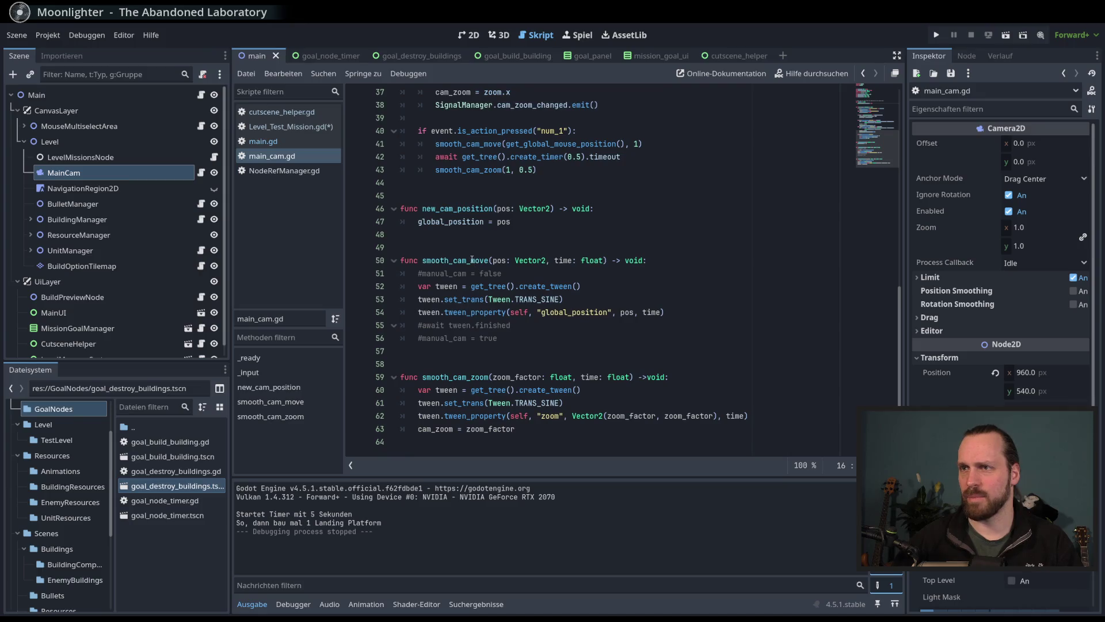
pyautogui.doubleClick(466, 260)
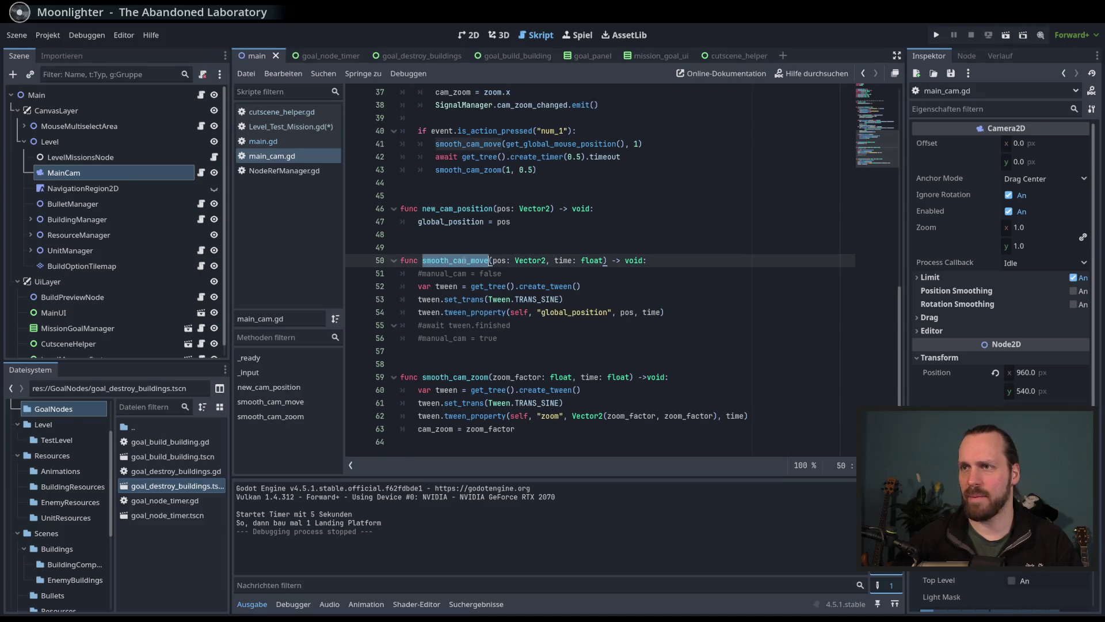
# Step: Back in Level_Test_Mission.gd, drop the typed .smo and jump to NodeRefManager's declarations
pyautogui.click(288, 126)
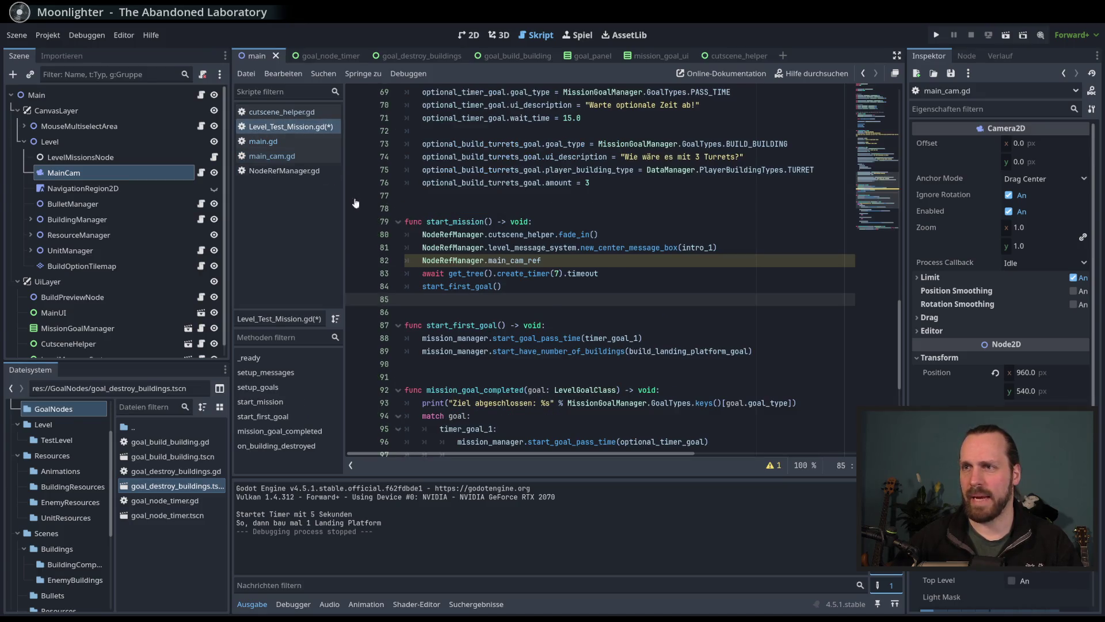
pyautogui.click(550, 262)
pyautogui.write('.sm')
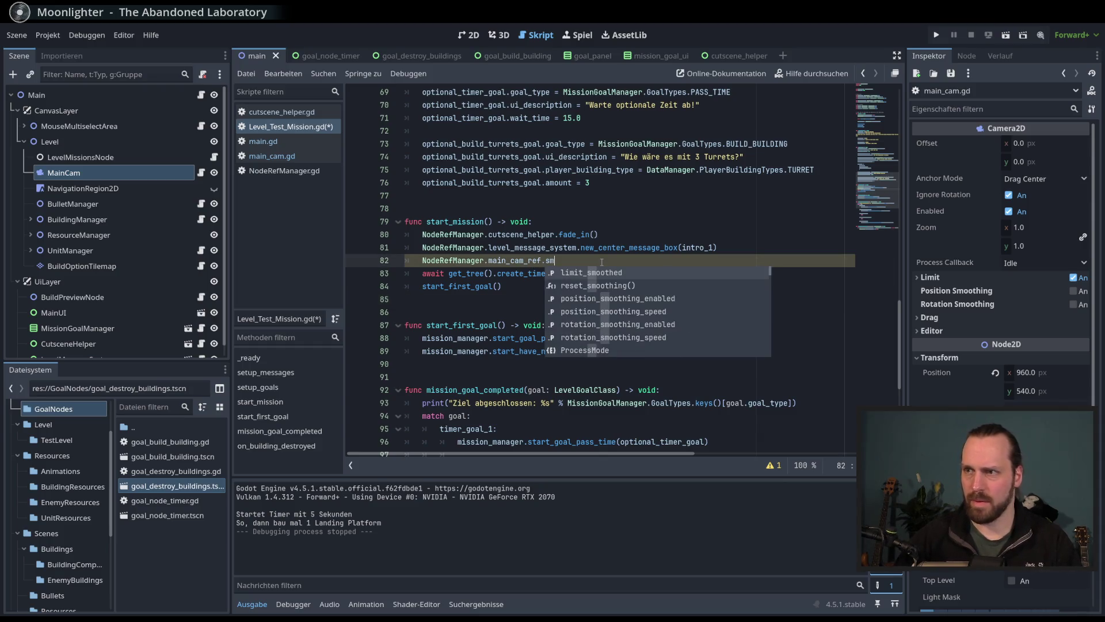
pyautogui.write('o')
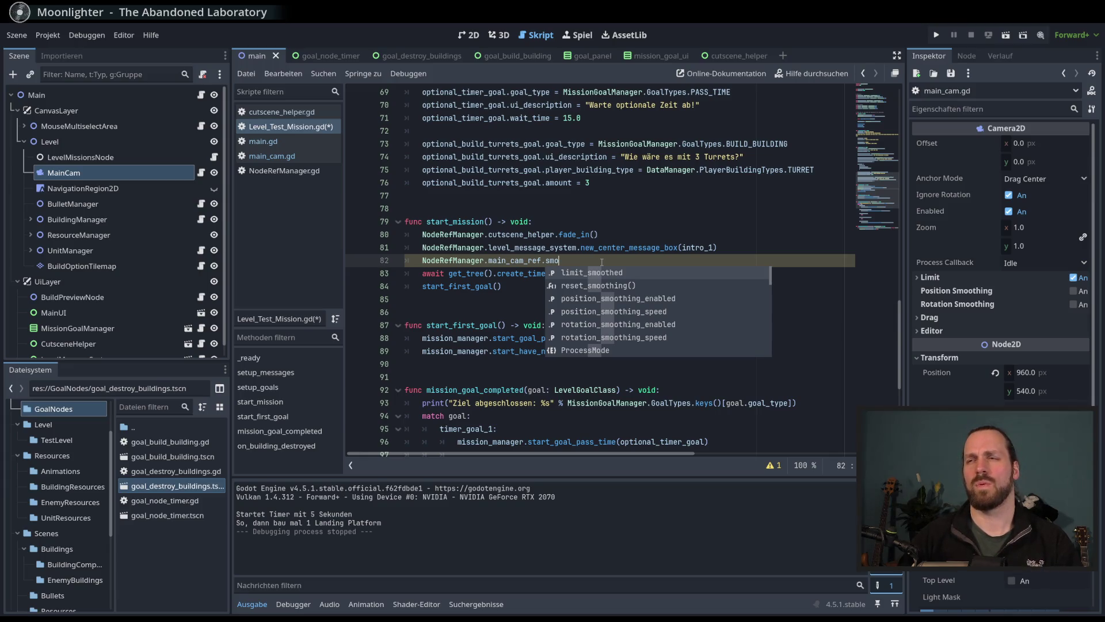
pyautogui.press('BackSpace')
pyautogui.press('BackSpace')
pyautogui.press('BackSpace')
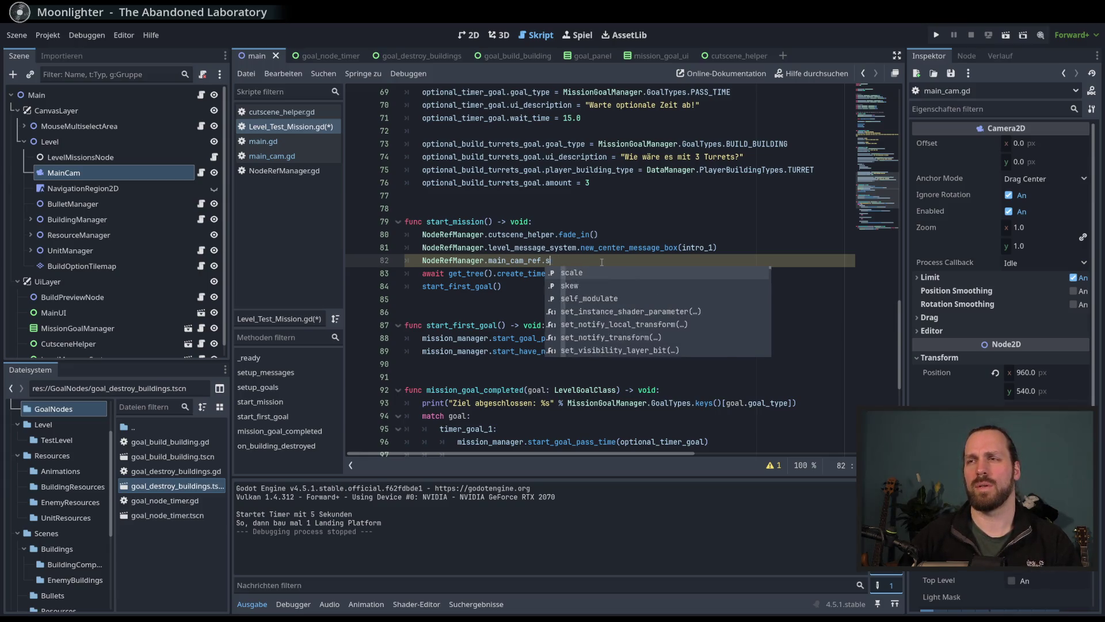
pyautogui.keyDown('ctrl'); pyautogui.click(470, 262); pyautogui.keyUp('ctrl')
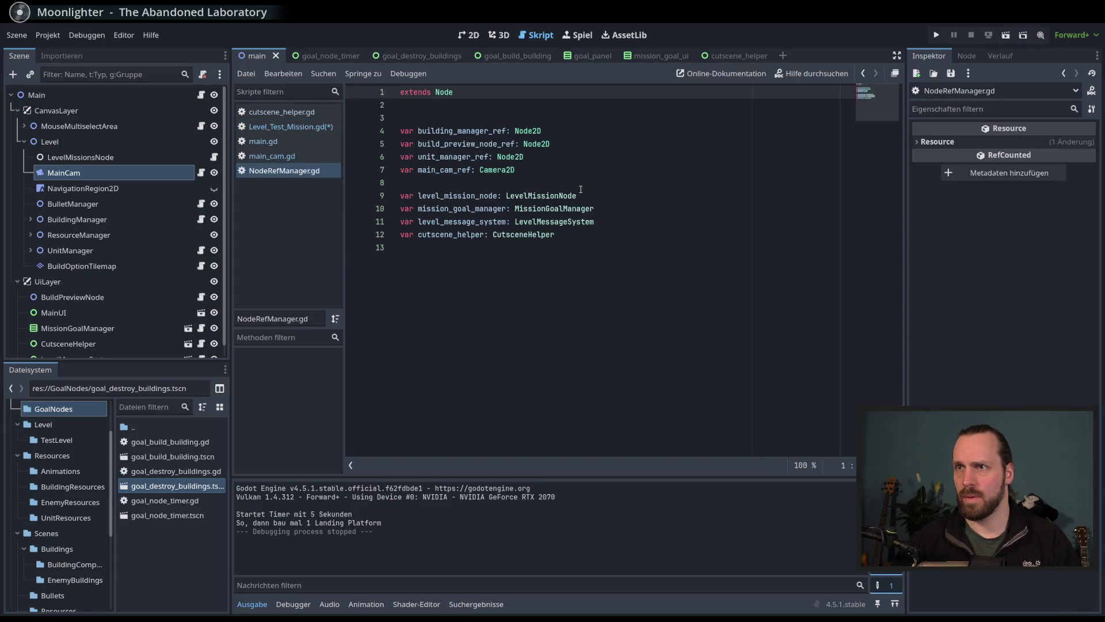
# Step: Change main_cam_ref's type from Camera2D to MainCam in NodeRefManager.gd and save
pyautogui.click(495, 168)
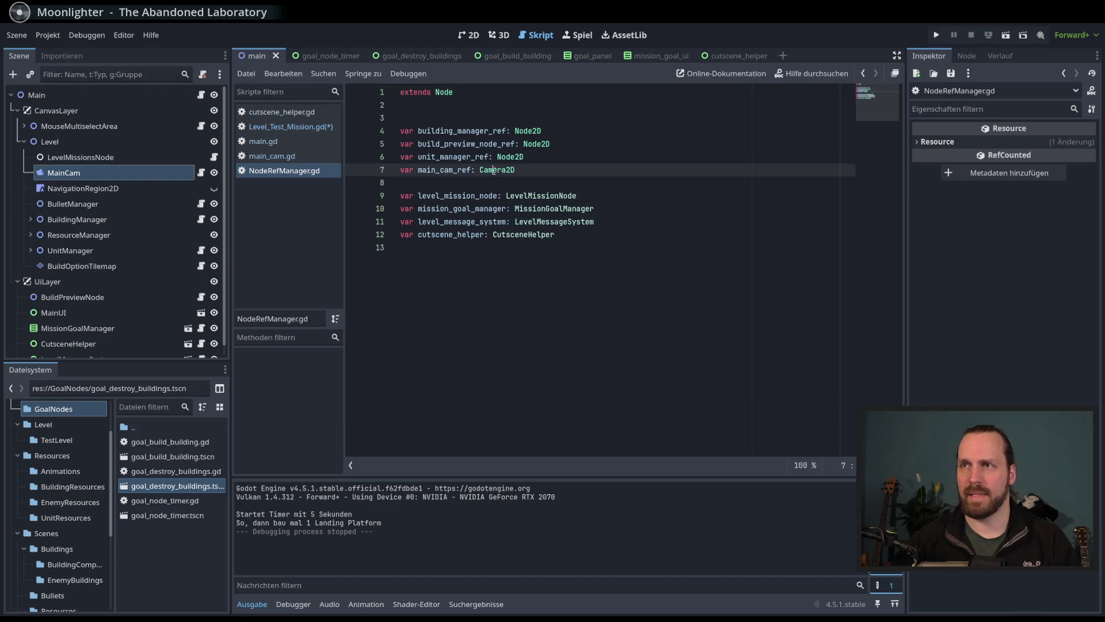
pyautogui.click(200, 172)
pyautogui.scroll(15, 508, 173)
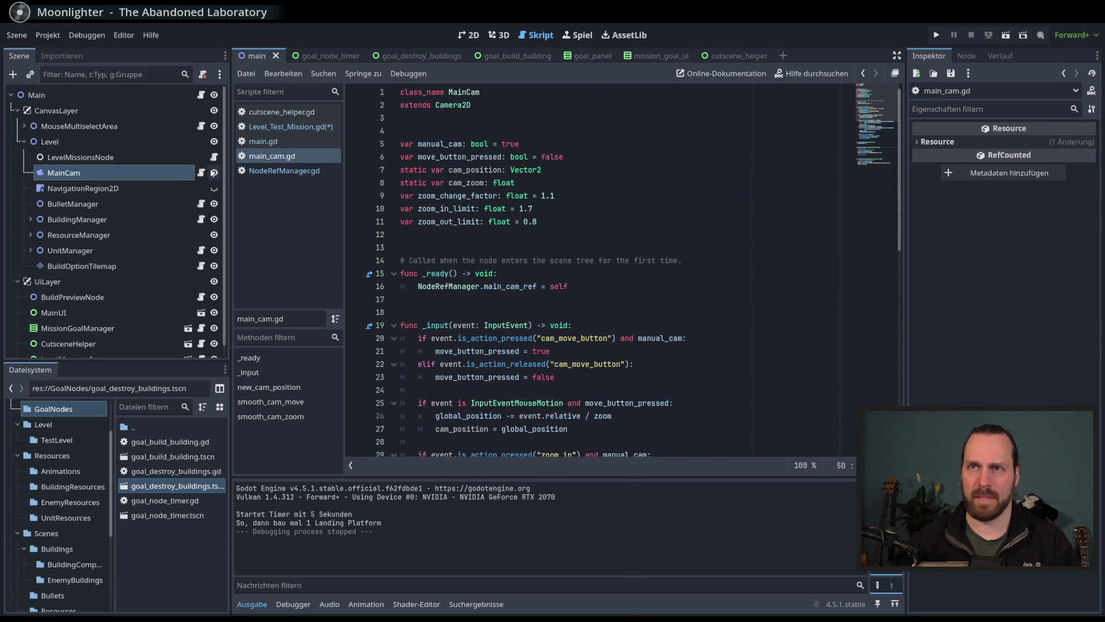
pyautogui.click(285, 170)
pyautogui.doubleClick(498, 173)
pyautogui.write('MainCam')
pyautogui.hotkey('ctrl', 's')
# Step: Add a smooth_cam_move call on line 82 of start_mission, then view its definition in main_cam.gd
pyautogui.click(268, 125)
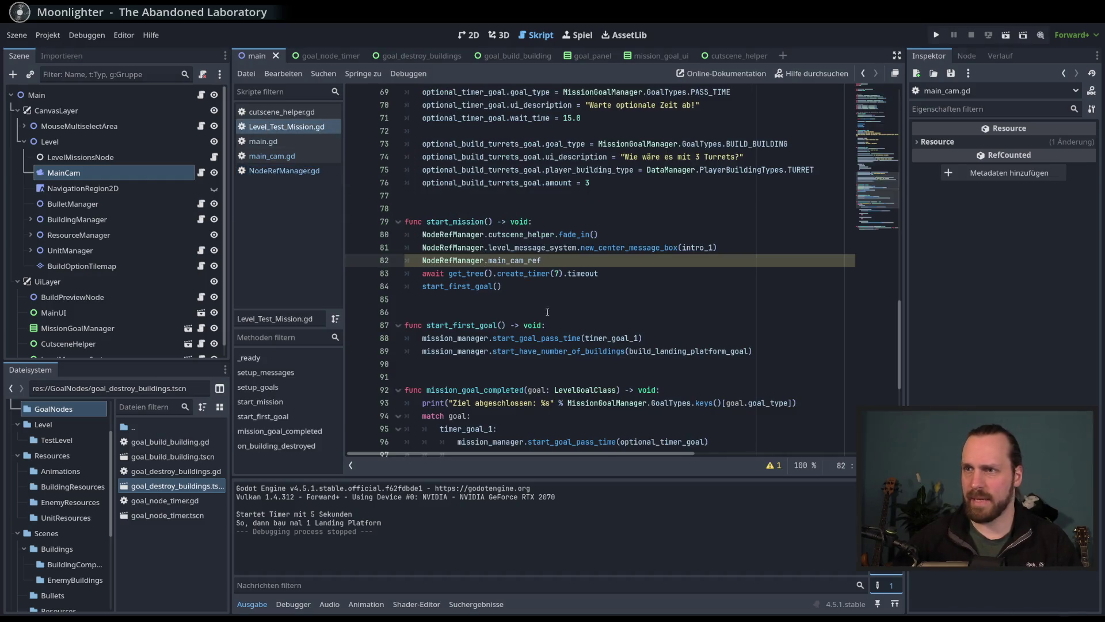
pyautogui.write('.smo')
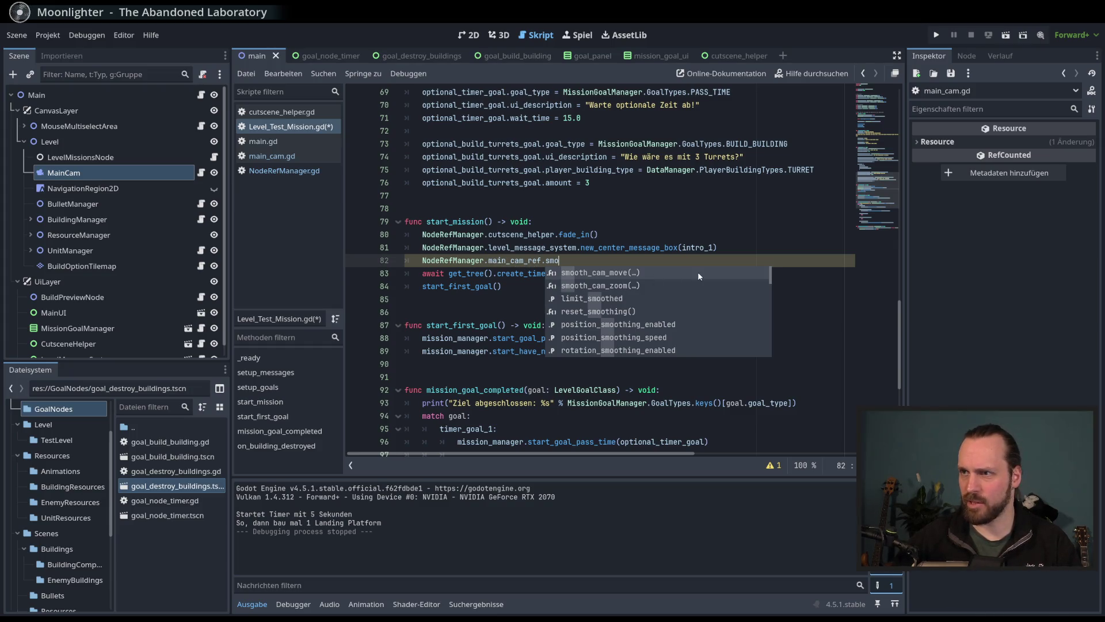
pyautogui.press('Down')
pyautogui.press('Up')
pyautogui.press('Down')
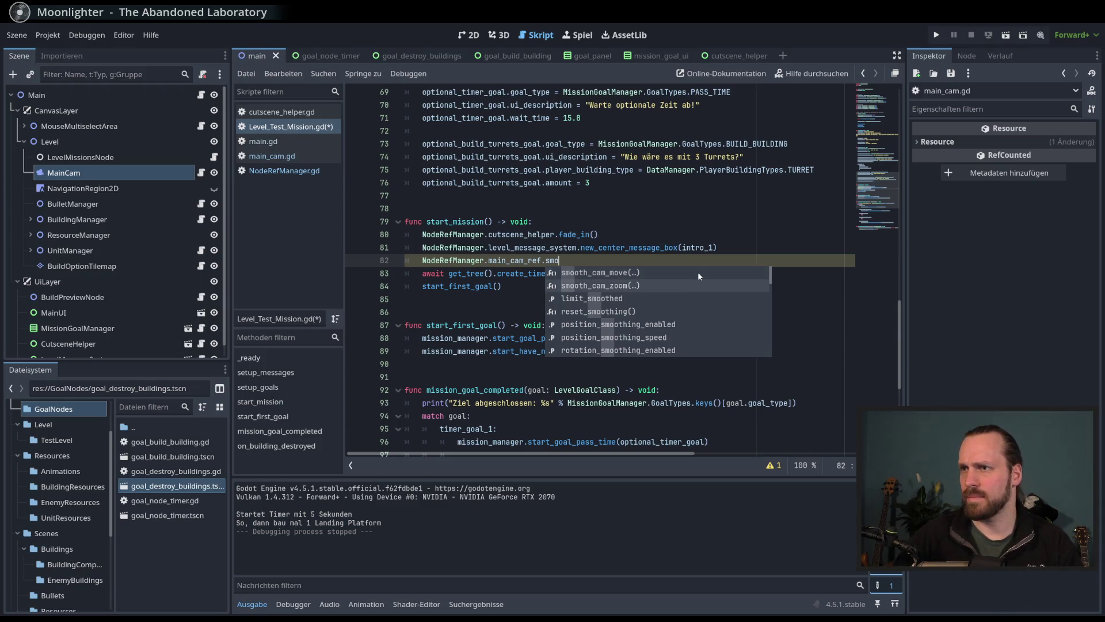
pyautogui.press('Up')
pyautogui.press('Return')
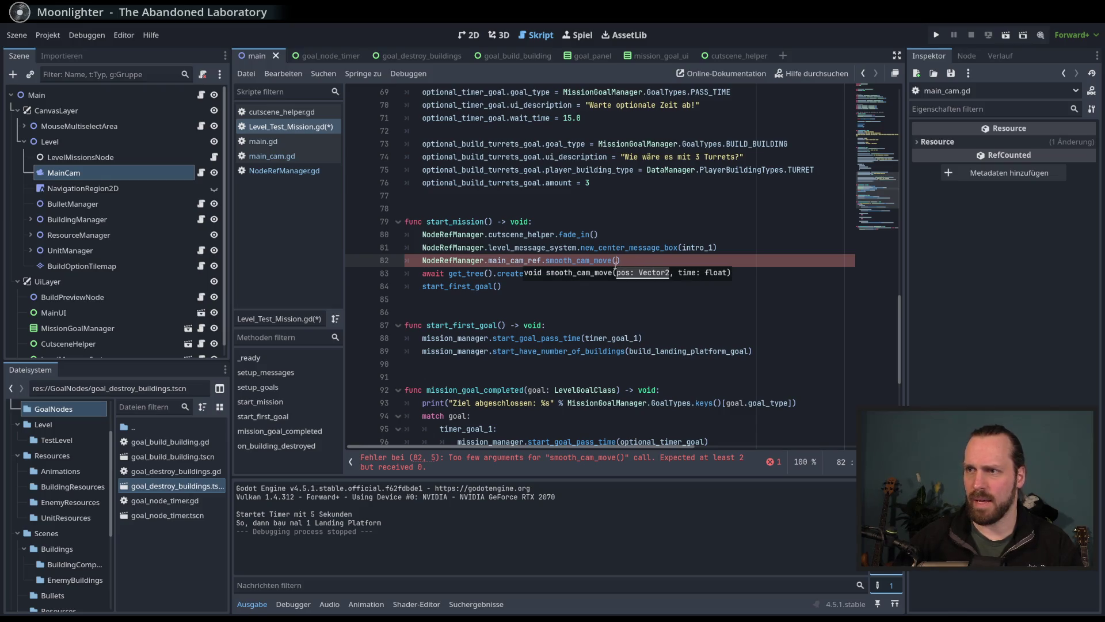
pyautogui.keyDown('ctrl'); pyautogui.click(562, 261); pyautogui.keyUp('ctrl')
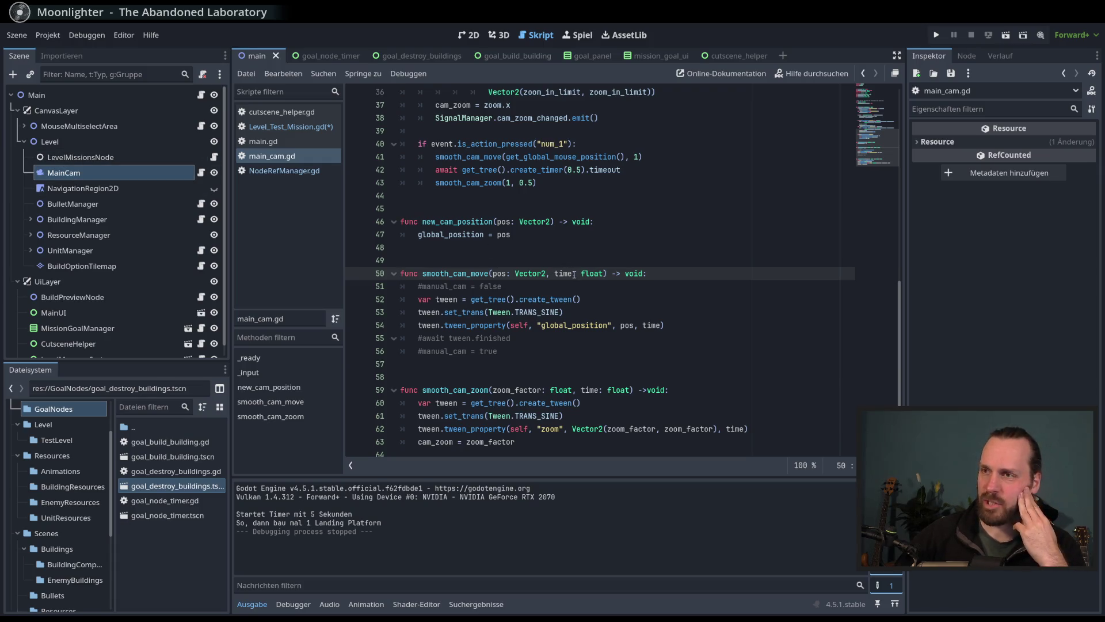
pyautogui.click(285, 171)
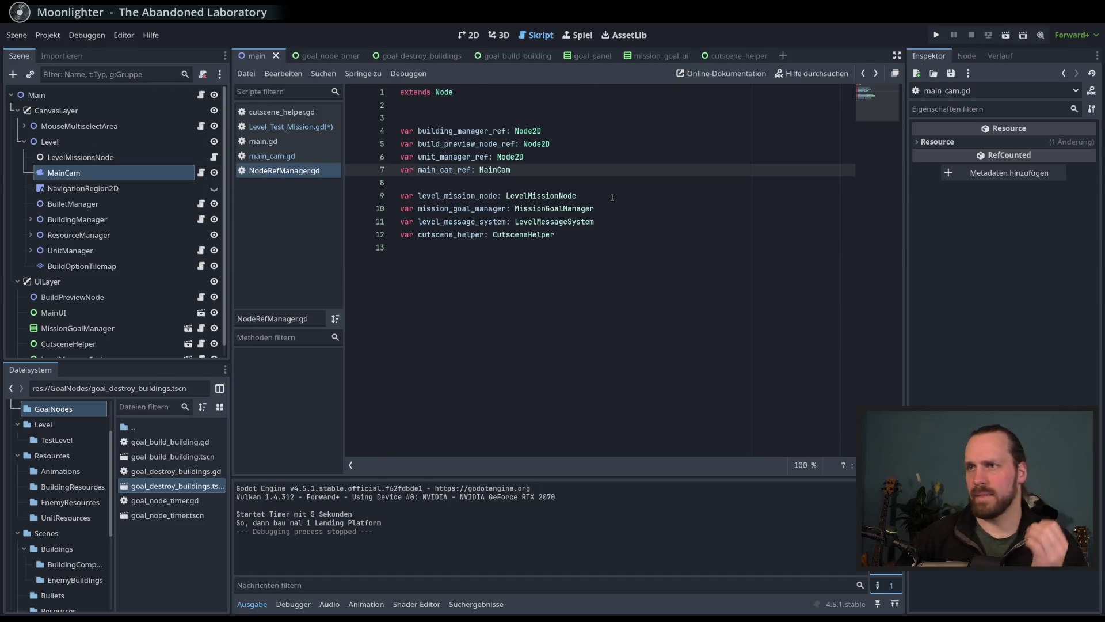
pyautogui.hotkey('alt', 'Left')
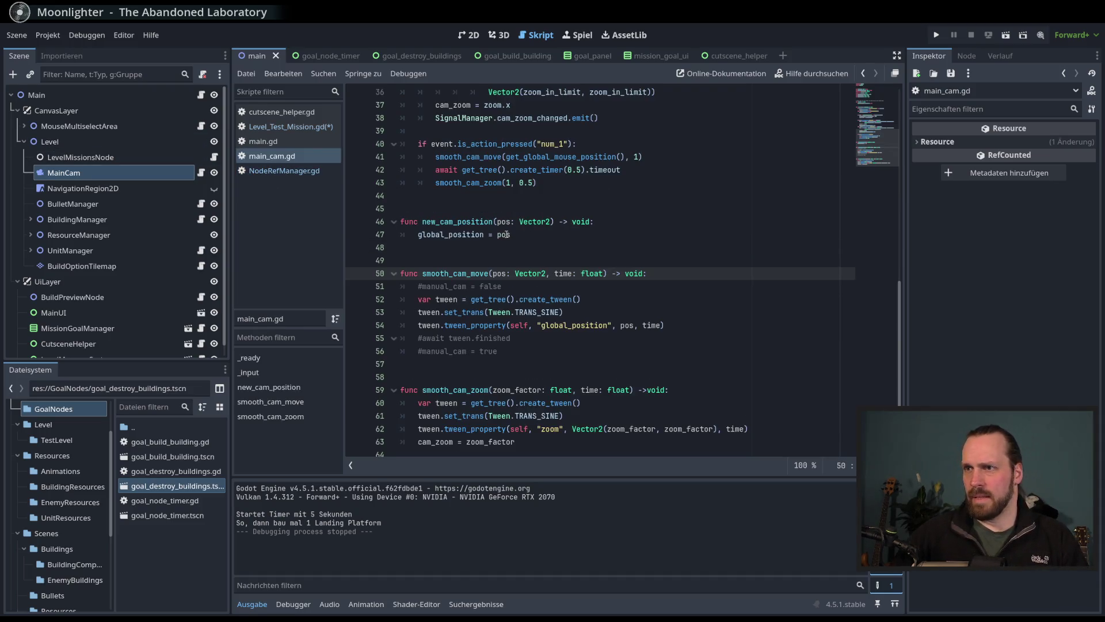
pyautogui.hotkey('alt', 'Left')
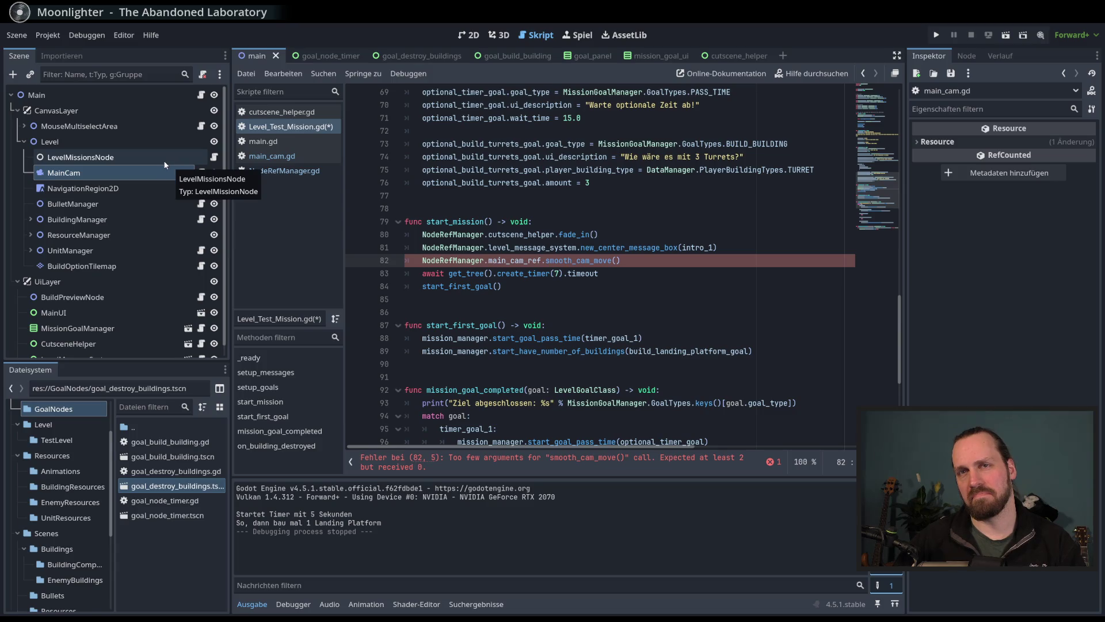
# Step: Try a Vector2 argument on line 82, remove it, and comment out the smooth_cam_move line
pyautogui.scroll(-1, 132, 192)
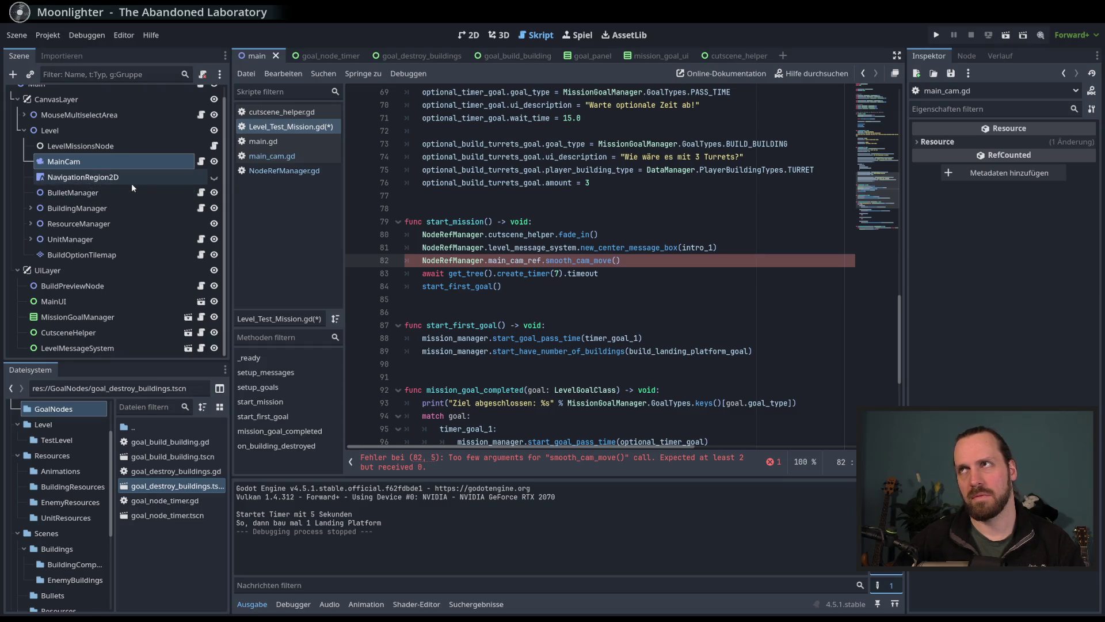
pyautogui.scroll(20, 487, 228)
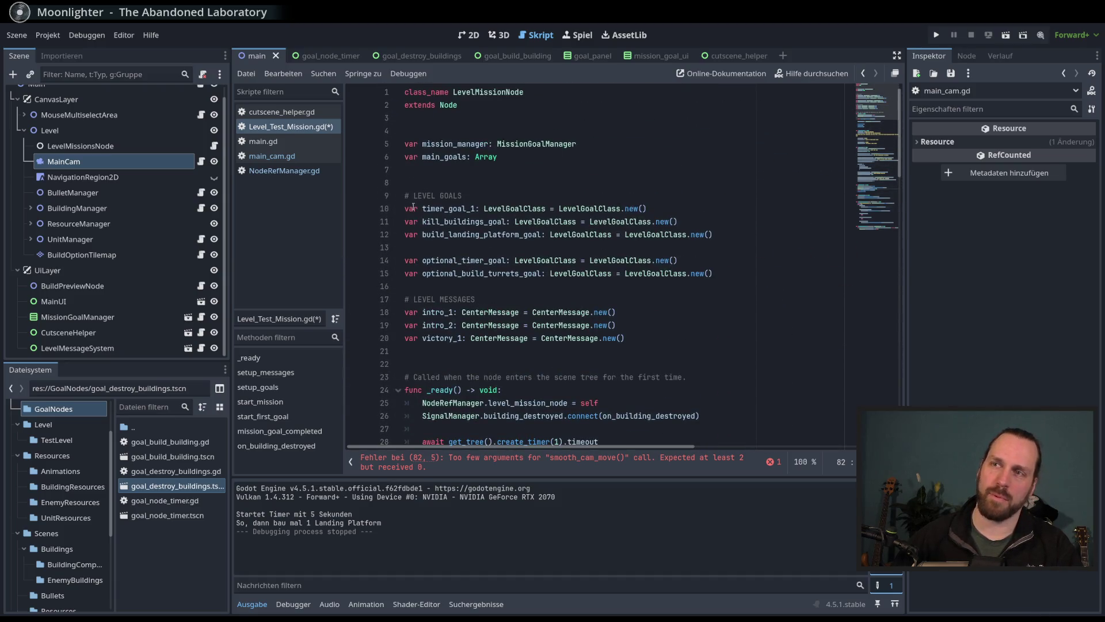
pyautogui.scroll(-20, 518, 288)
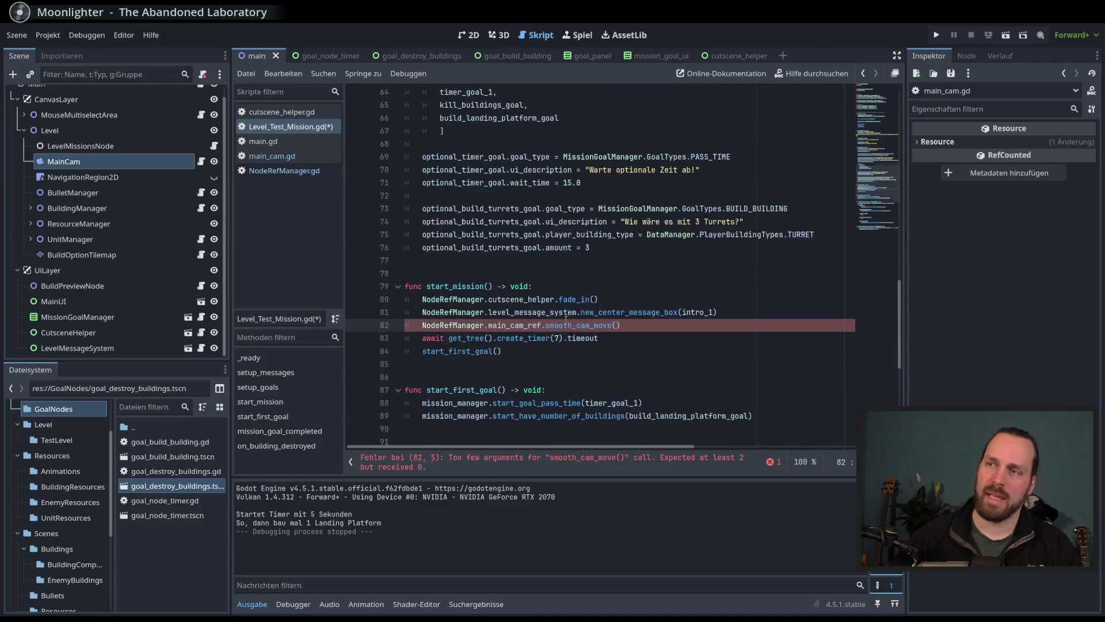
pyautogui.scroll(1, 707, 313)
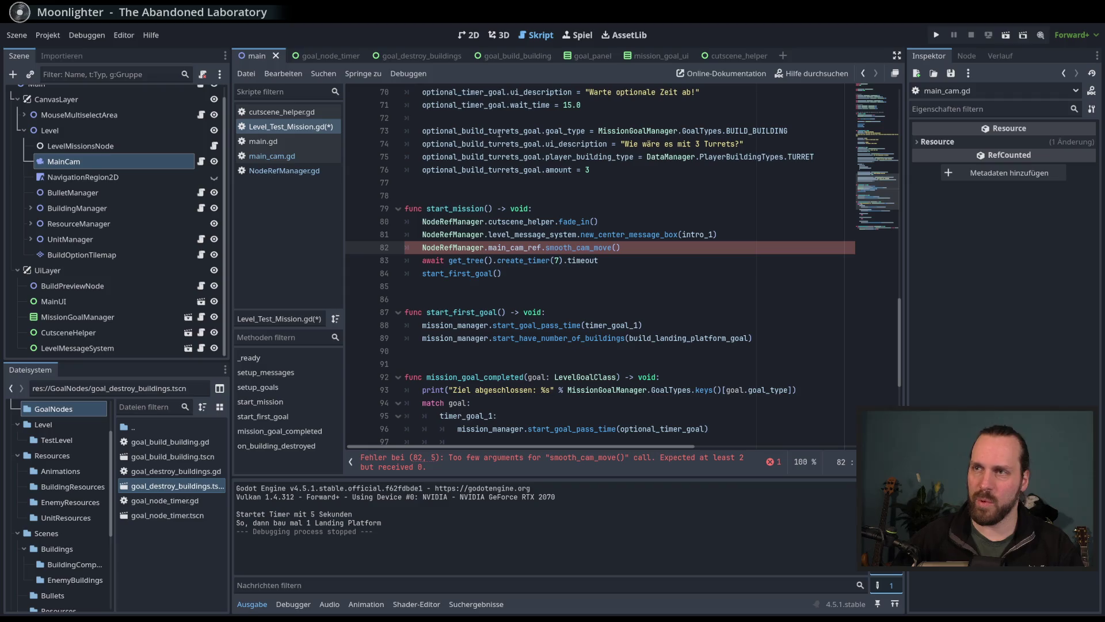
pyautogui.scroll(6, 577, 245)
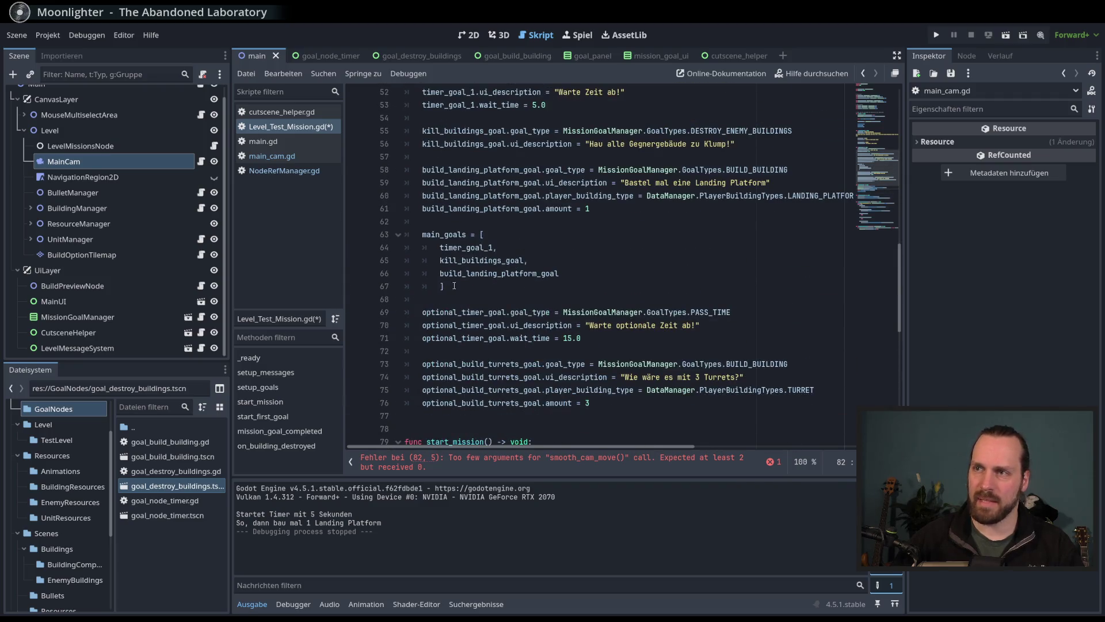
pyautogui.scroll(-6, 589, 304)
pyautogui.scroll(1, 732, 316)
pyautogui.scroll(-1, 730, 321)
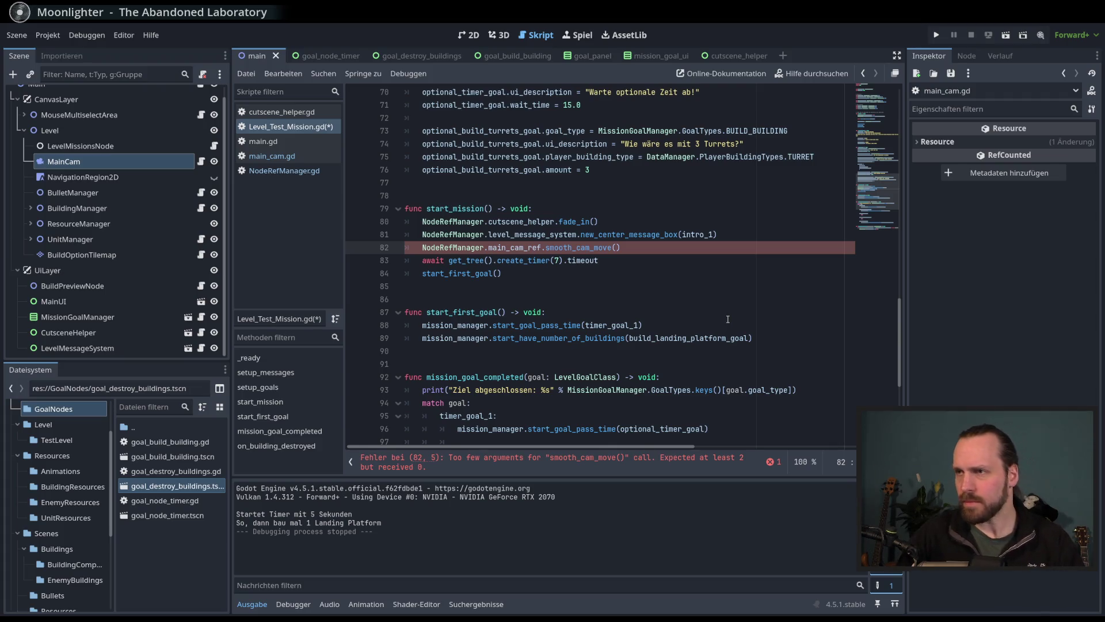
pyautogui.write('Vector2')
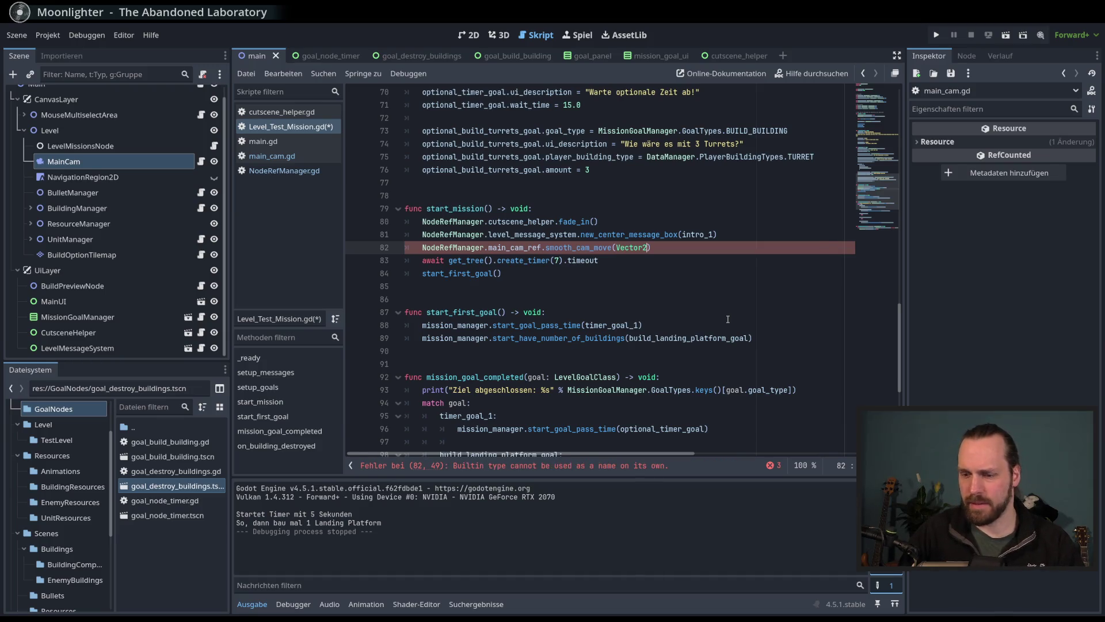
pyautogui.write('(')
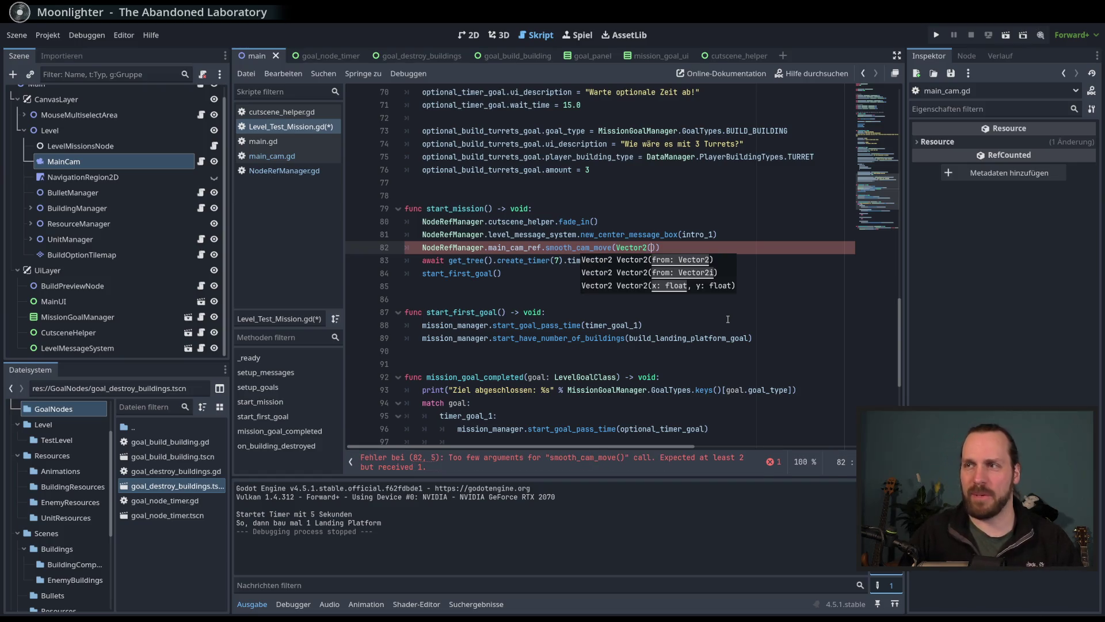
pyautogui.press('BackSpace')
pyautogui.press('BackSpace')
pyautogui.press('BackSpace')
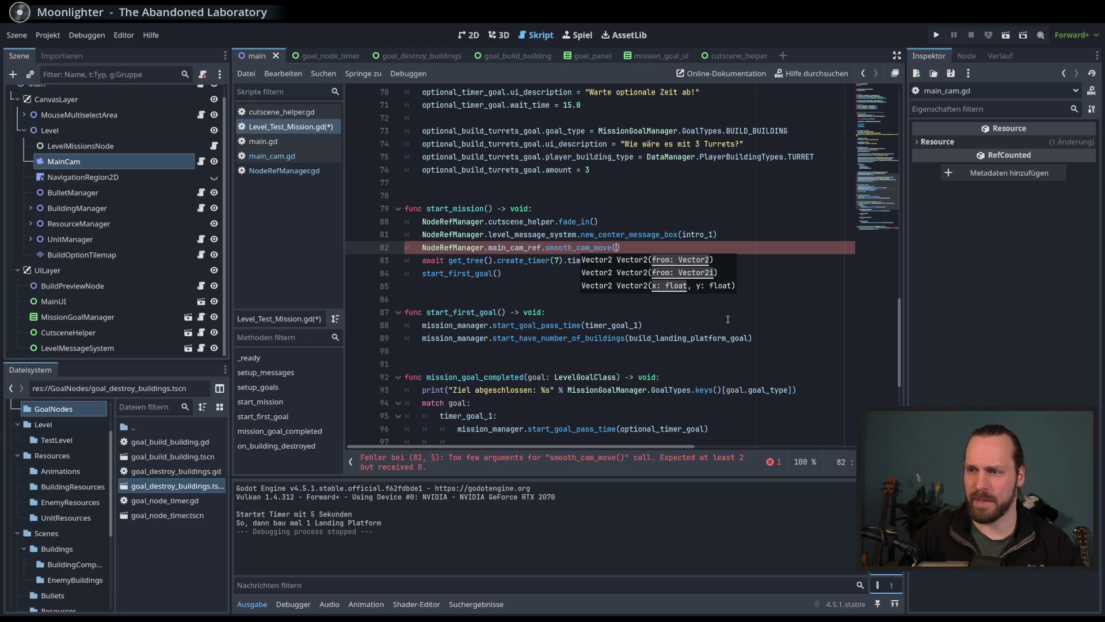
pyautogui.press('Escape')
pyautogui.hotkey('ctrl', 'k')
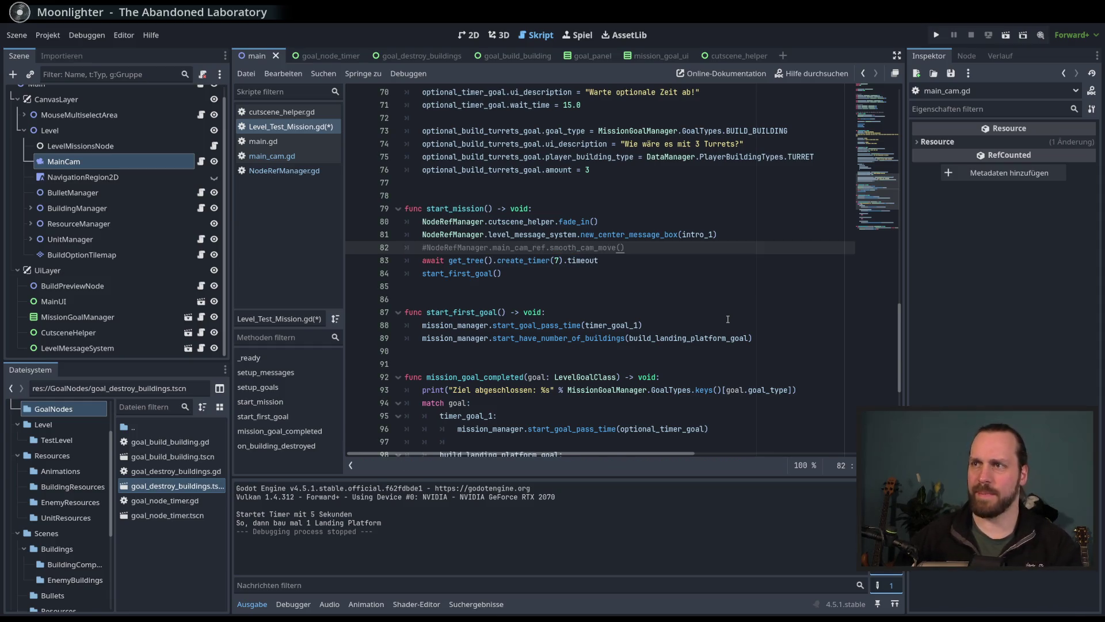
# Step: Run and restart the mission without the camera move, box-select units in-game, then stop with F8
pyautogui.click(703, 304)
pyautogui.press('F5')
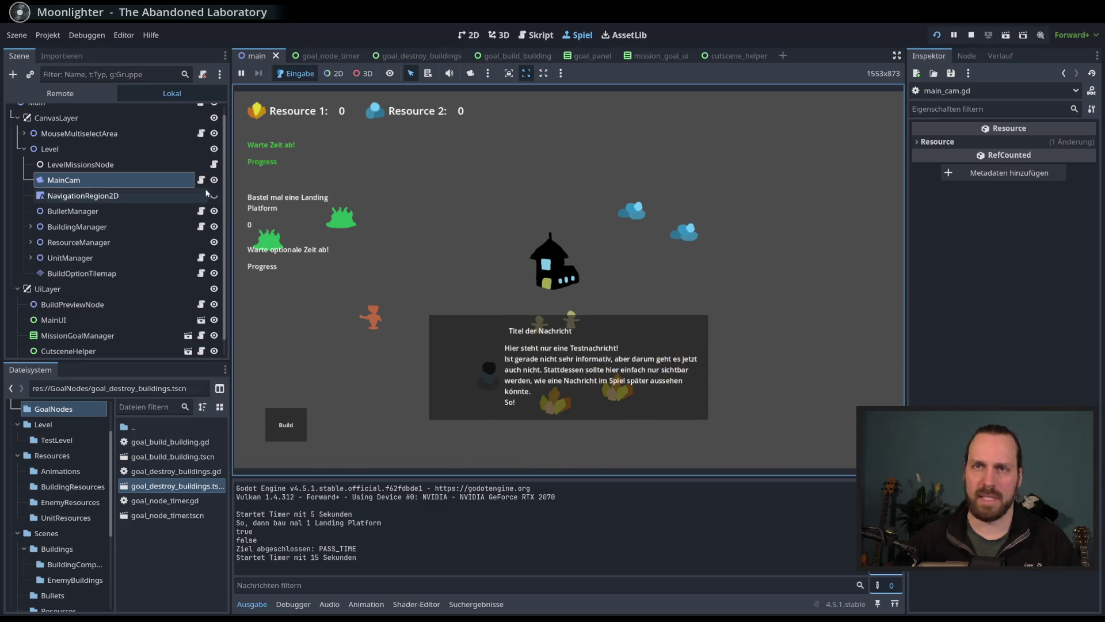
pyautogui.press('F5')
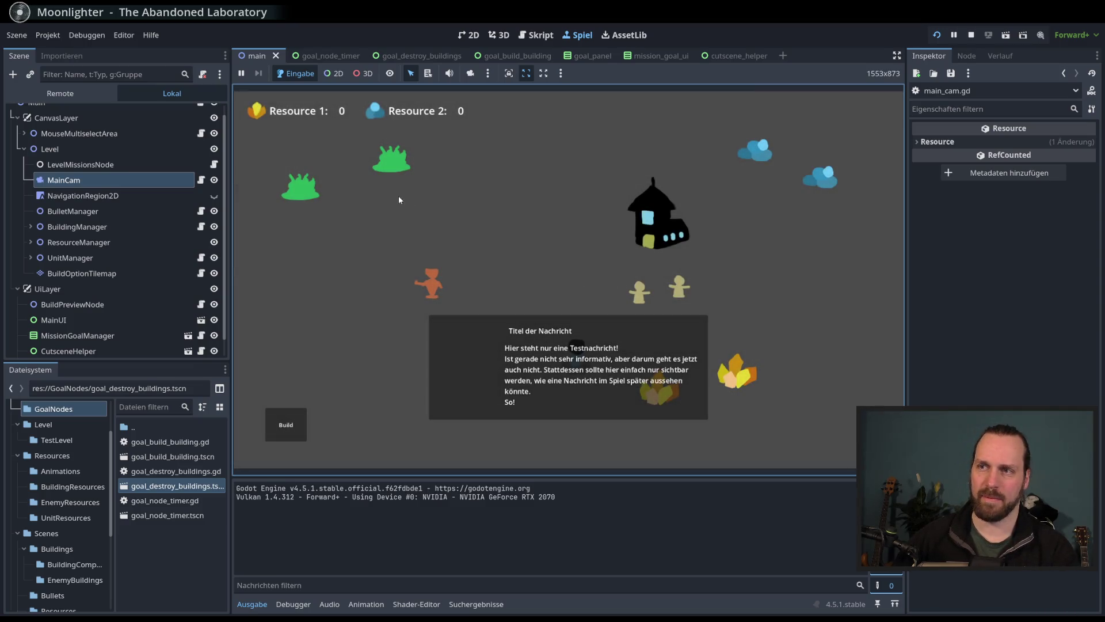
pyautogui.scroll(3, 606, 253)
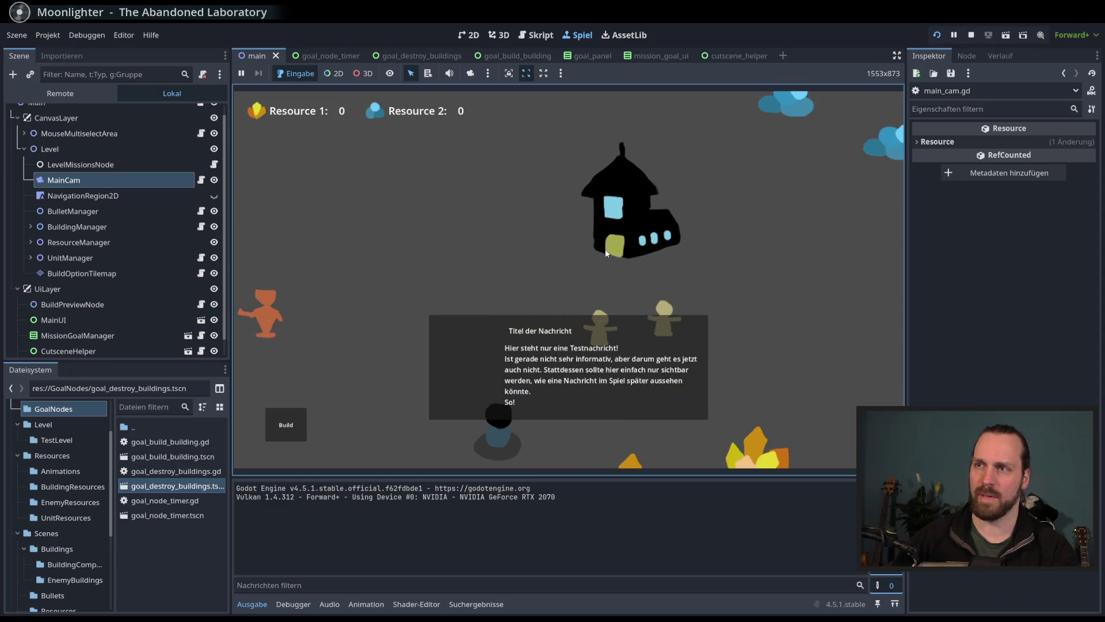
pyautogui.scroll(-3, 606, 253)
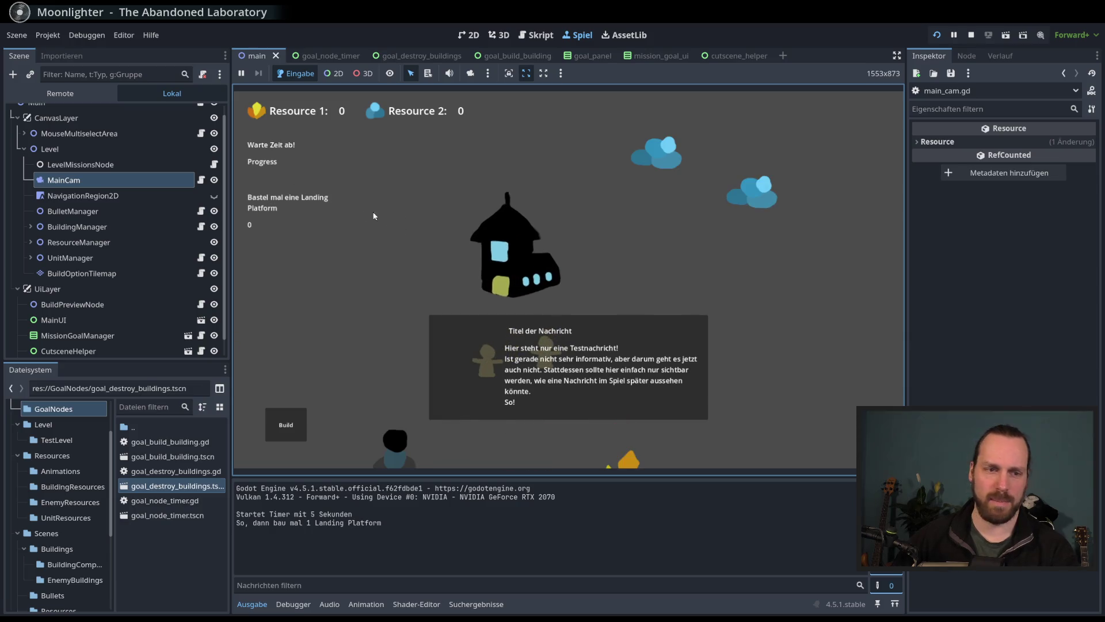
pyautogui.scroll(2, 368, 211)
pyautogui.moveTo(239, 132)
pyautogui.mouseDown()
pyautogui.moveTo(347, 269)
pyautogui.moveTo(747, 453)
pyautogui.moveTo(378, 288)
pyautogui.mouseUp()
pyautogui.press('F8')
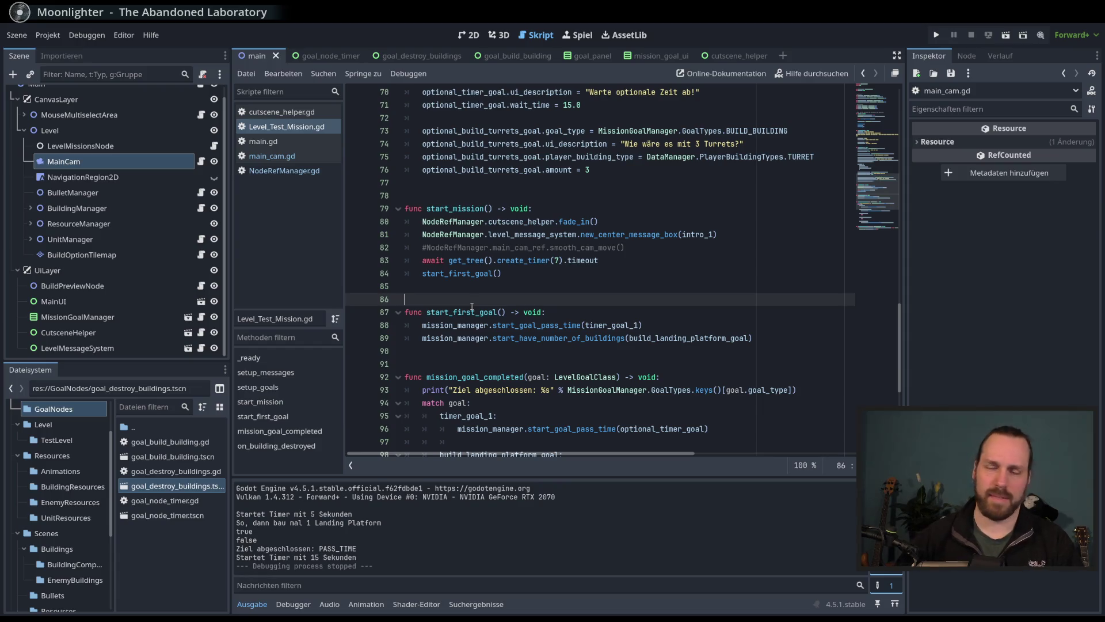
# Step: Uncomment line 82 and pass an empty Vector2() to smooth_cam_move
pyautogui.click(570, 248)
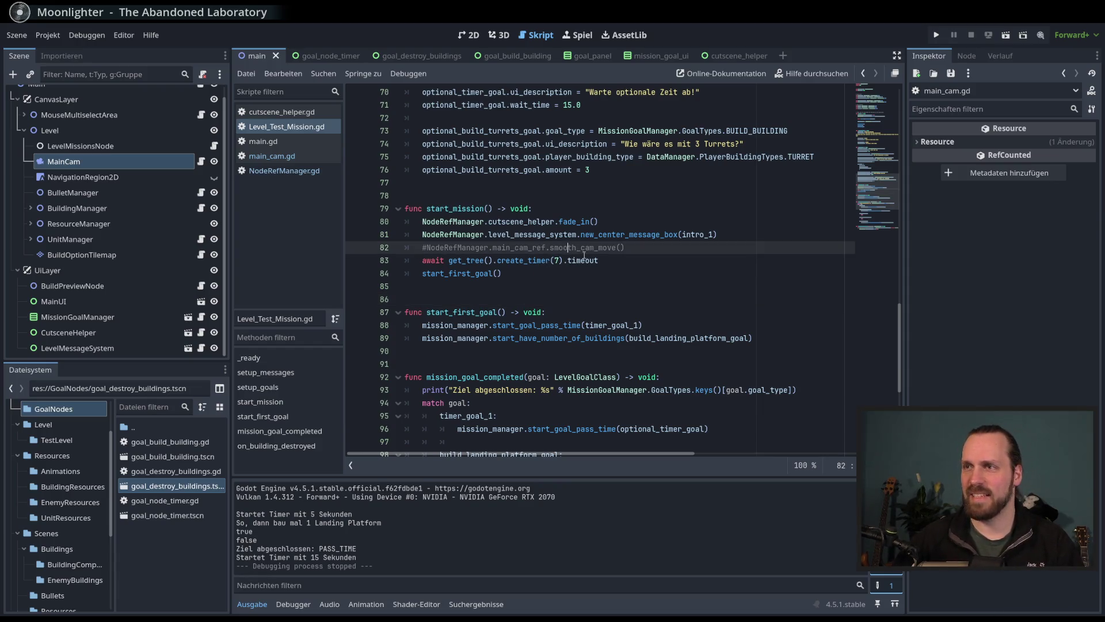
pyautogui.hotkey('ctrl', 'k')
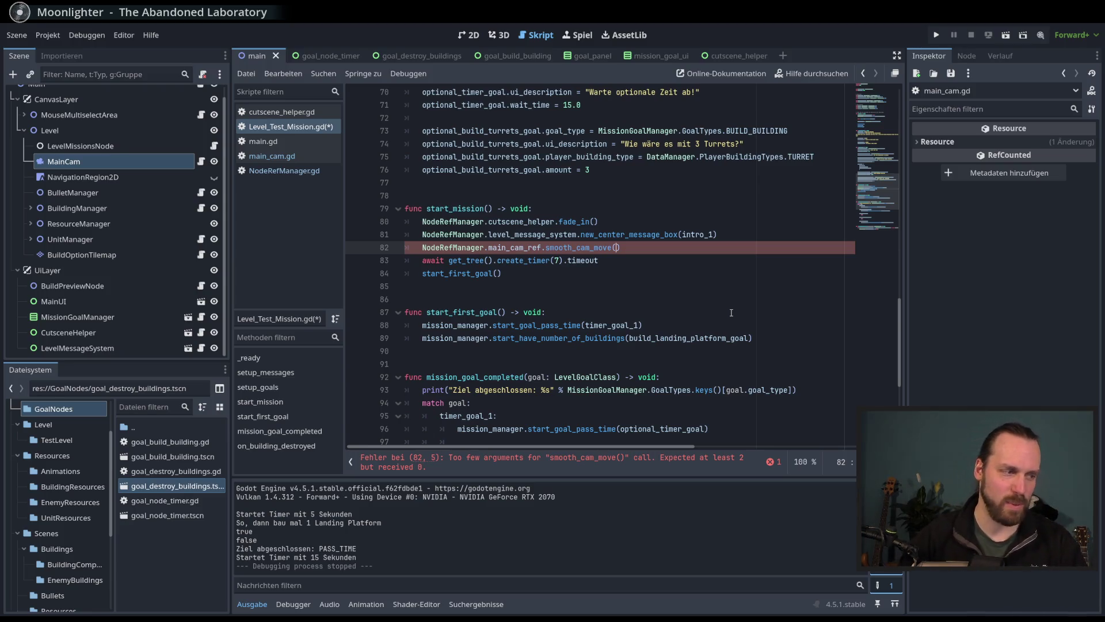
pyautogui.write('VEc')
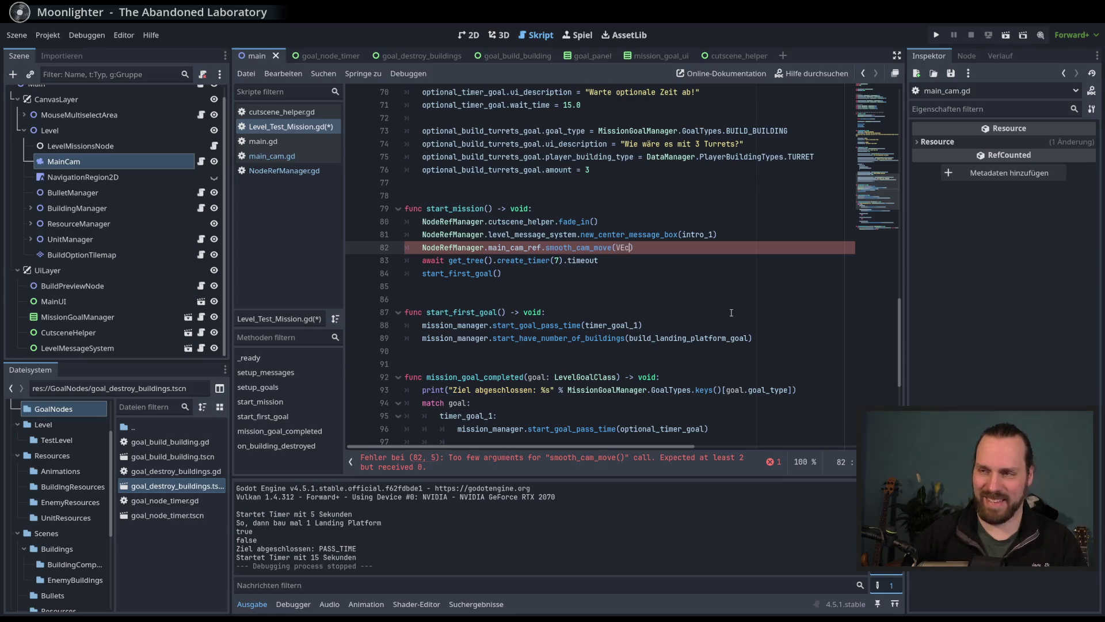
pyautogui.press('Return')
pyautogui.write('(')
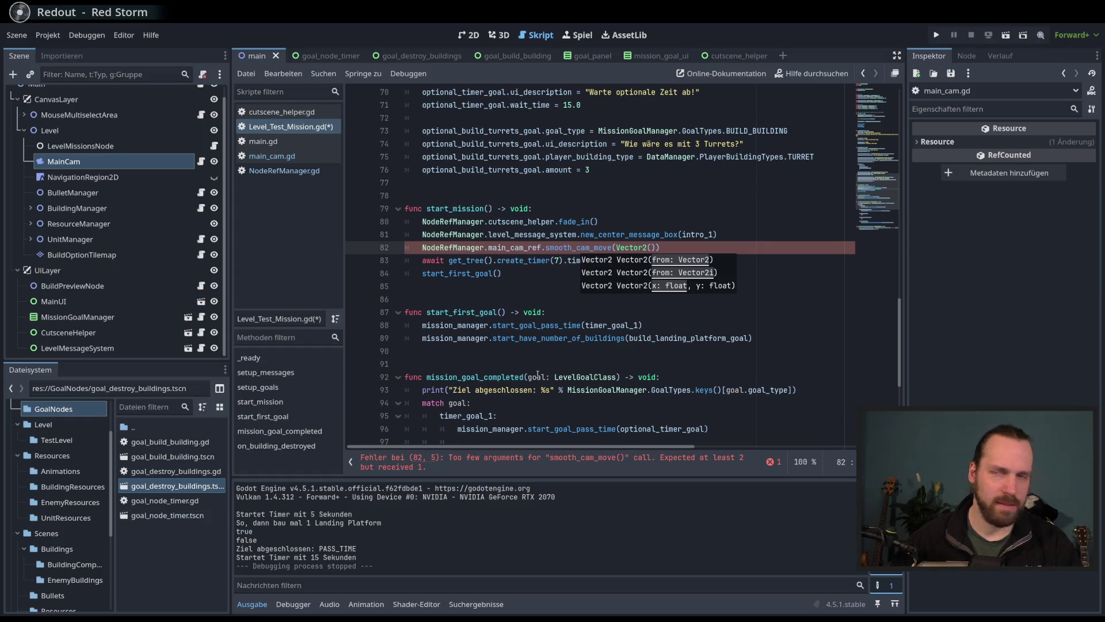
pyautogui.press('Escape')
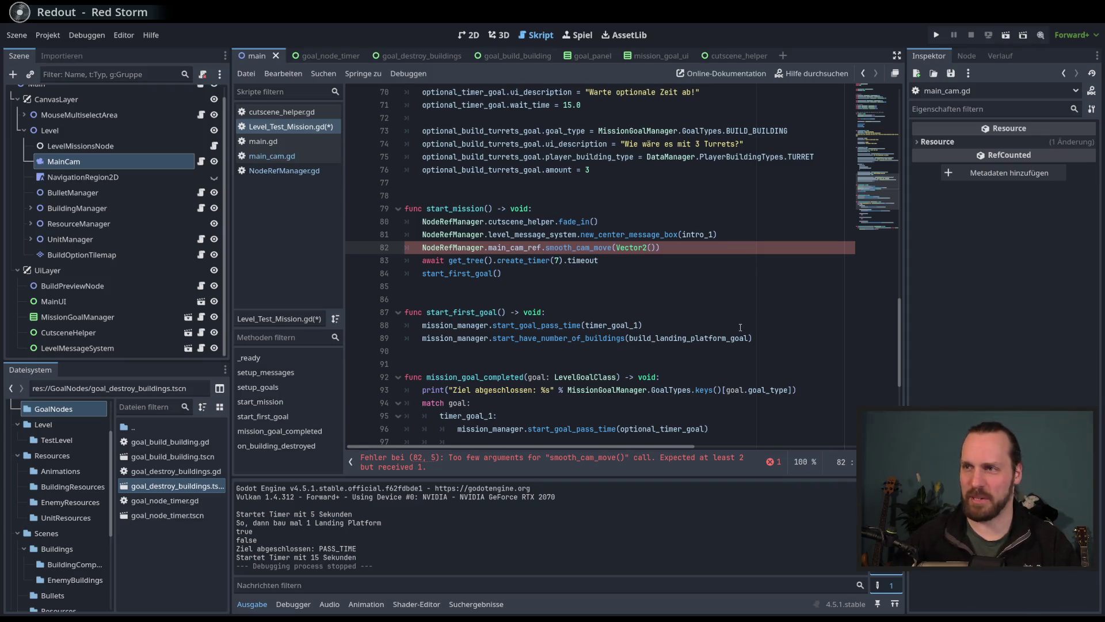
pyautogui.click(469, 35)
# Step: Select BuildingManager > MainBuilding and read its Transform Position
pyautogui.scroll(3, 561, 303)
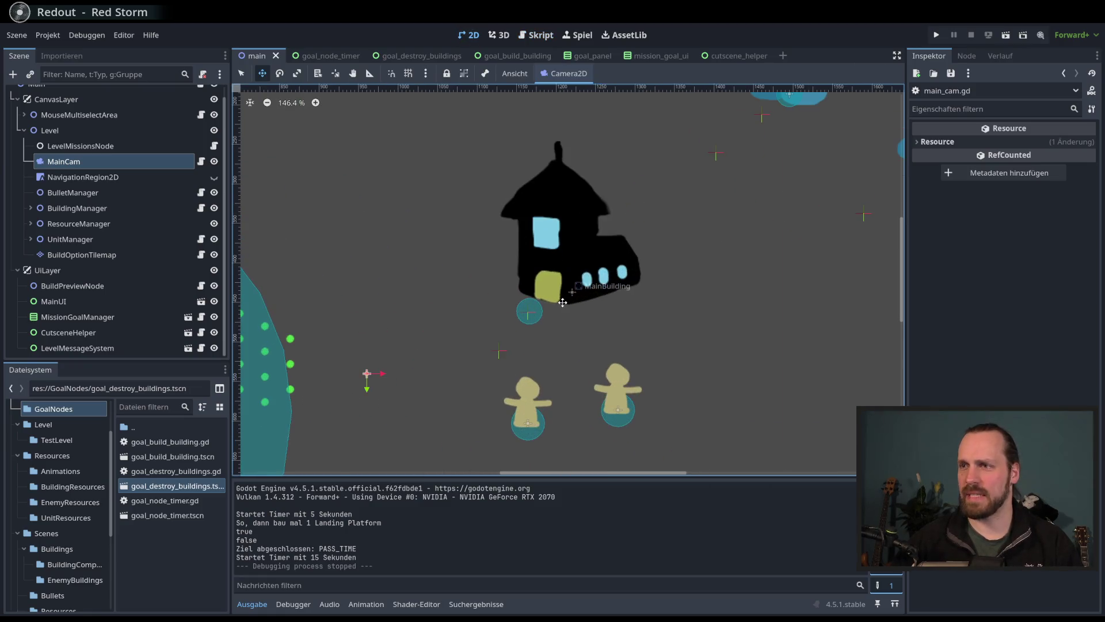
pyautogui.click(36, 209)
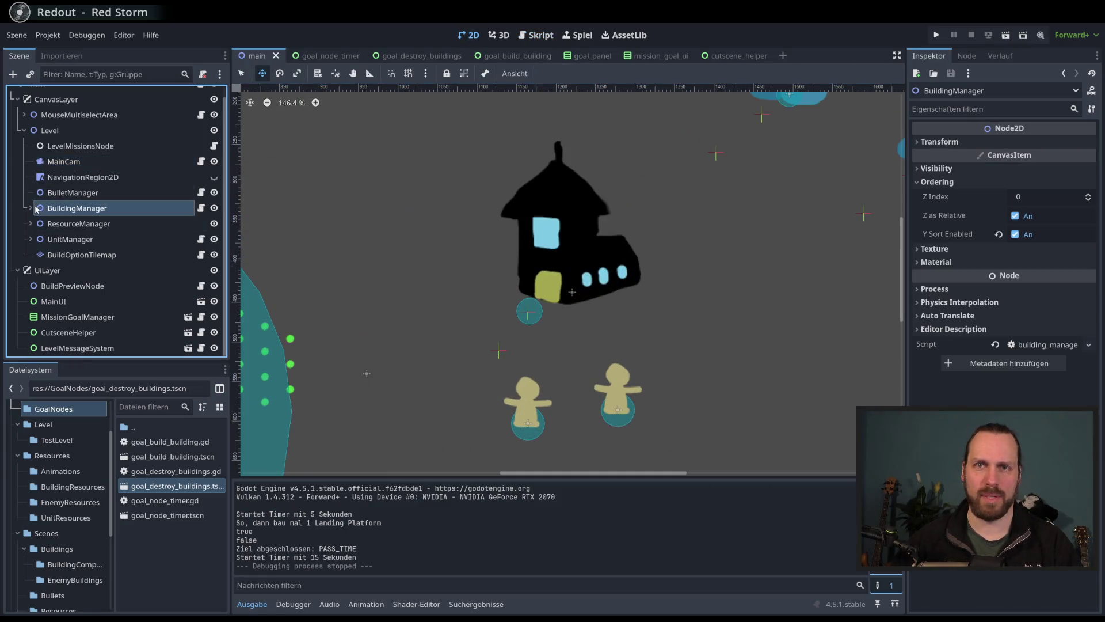
pyautogui.click(31, 208)
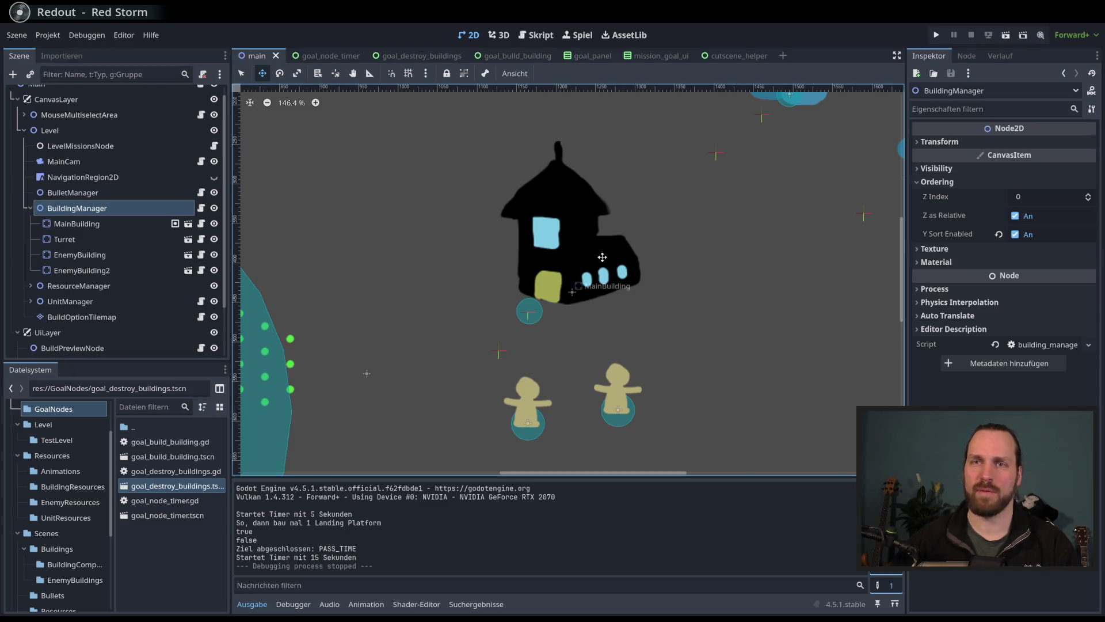
pyautogui.click(110, 223)
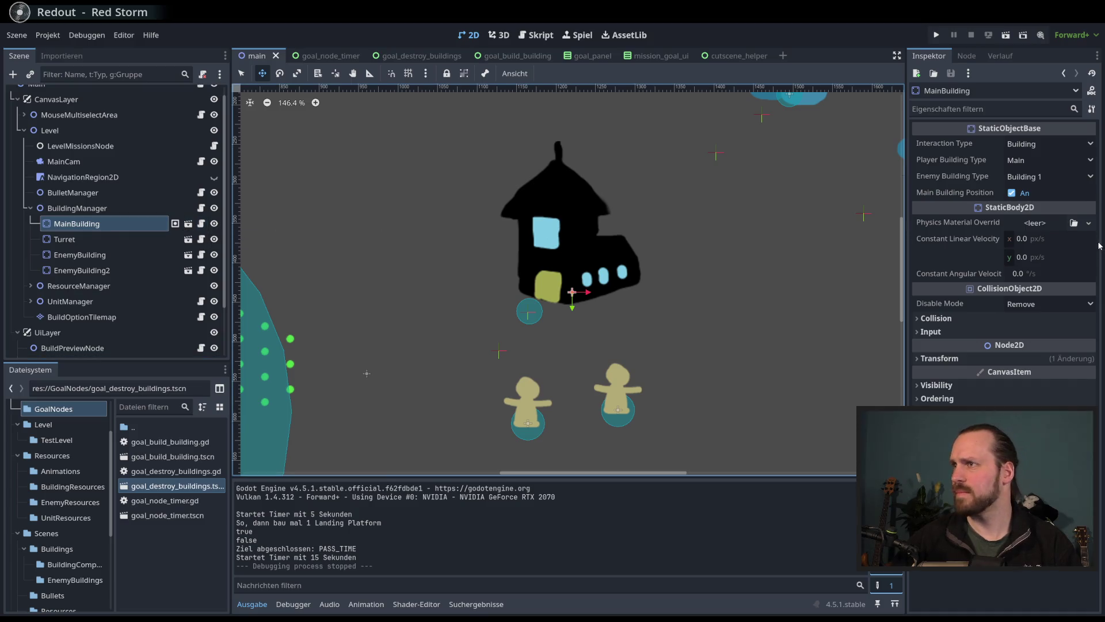
pyautogui.click(967, 358)
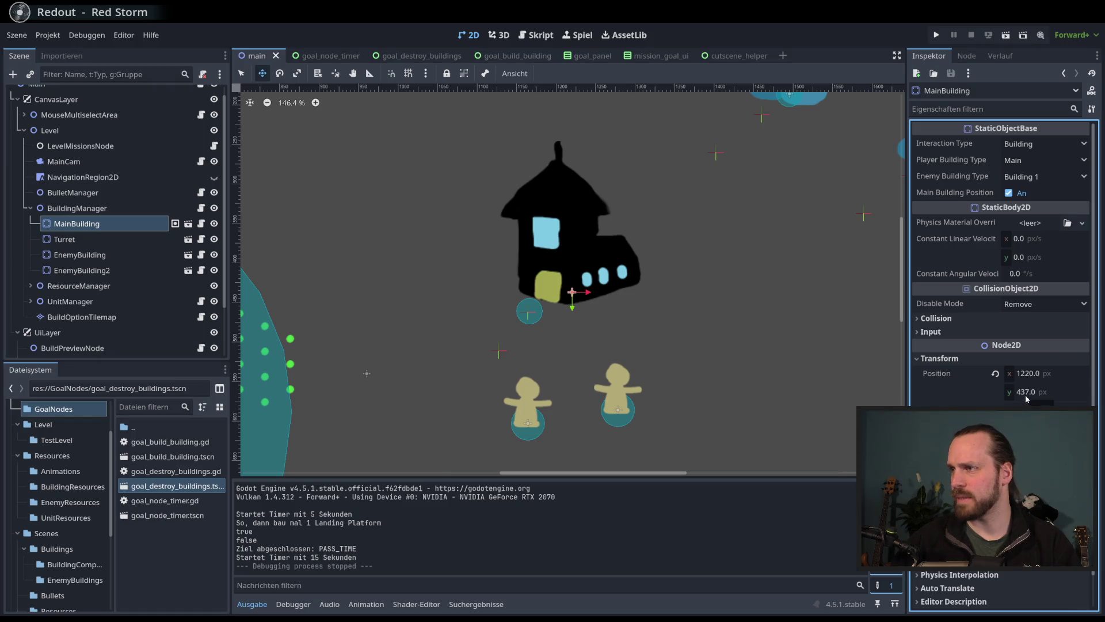
pyautogui.scroll(-9, 570, 282)
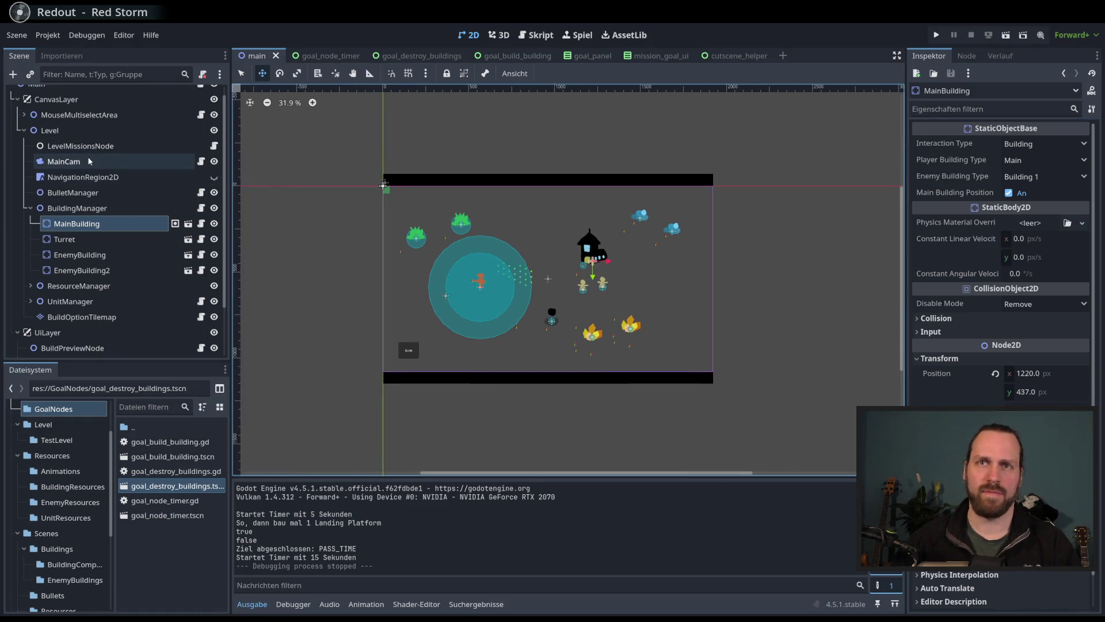
# Step: Drag MainCam to position (-64, 1153) in the level and save the scene
pyautogui.click(91, 162)
pyautogui.moveTo(610, 230)
pyautogui.mouseDown()
pyautogui.moveTo(445, 322)
pyautogui.moveTo(404, 370)
pyautogui.moveTo(388, 359)
pyautogui.mouseUp()
pyautogui.scroll(-1, 570, 282)
pyautogui.hotkey('ctrl', 's')
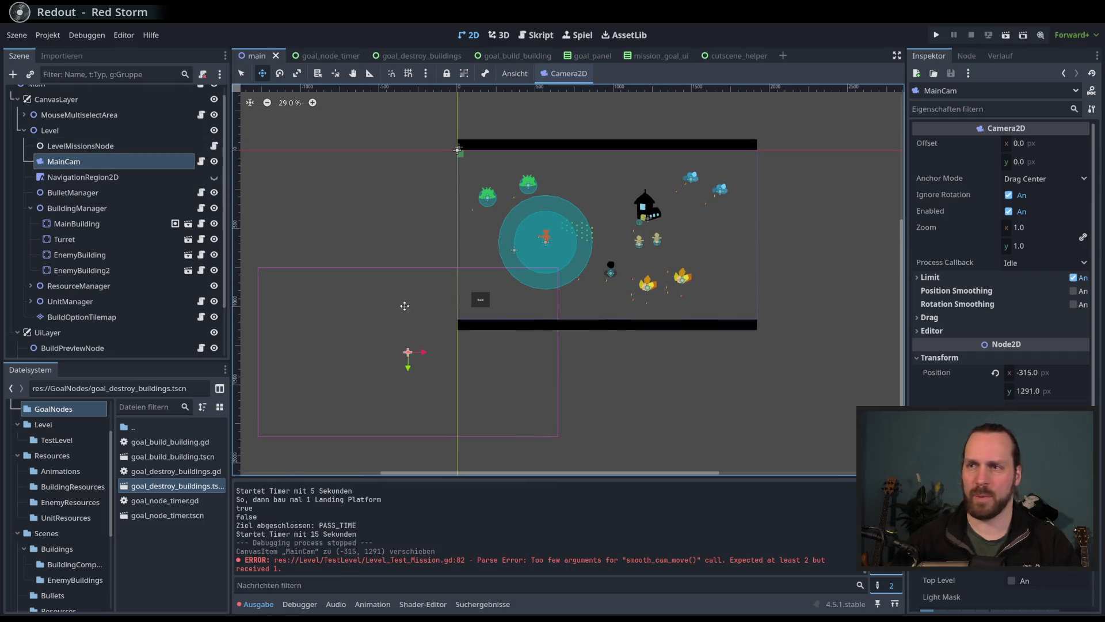
pyautogui.moveTo(489, 205); pyautogui.dragTo(528, 184)
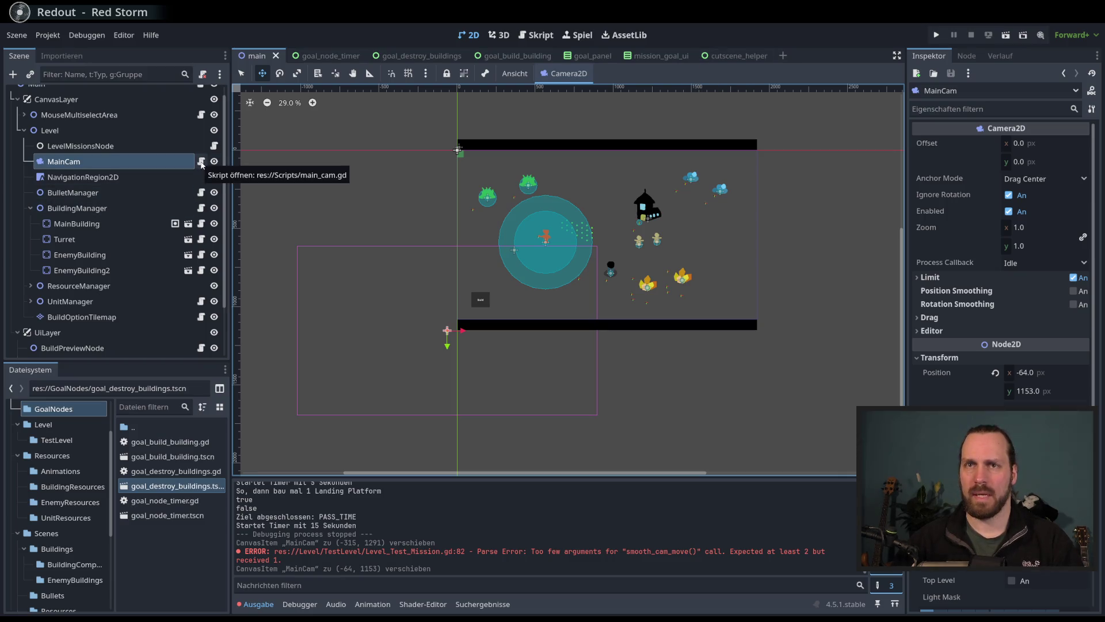
pyautogui.click(546, 36)
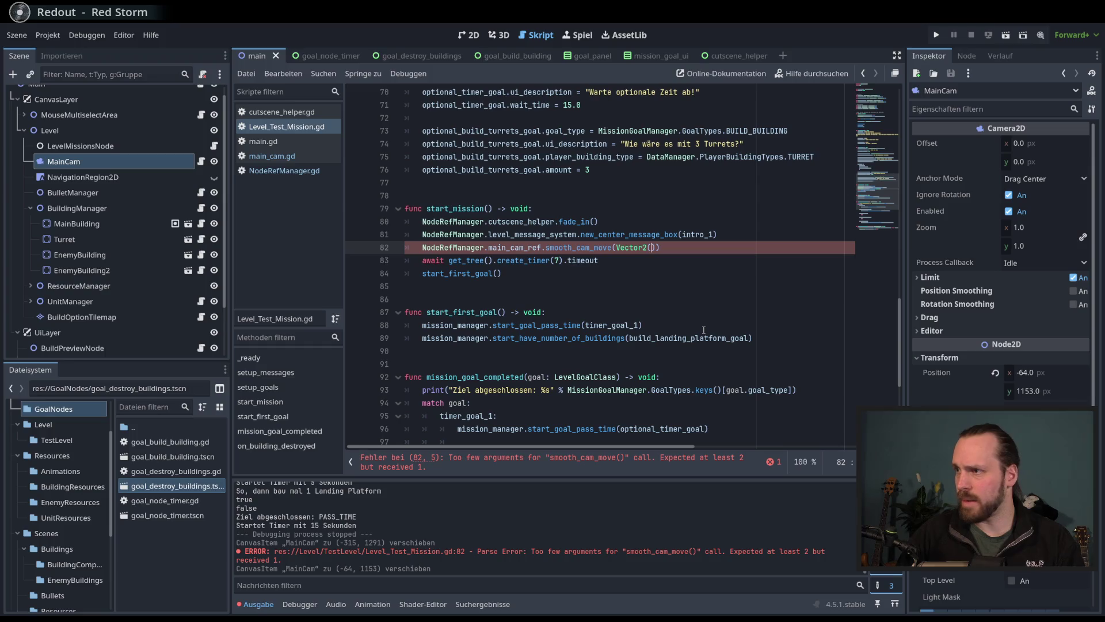
# Step: Set line 82 to smooth_cam_move(Vector2(1600, 300), 5) and run the game to test
pyautogui.write('1202')
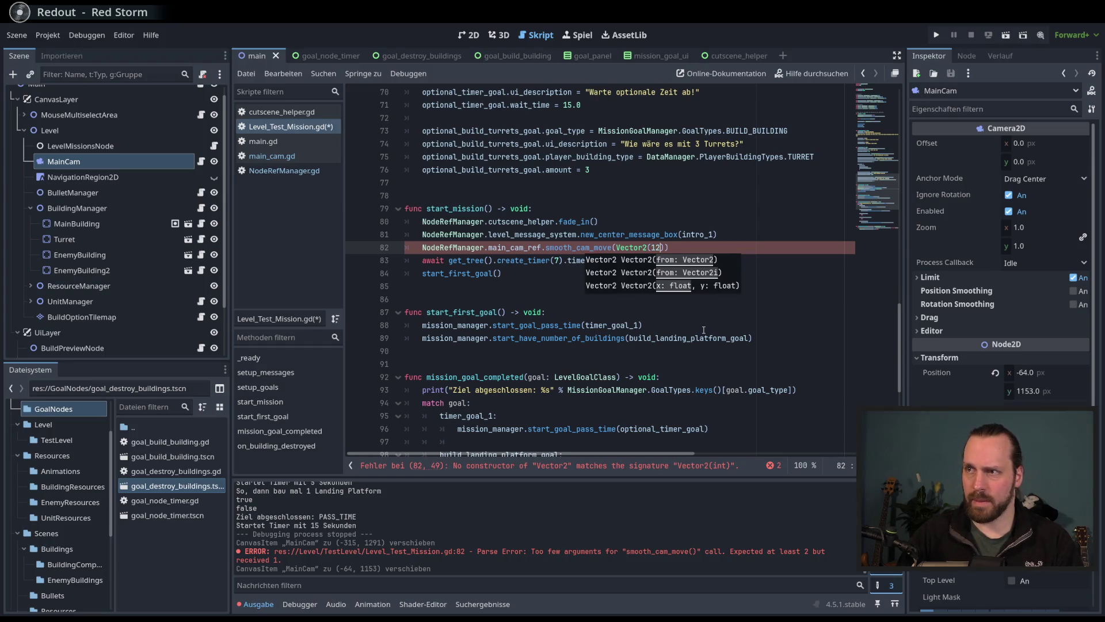
pyautogui.press('BackSpace')
pyautogui.press('BackSpace')
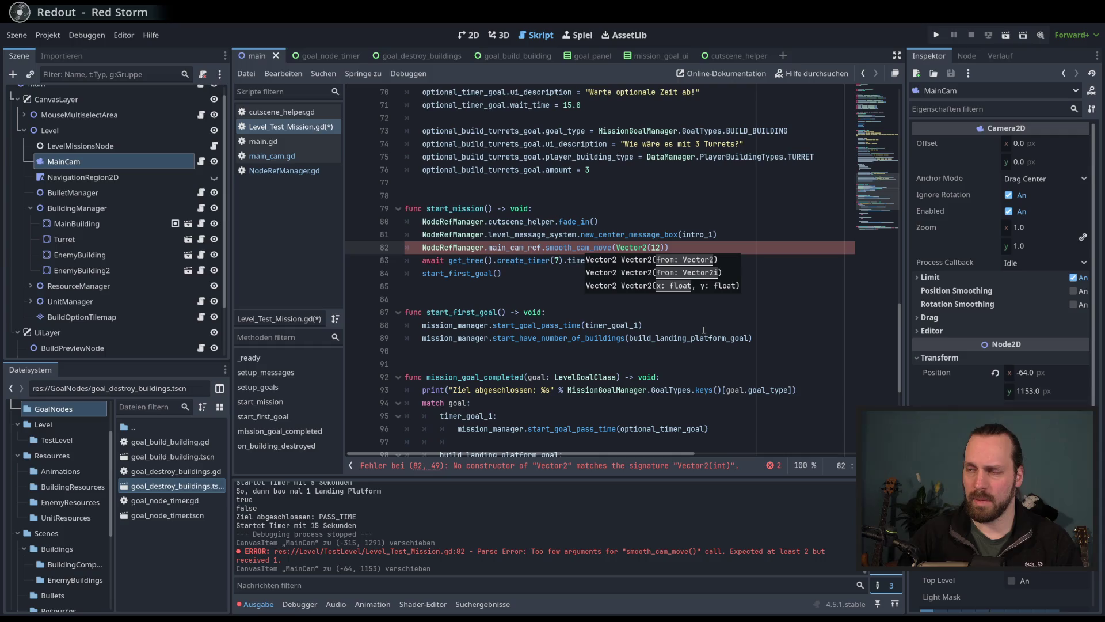
pyautogui.press('BackSpace')
pyautogui.write('300')
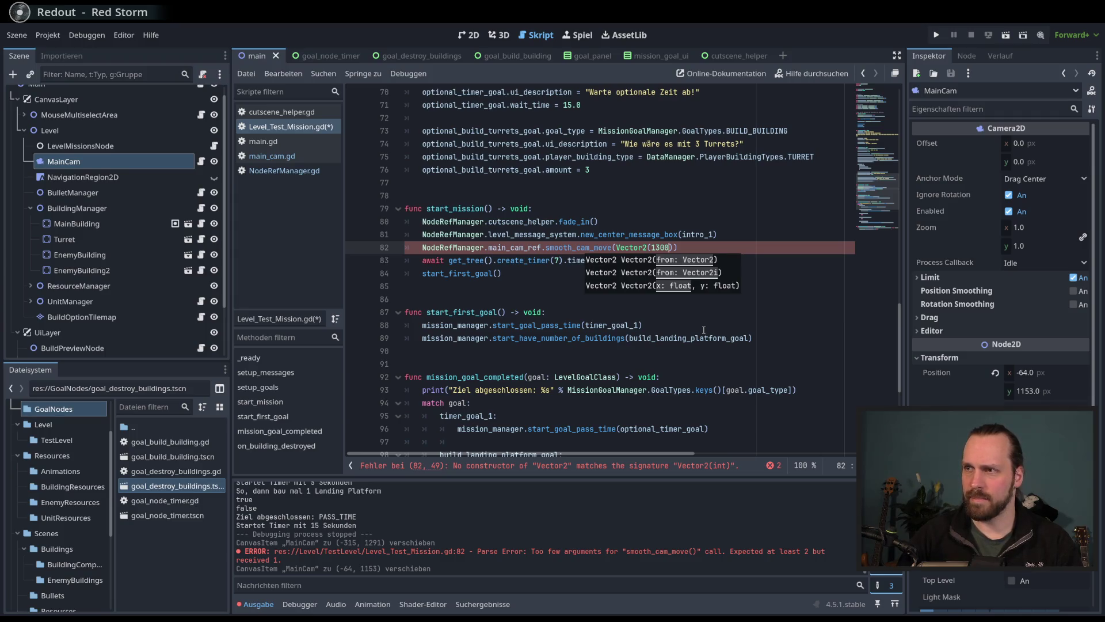
pyautogui.press('BackSpace')
pyautogui.press('BackSpace')
pyautogui.press('BackSpace')
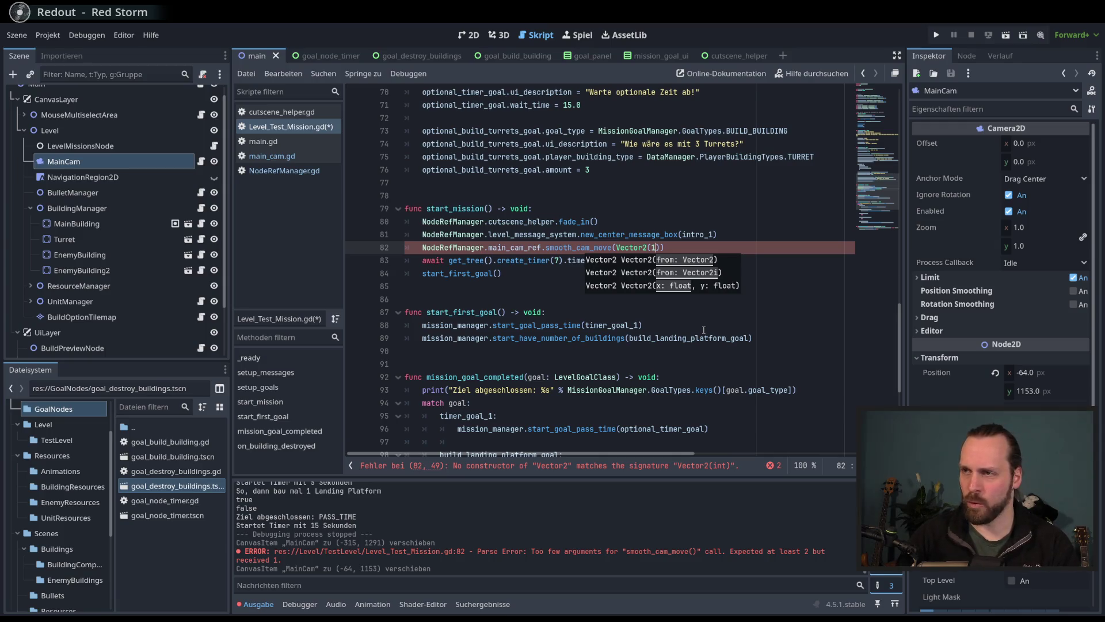
pyautogui.write('600')
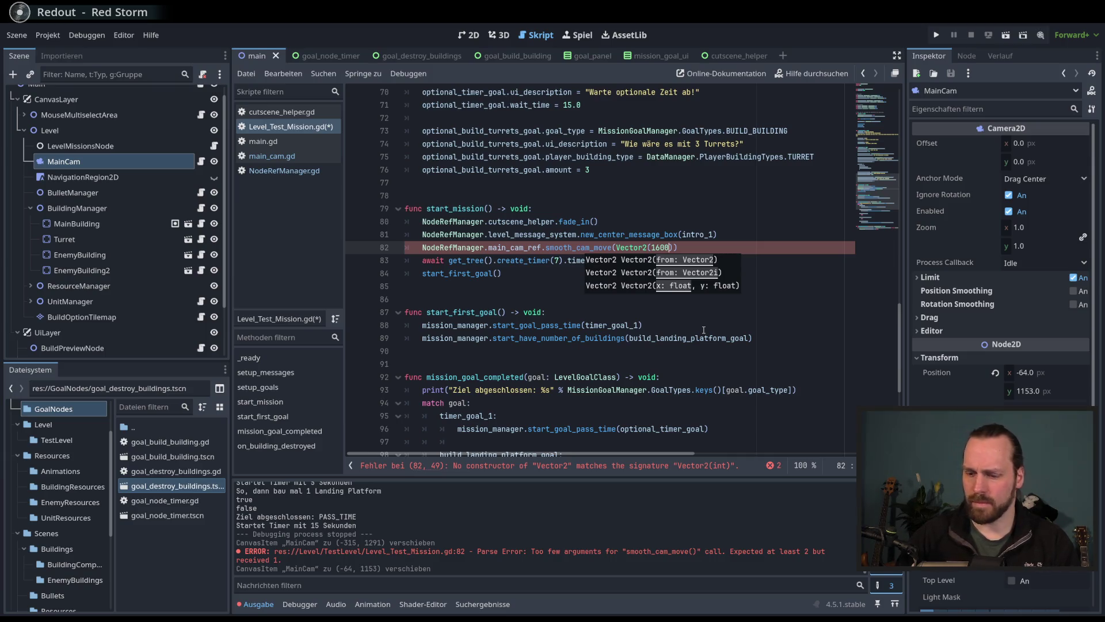
pyautogui.write(',')
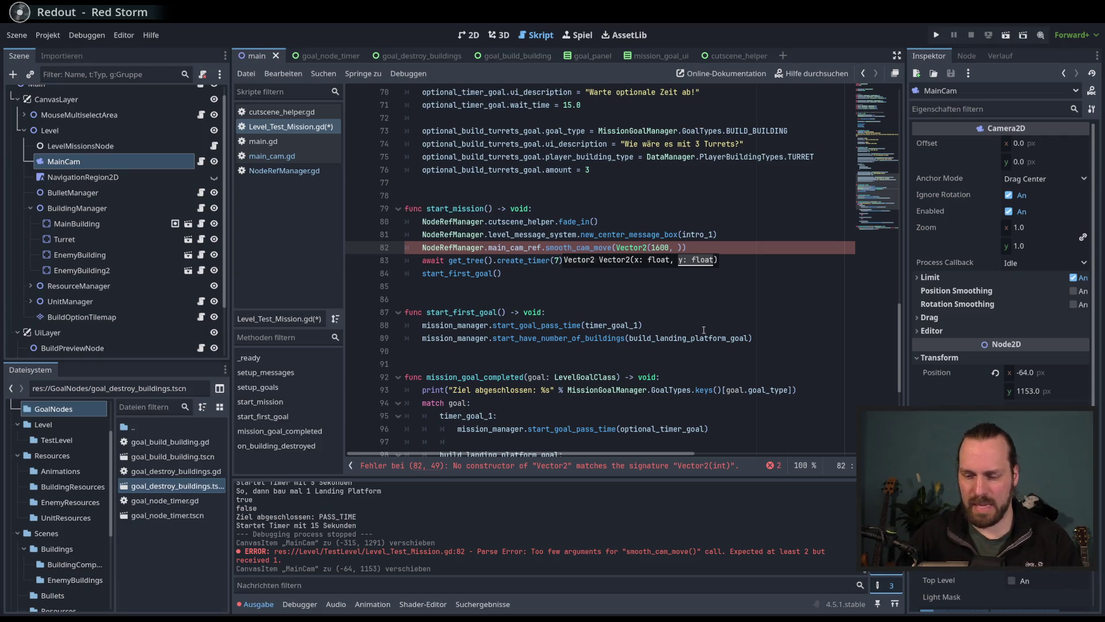
pyautogui.write('300')
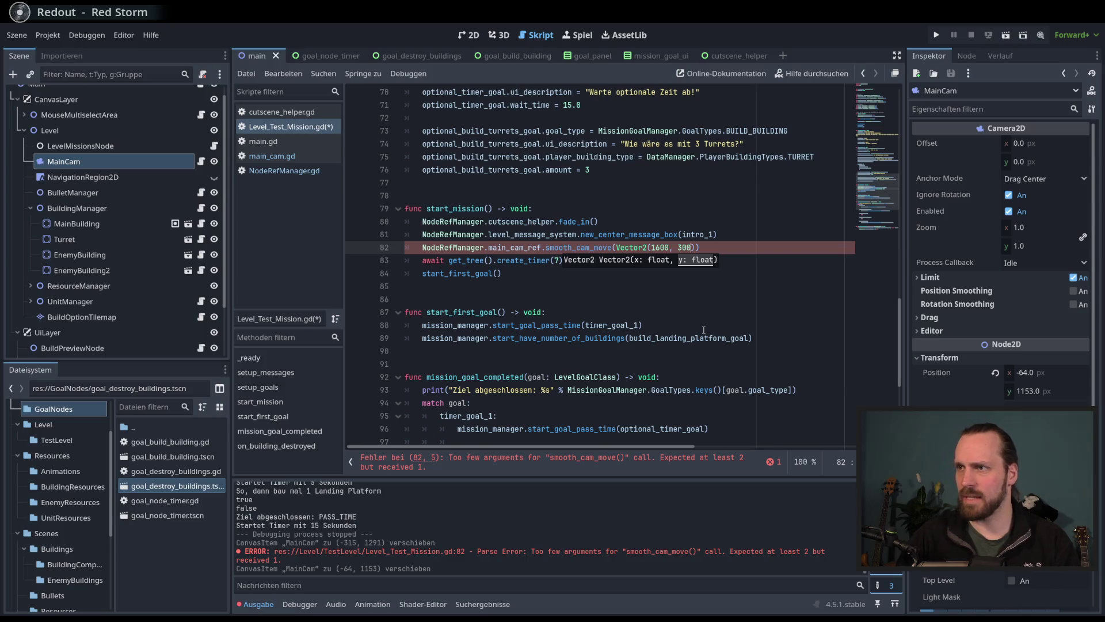
pyautogui.write(', ')
pyautogui.write('2')
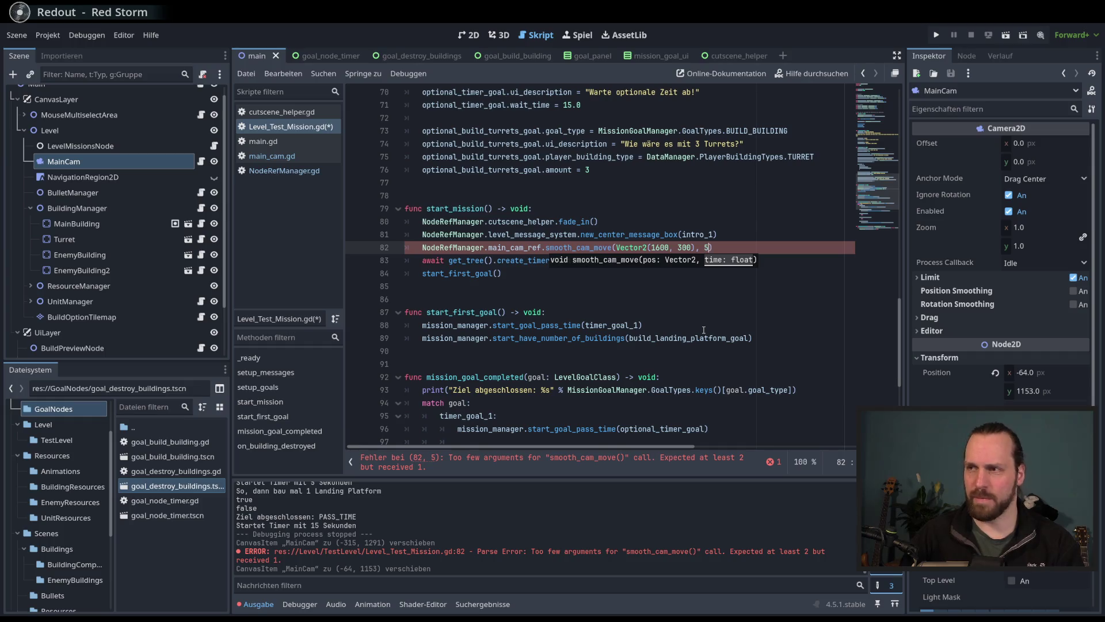
pyautogui.press('F5')
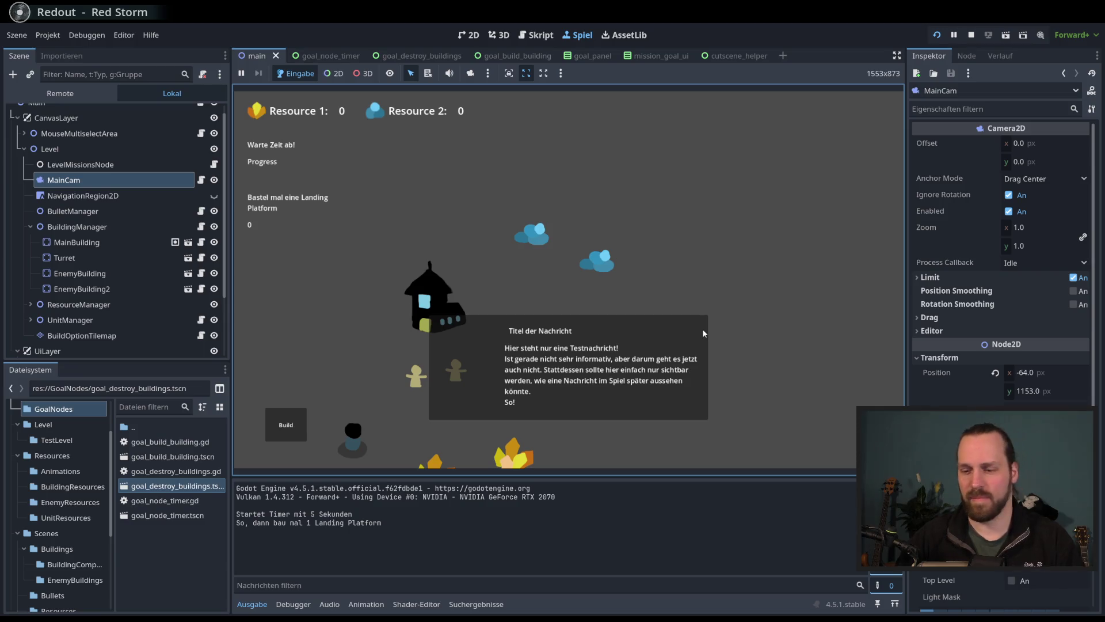
# Step: Stop the test run and begin clearing the camera target's x coordinate
pyautogui.press('F8')
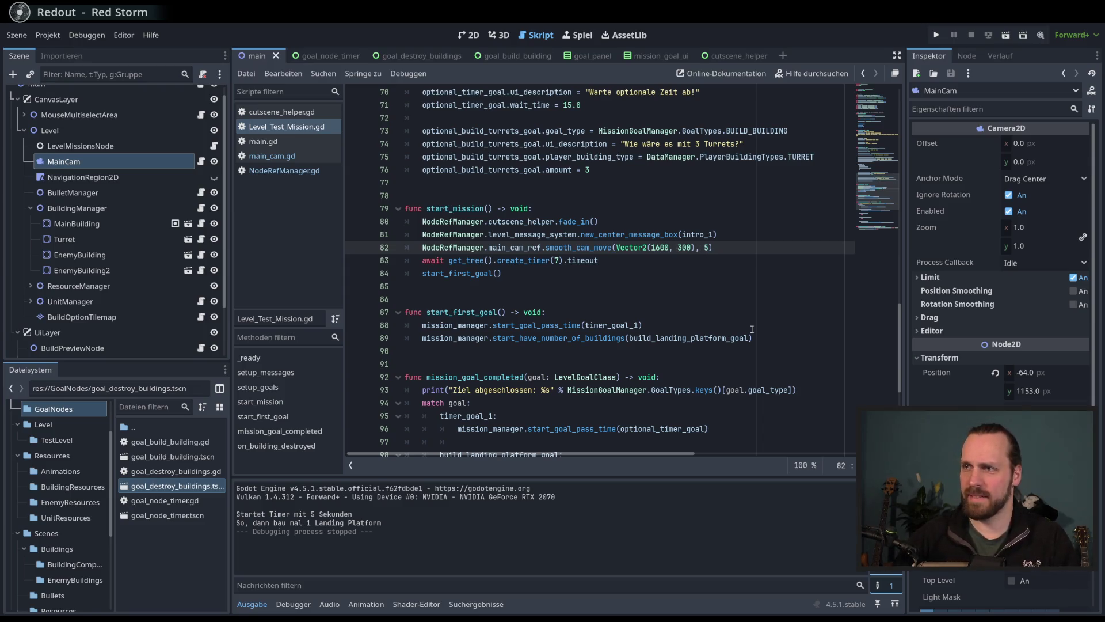
pyautogui.press('BackSpace')
pyautogui.press('BackSpace')
# Step: Retarget line 82's camera move to Vector2(2000, 400) with a 6-second duration
pyautogui.write('20')
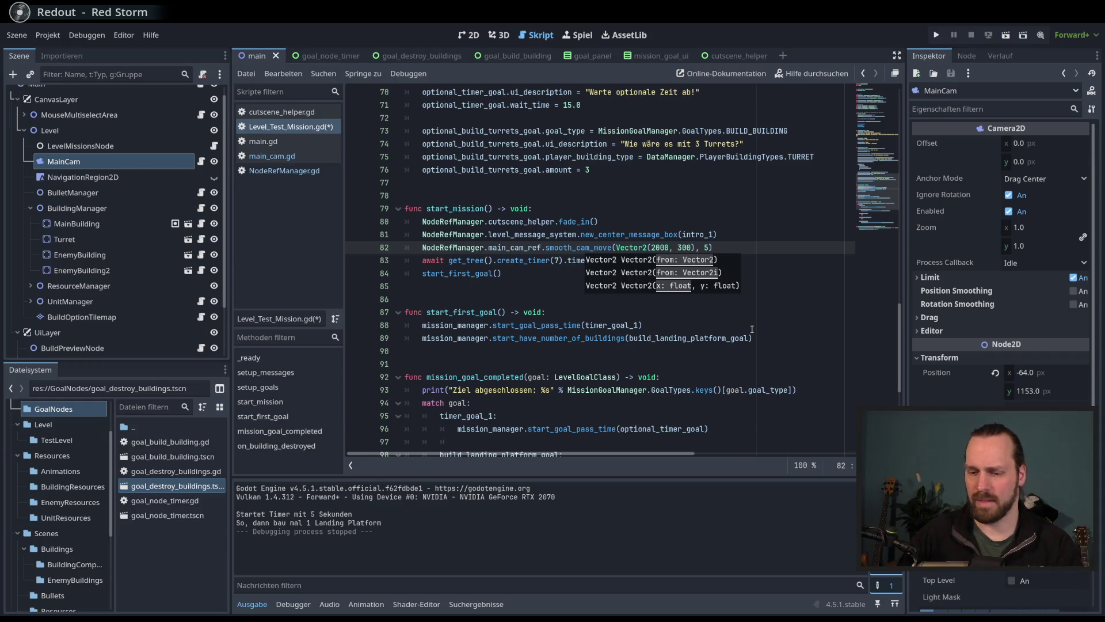
pyautogui.press('BackSpace')
pyautogui.press('BackSpace')
pyautogui.press('BackSpace')
pyautogui.write('400), ')
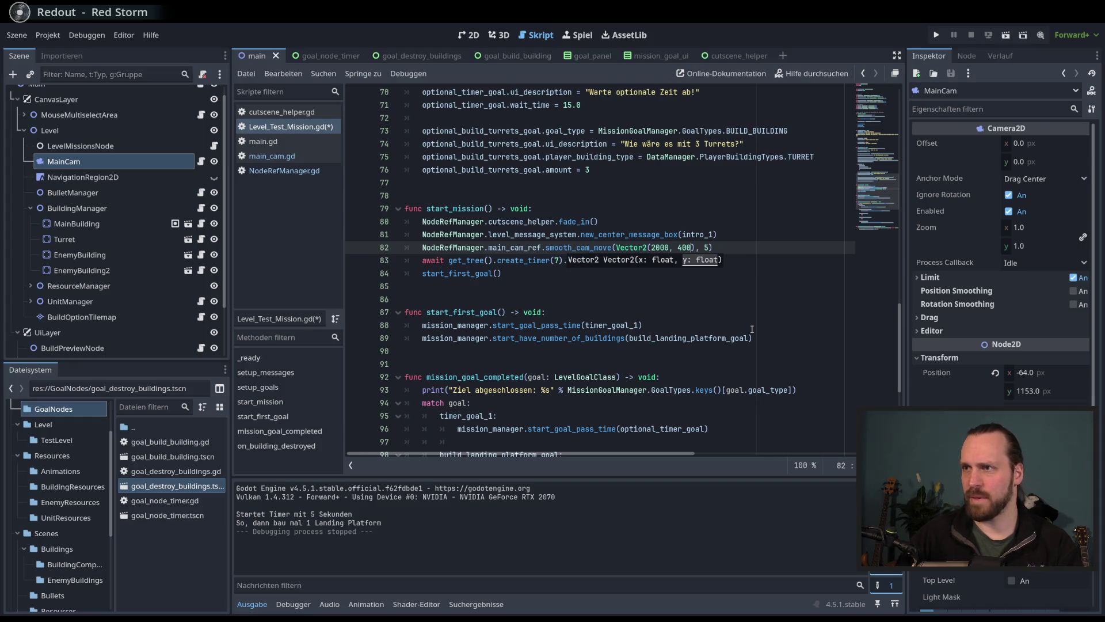
pyautogui.write('7')
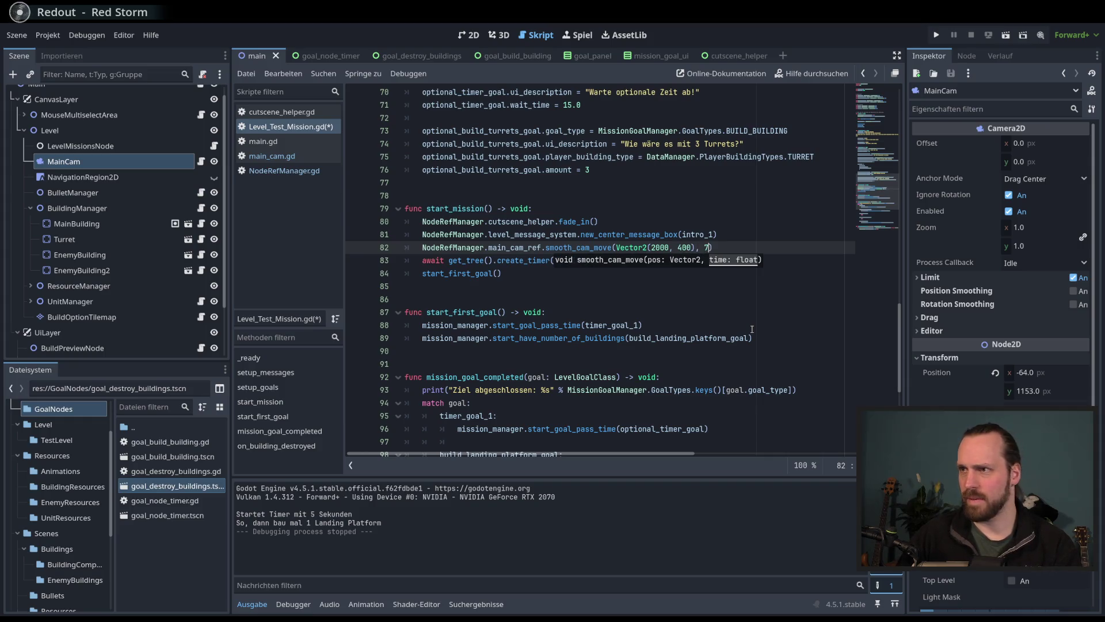
pyautogui.write('6)')
# Step: Set the following timer wait to 8 seconds, then select that duration for replacement
pyautogui.click(558, 260)
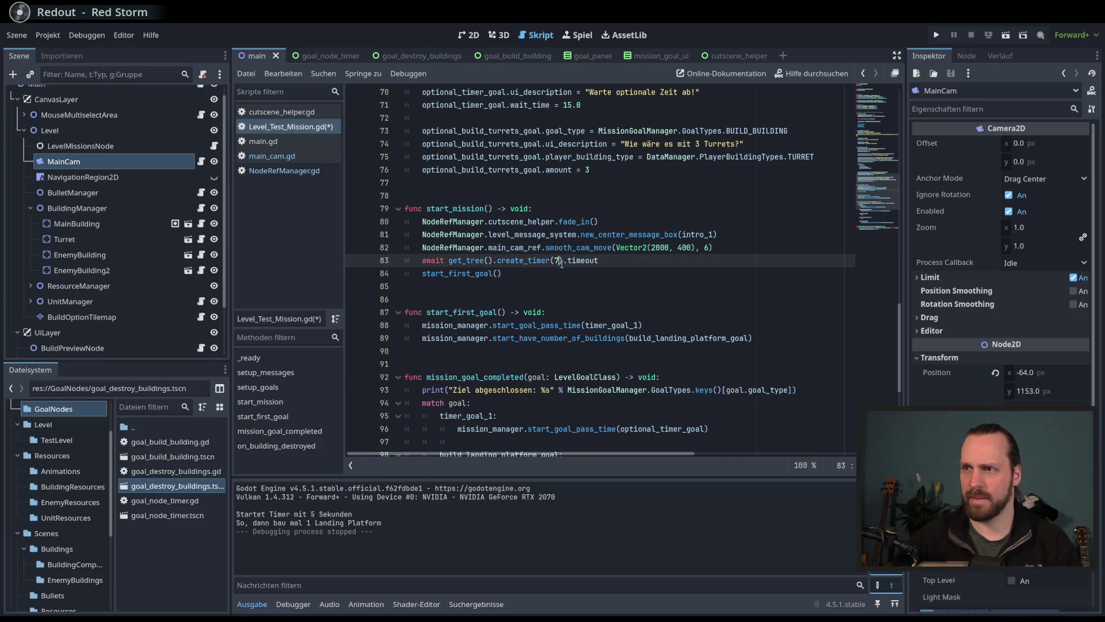
pyautogui.press('BackSpace')
pyautogui.write('8')
pyautogui.click(745, 247)
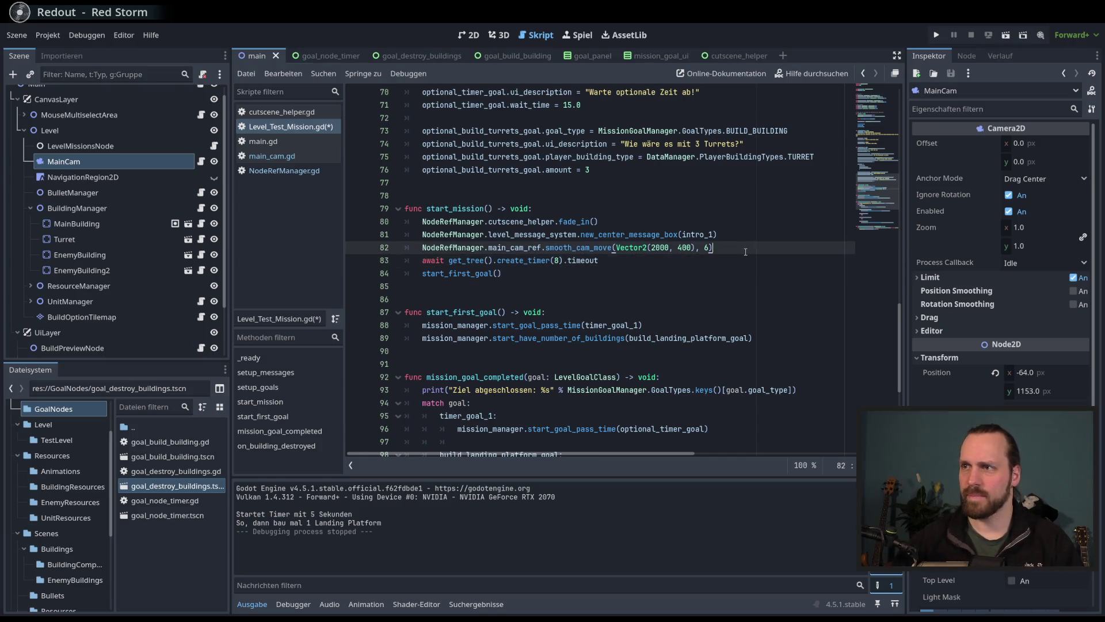
pyautogui.click(746, 266)
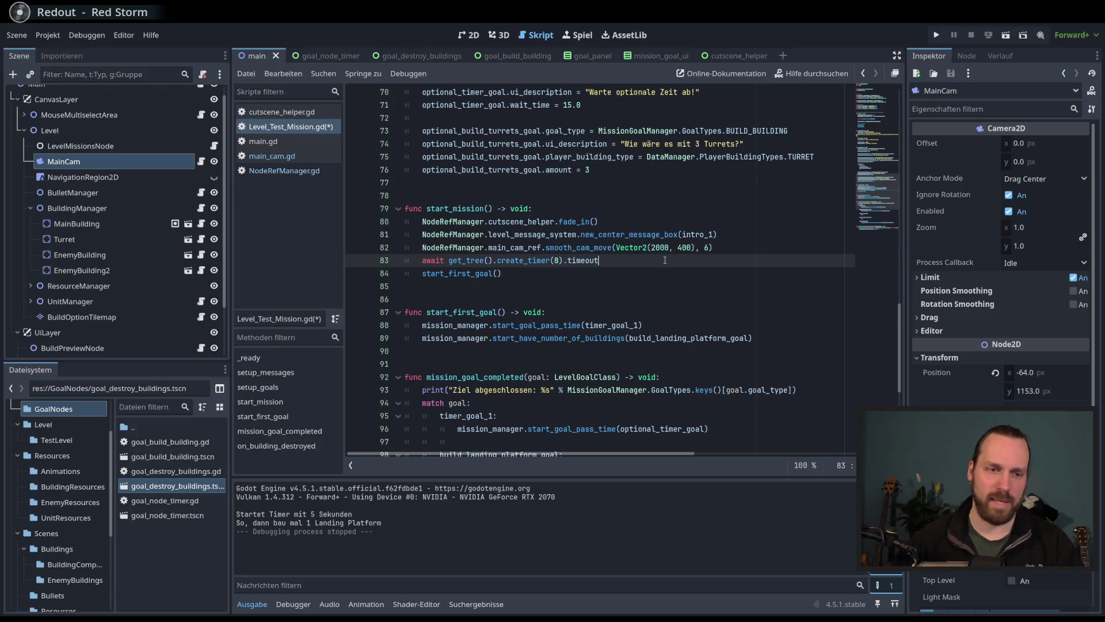
pyautogui.click(738, 266)
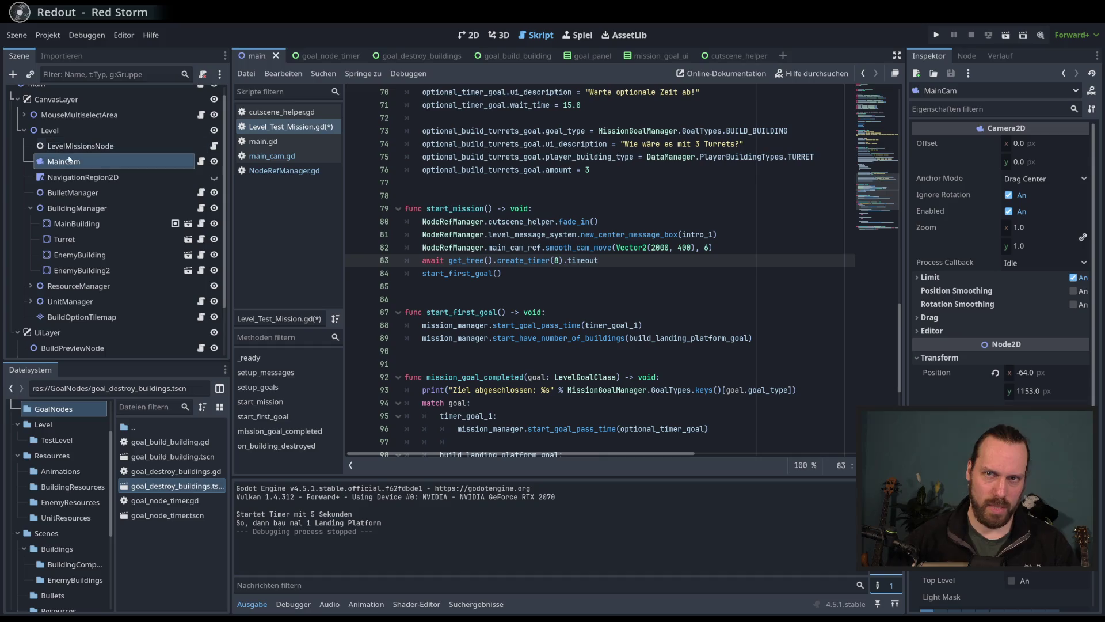
pyautogui.click(738, 262)
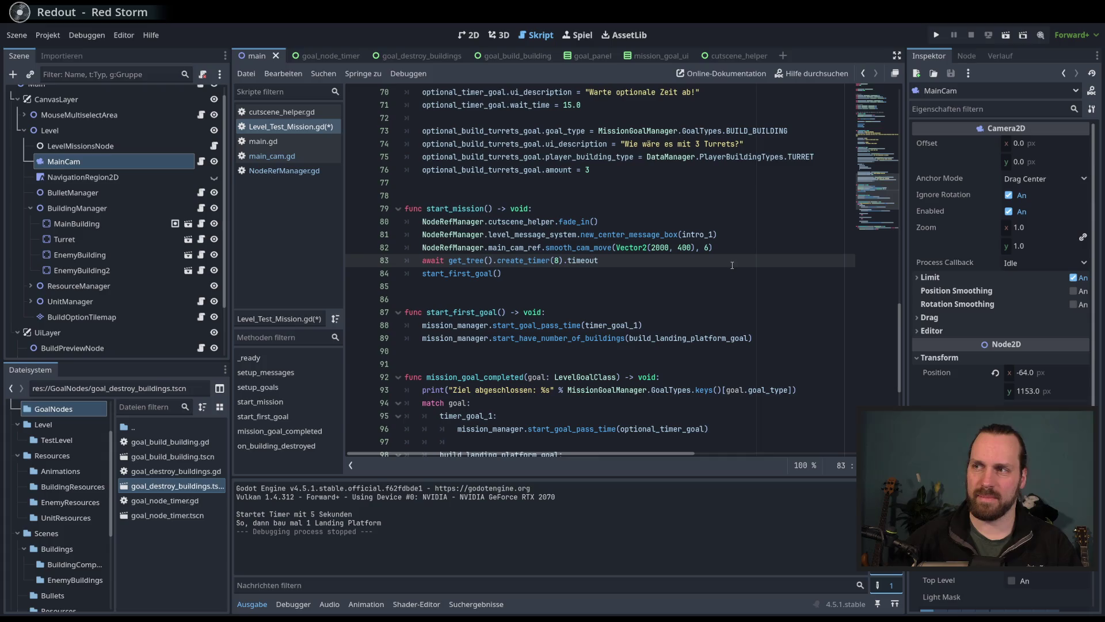
pyautogui.scroll(1, 719, 286)
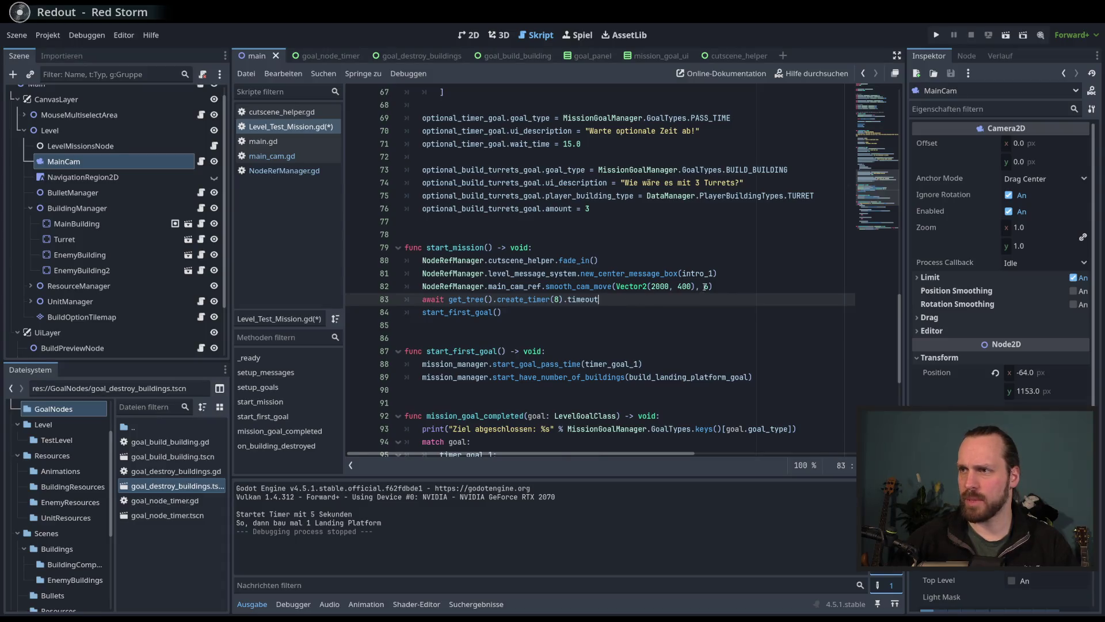
pyautogui.click(716, 286)
pyautogui.click(713, 287)
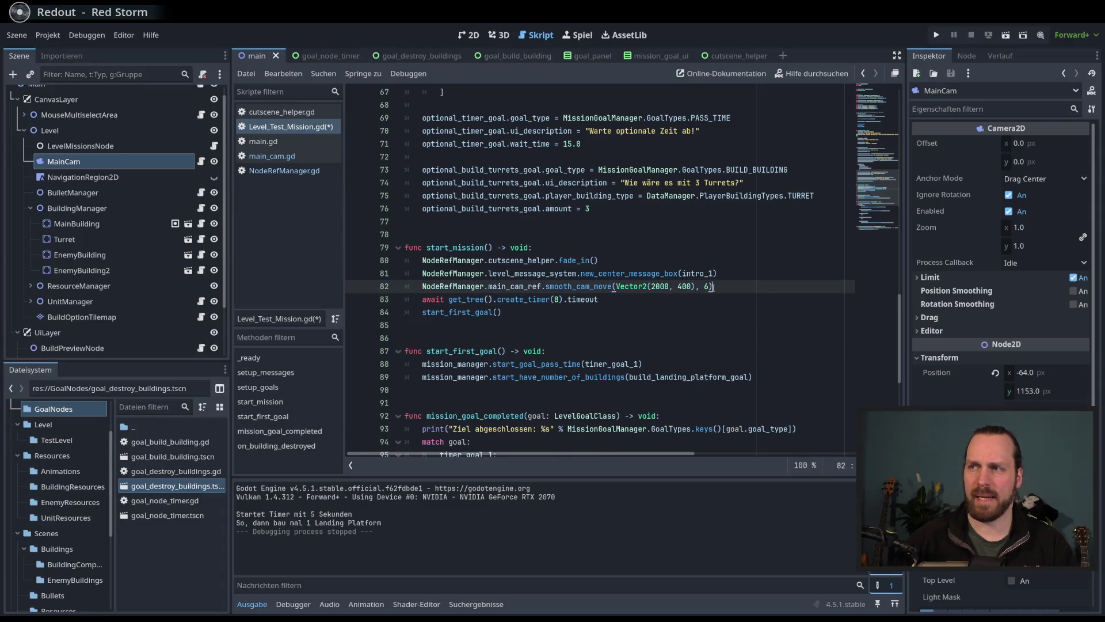
pyautogui.doubleClick(561, 300)
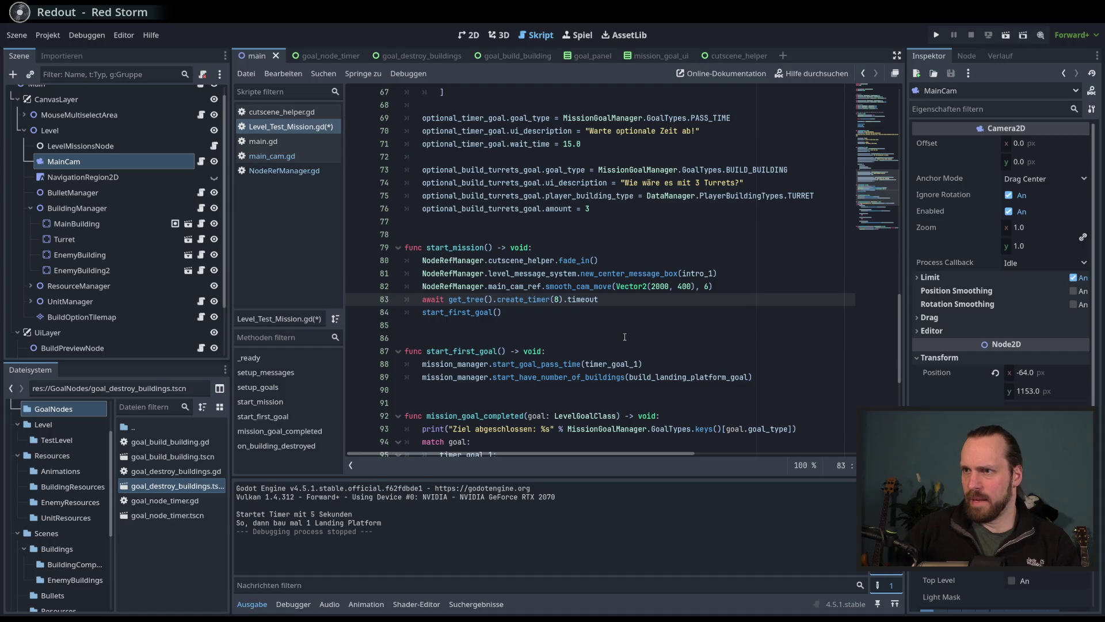
pyautogui.write('5')
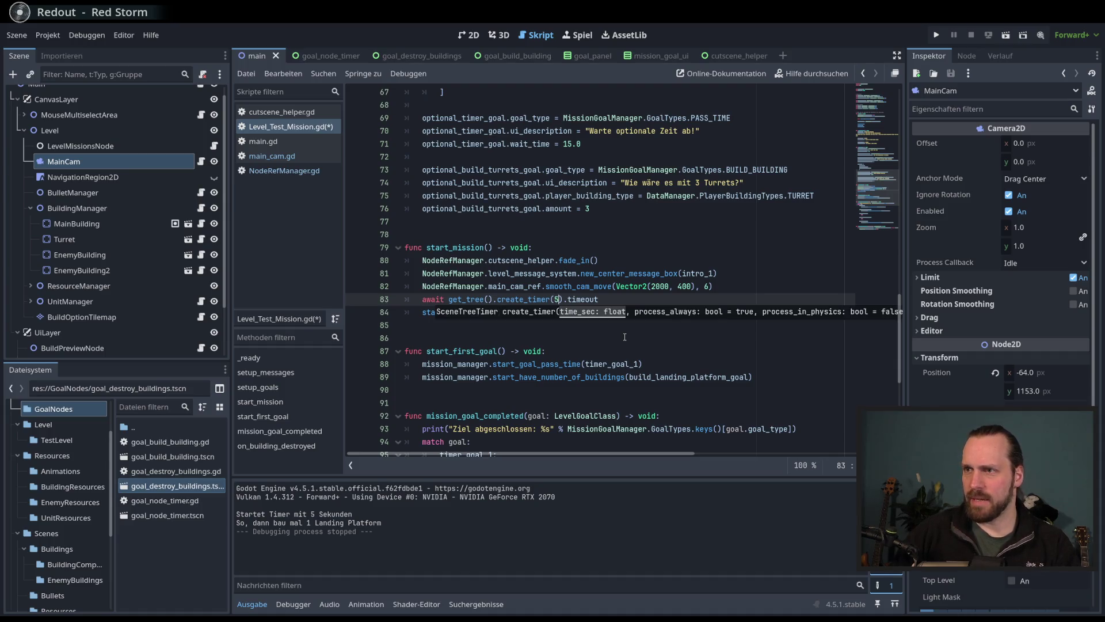
# Step: Start a new line 84 with NodeRefManager., trying then removing main_cam_ref
pyautogui.press('End')
pyautogui.press('Return')
pyautogui.write('NodeRefManager')
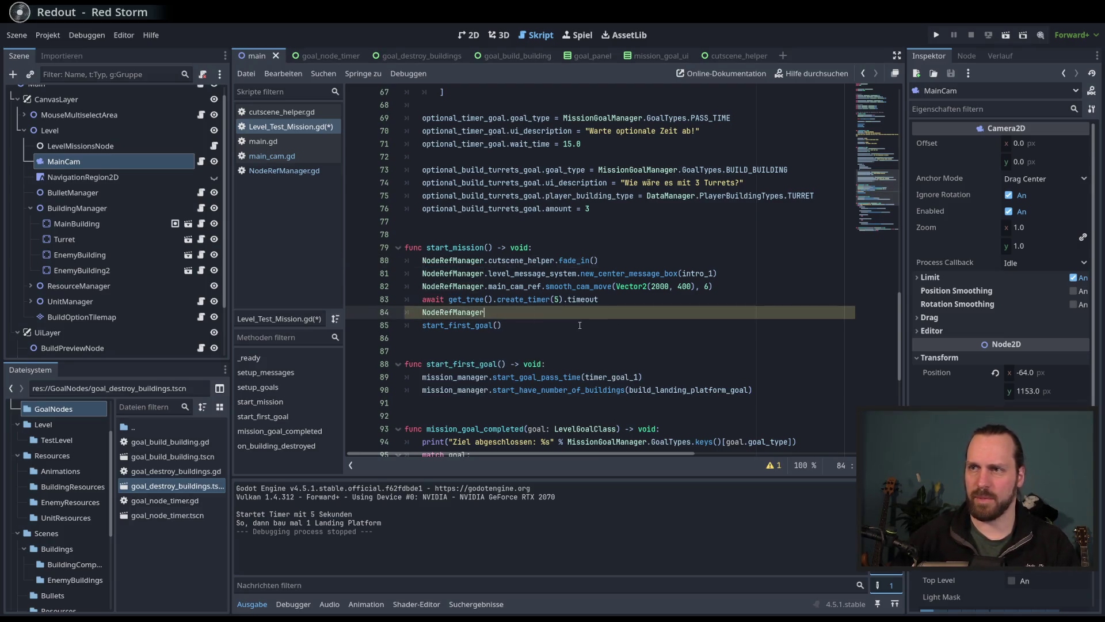
pyautogui.write('.')
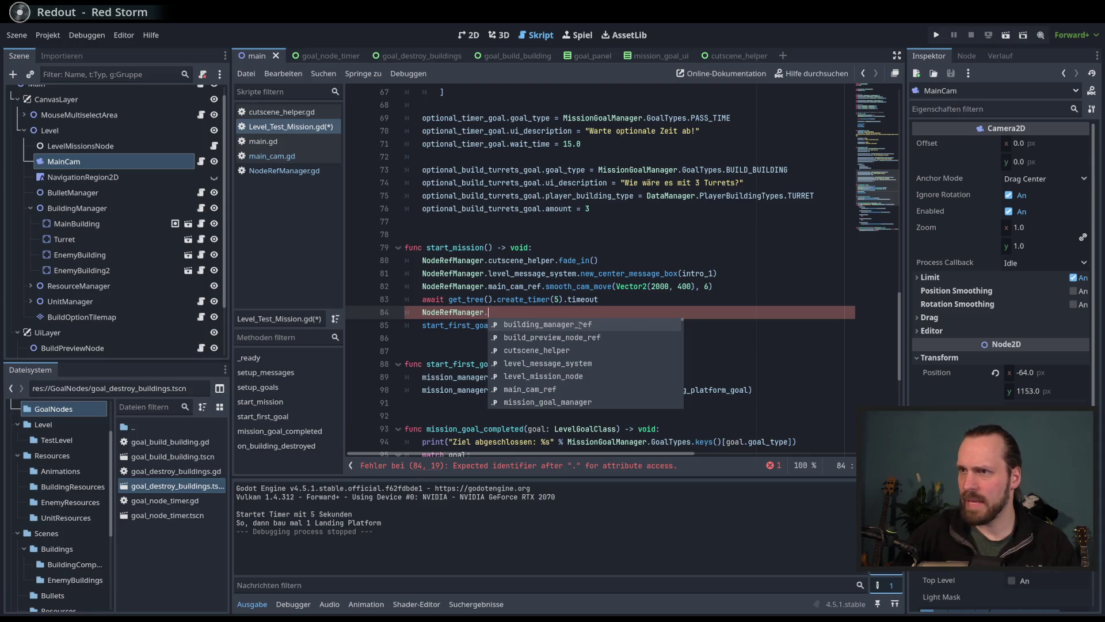
pyautogui.write('cam')
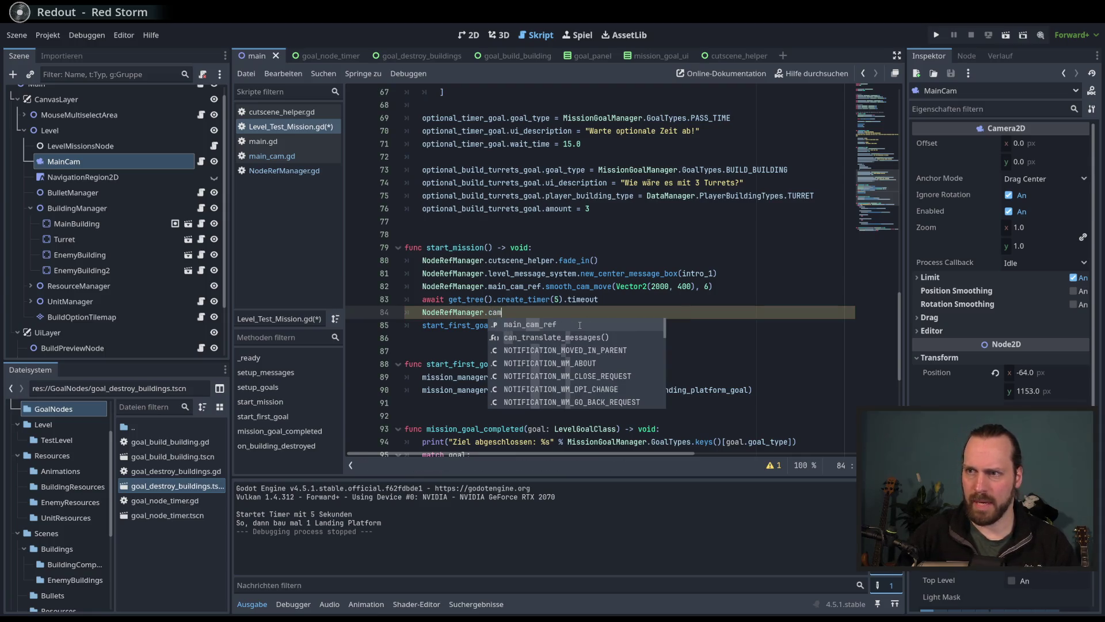
pyautogui.press('Return')
pyautogui.write('.')
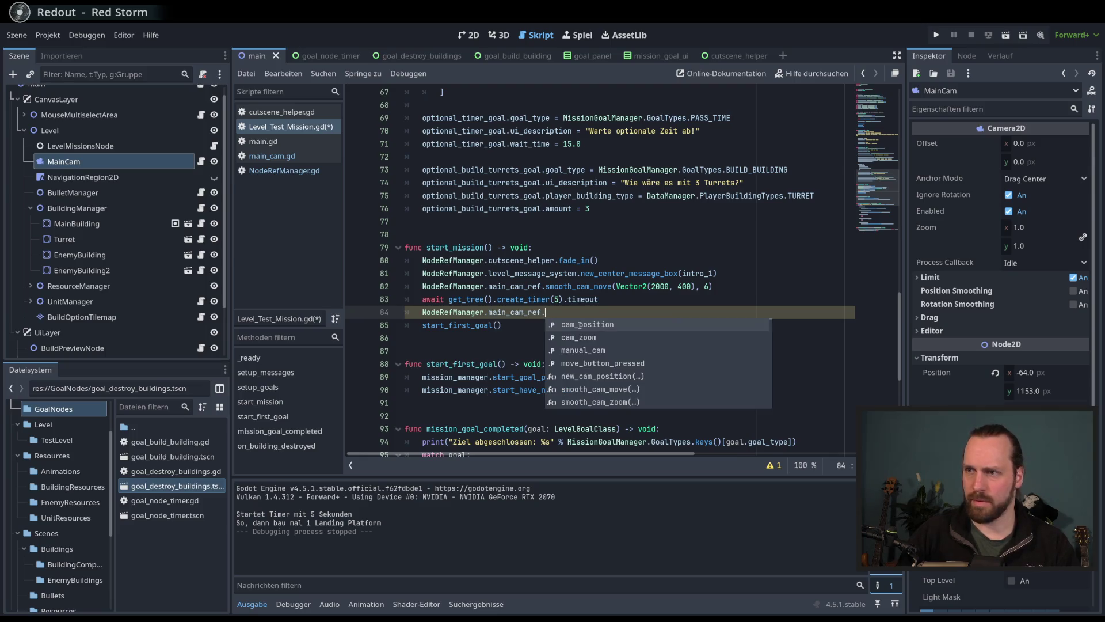
pyautogui.write('fade')
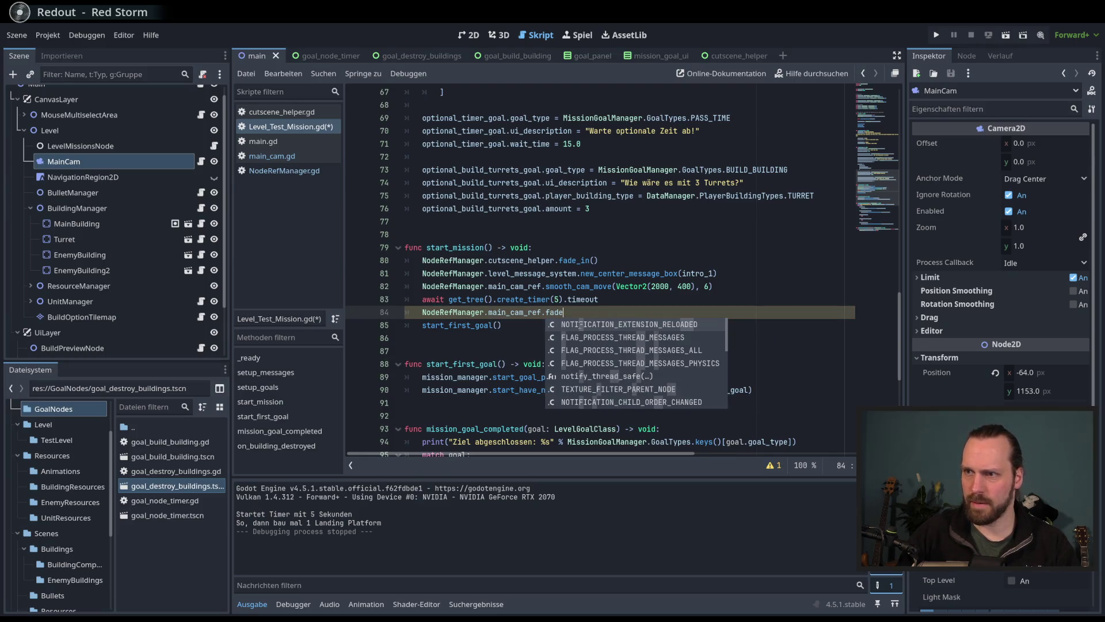
pyautogui.press('BackSpace')
pyautogui.press('BackSpace')
pyautogui.press('BackSpace')
pyautogui.press('BackSpace')
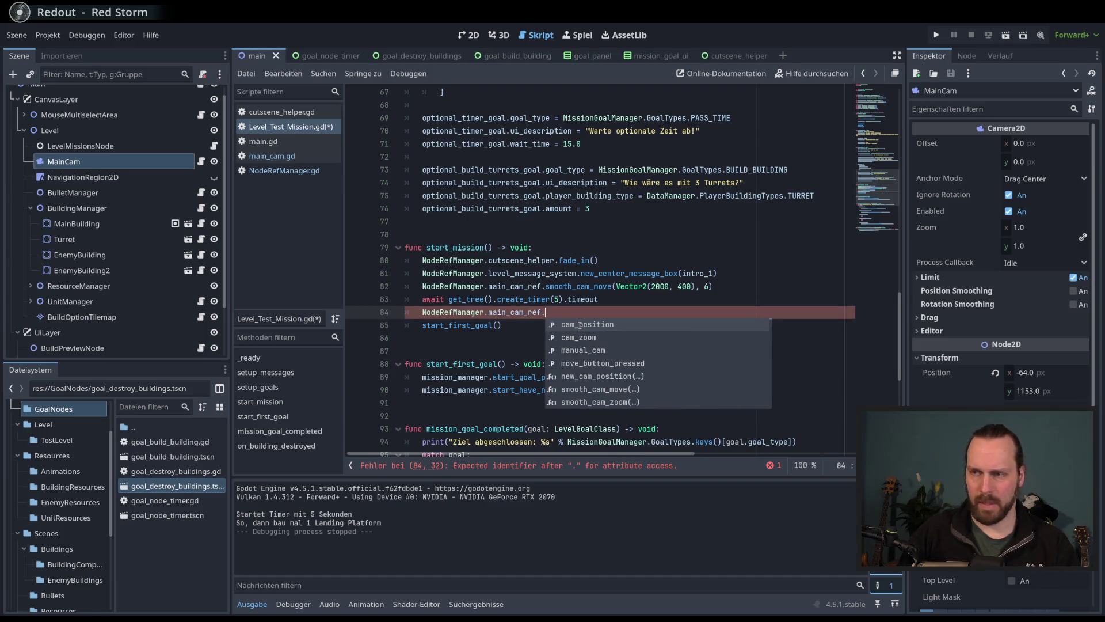
pyautogui.press('BackSpace')
pyautogui.press('BackSpace')
pyautogui.press('BackSpace')
# Step: Complete the line as NodeRefManager.cutscene_helper.fade_out() and launch the game
pyautogui.write('cutcs')
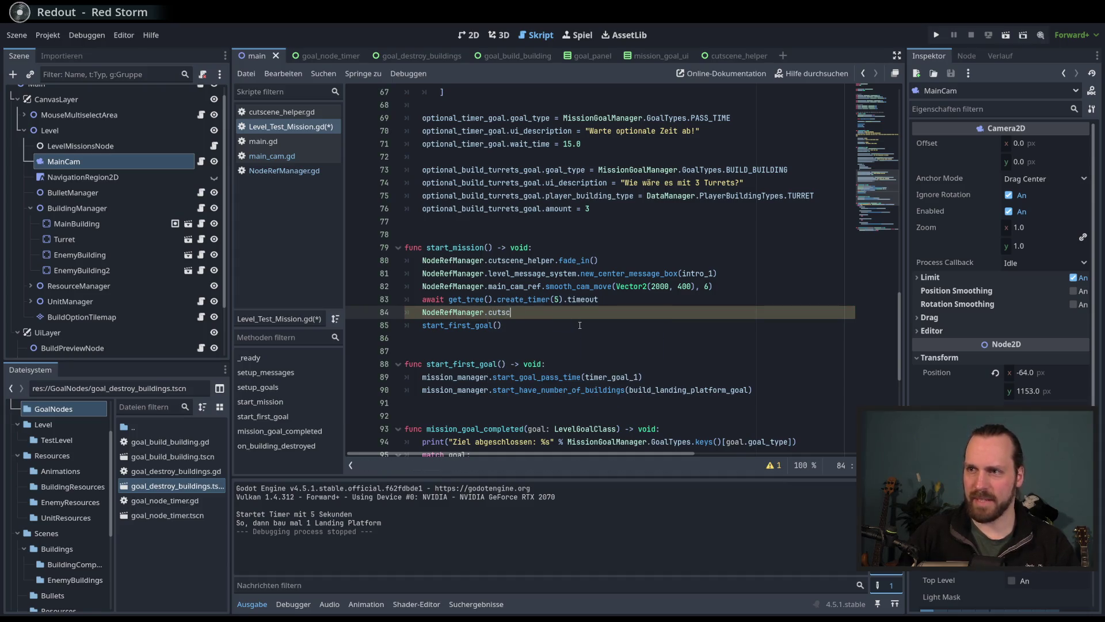
pyautogui.press('Return')
pyautogui.write('.fade')
pyautogui.press('Return')
pyautogui.press('BackSpace')
pyautogui.press('BackSpace')
pyautogui.press('BackSpace')
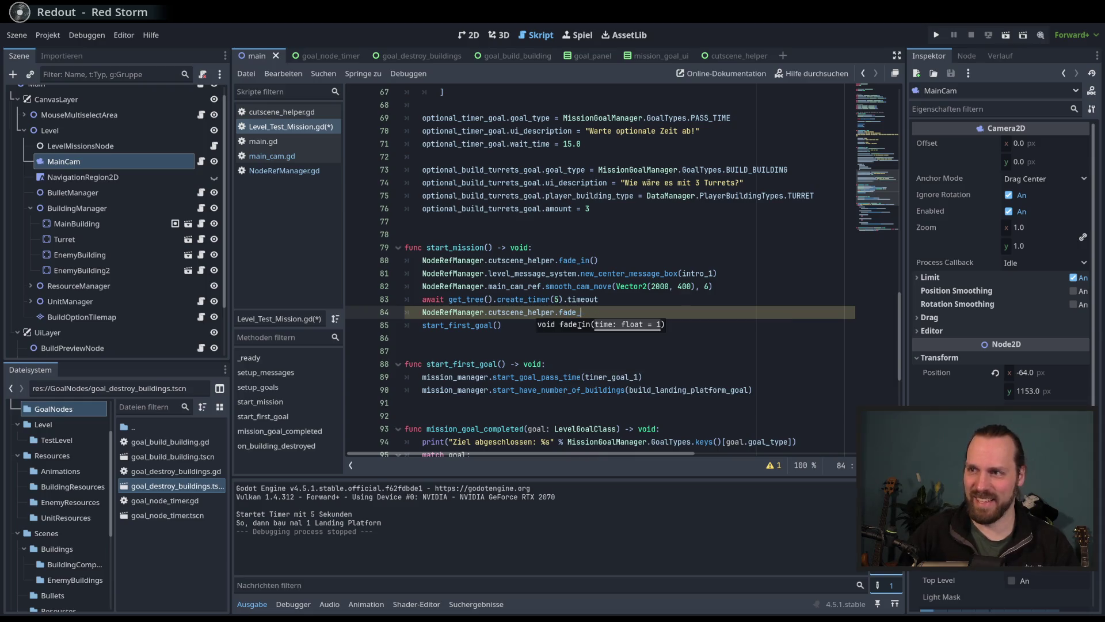
pyautogui.write('o')
pyautogui.press('Return')
pyautogui.write(')')
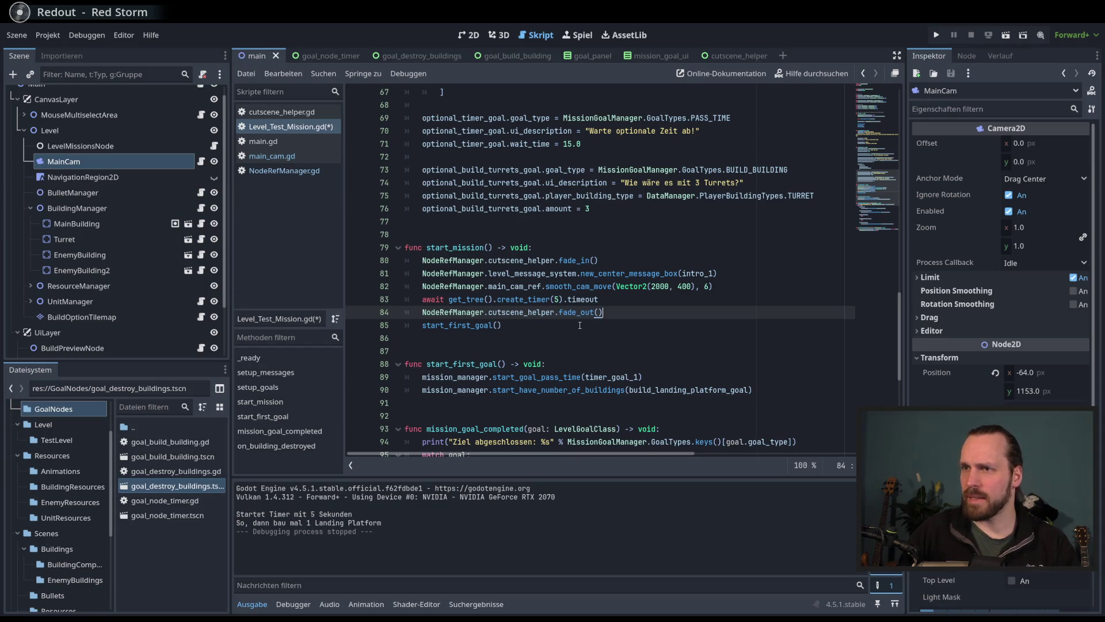
pyautogui.press('F5')
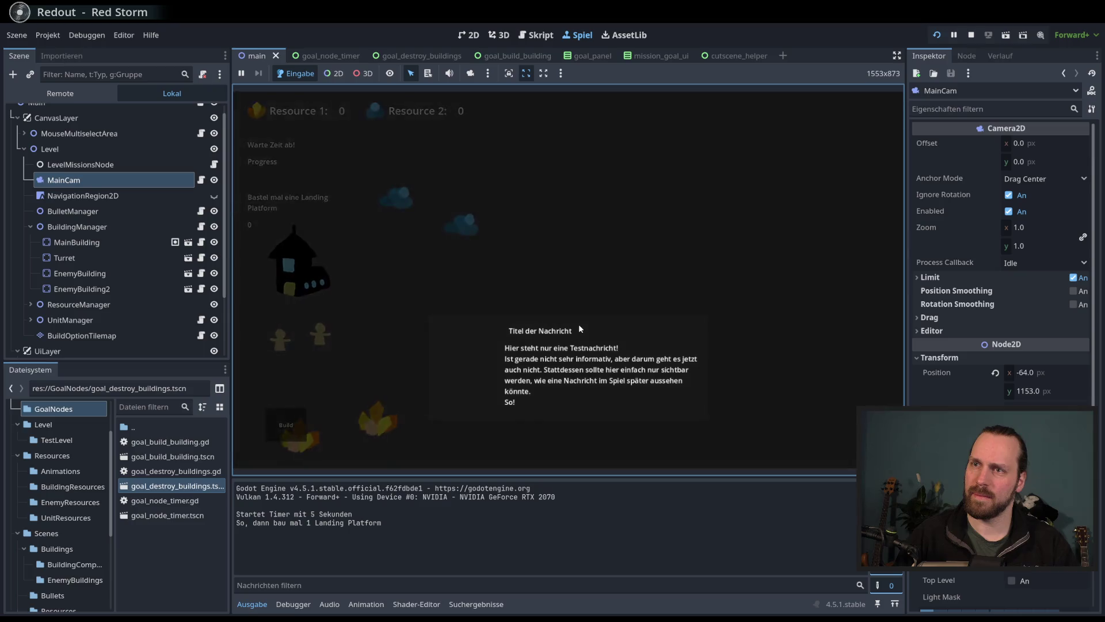
# Step: Stop the game and insert a blank line after the fade_out() call
pyautogui.press('F8')
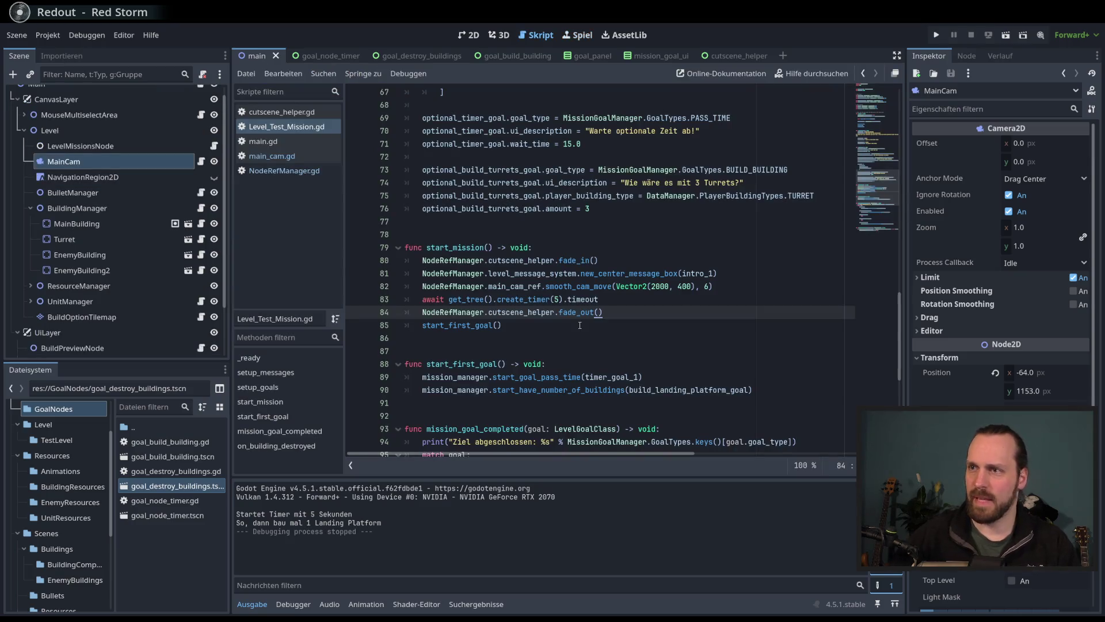
pyautogui.press('Return')
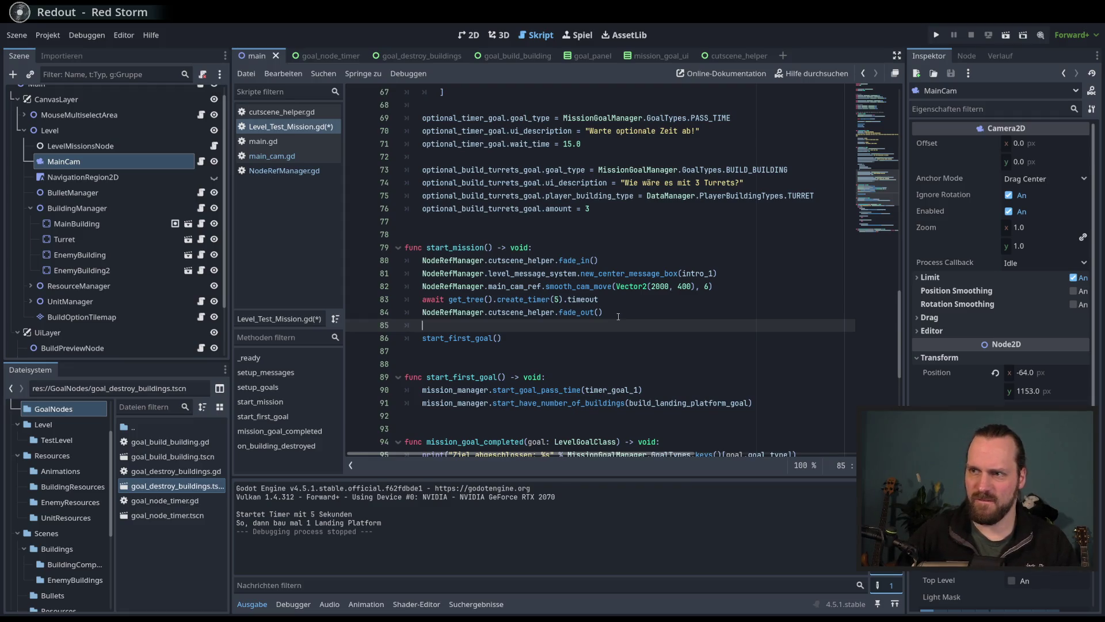
# Step: Below fade_out() in start_mission, add 'await get_tree().create_timer(1.5).timeout'
pyautogui.hotkey('alt', 'Left')
pyautogui.hotkey('alt', 'Left')
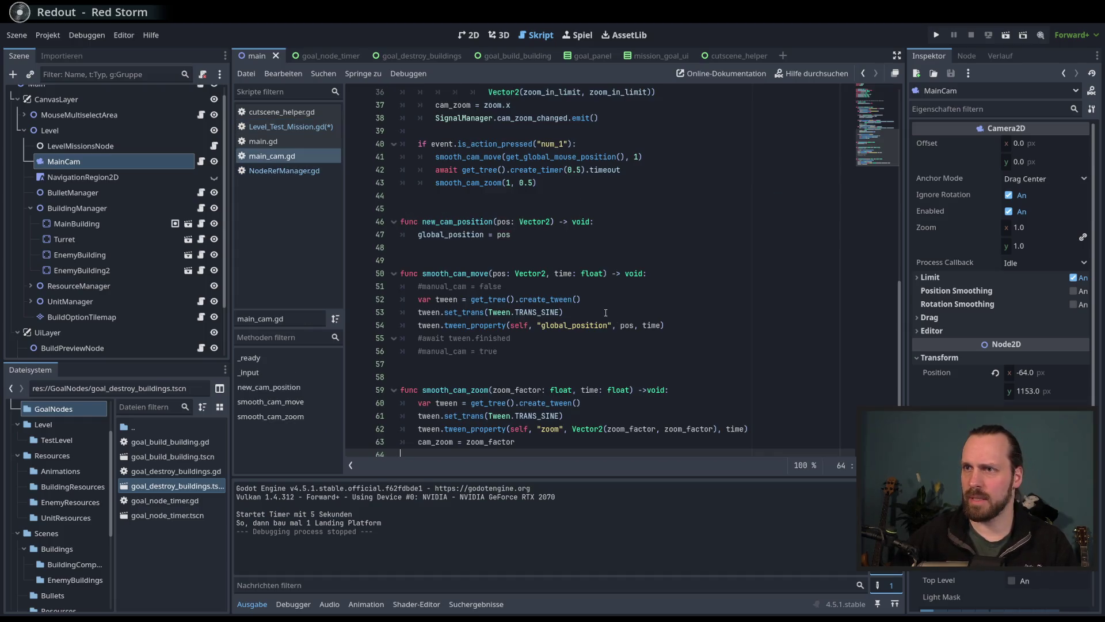
pyautogui.hotkey('alt', 'Left')
pyautogui.hotkey('alt', 'Left')
pyautogui.hotkey('alt', 'Left')
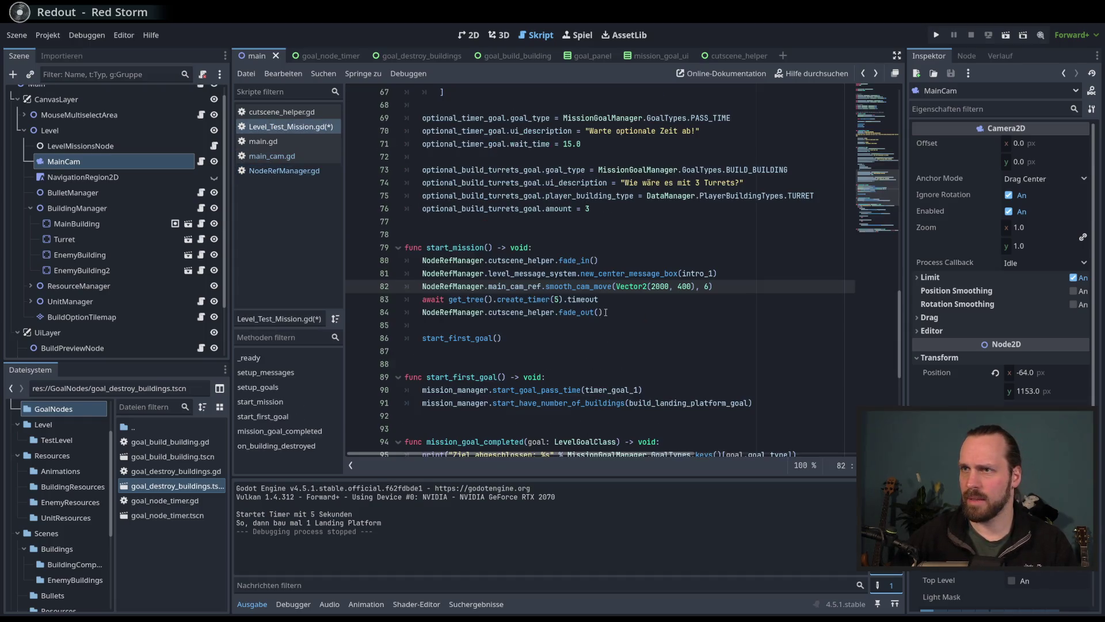
pyautogui.click(669, 315)
pyautogui.write('.time')
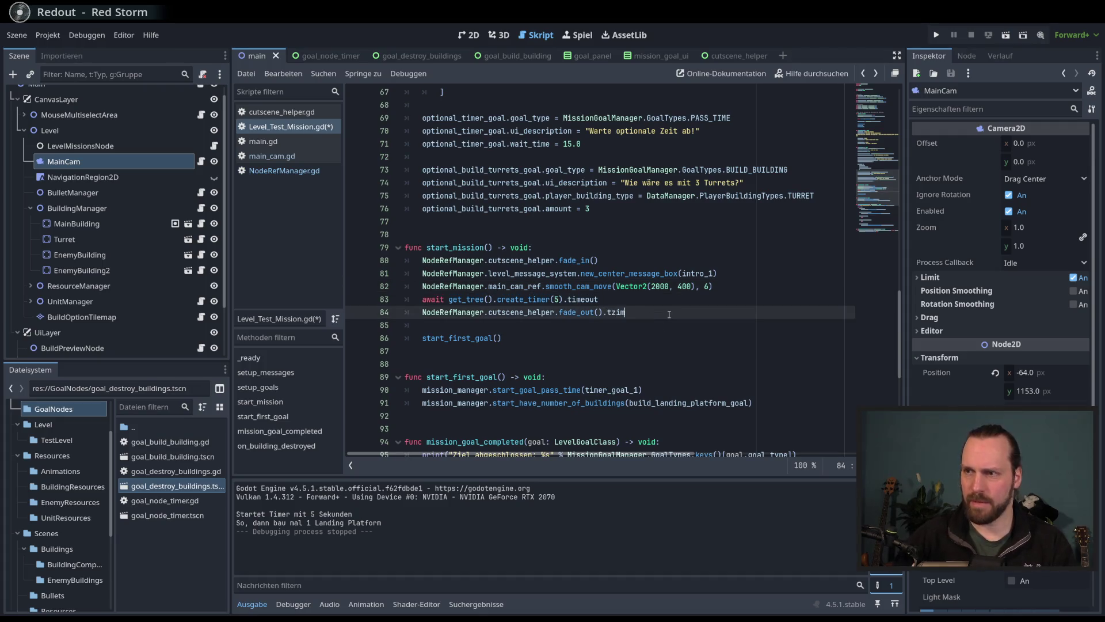
pyautogui.press('BackSpace')
pyautogui.press('BackSpace')
pyautogui.press('BackSpace')
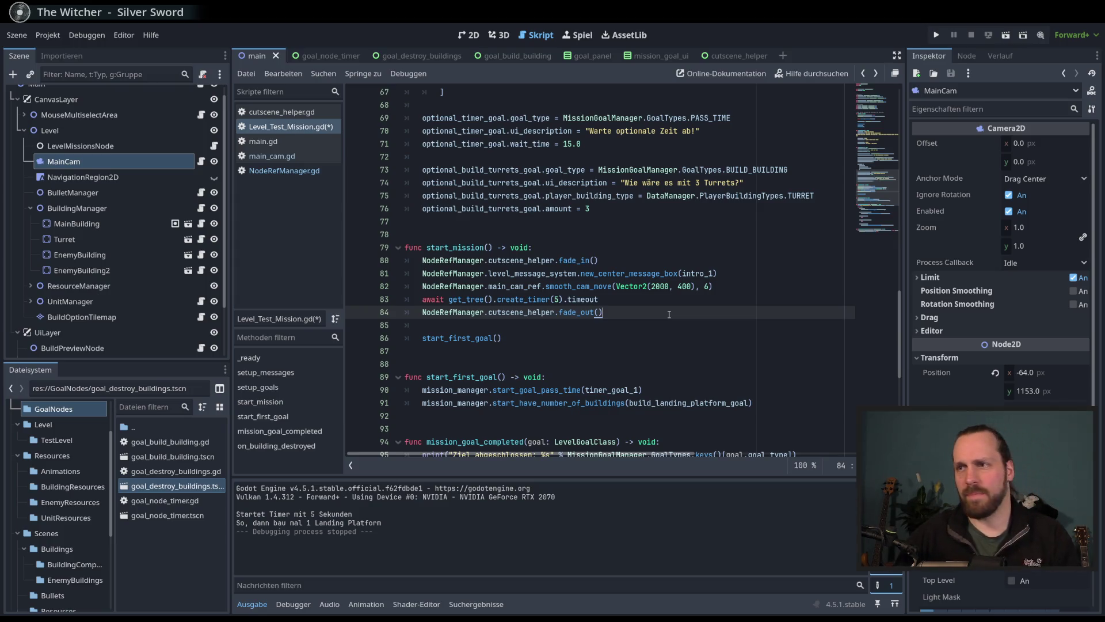
pyautogui.press('Return')
pyautogui.write('await ')
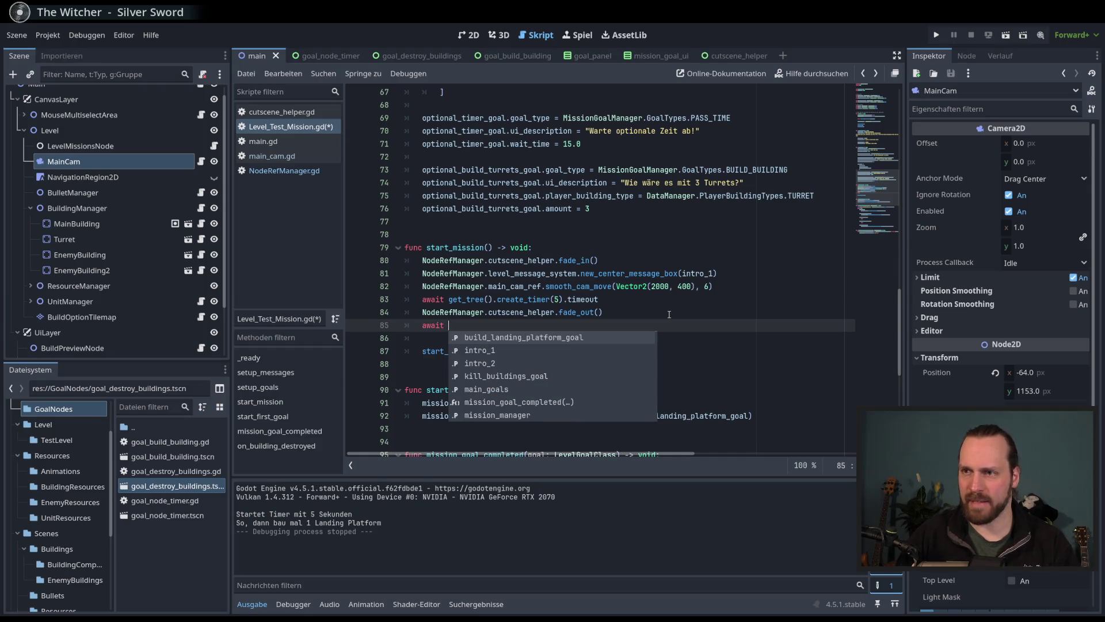
pyautogui.write('eg')
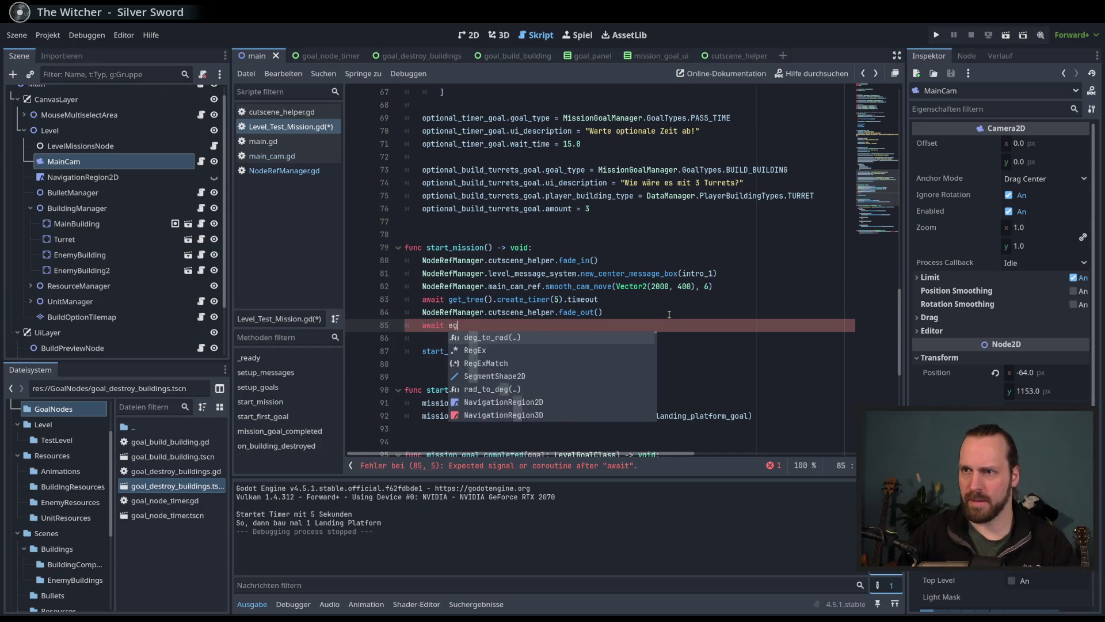
pyautogui.write('et_tre')
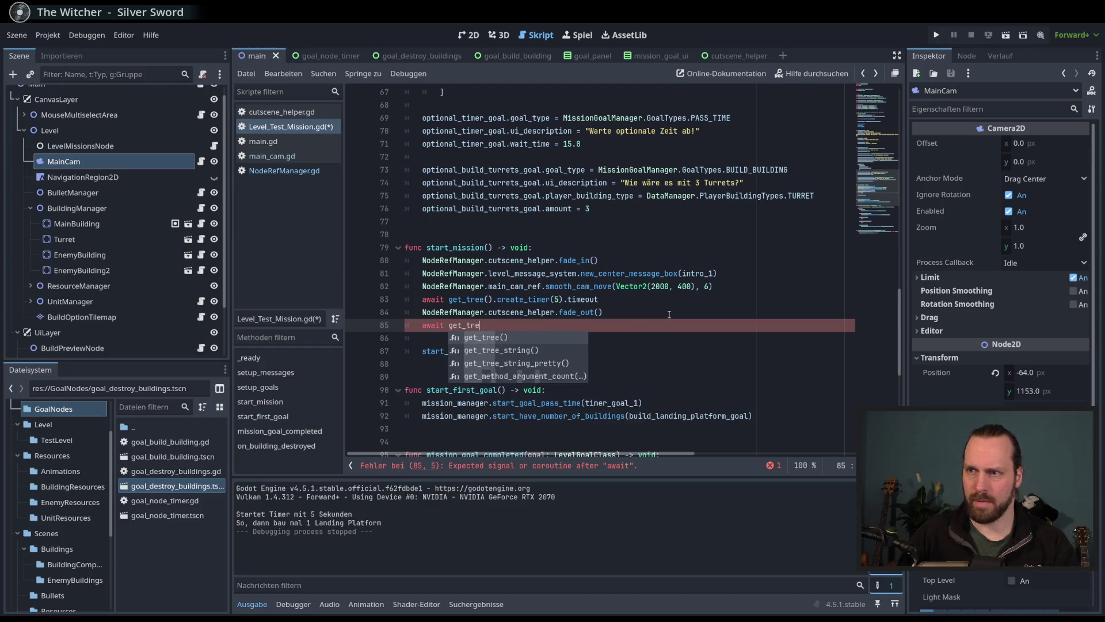
pyautogui.press('Return')
pyautogui.write('.crea')
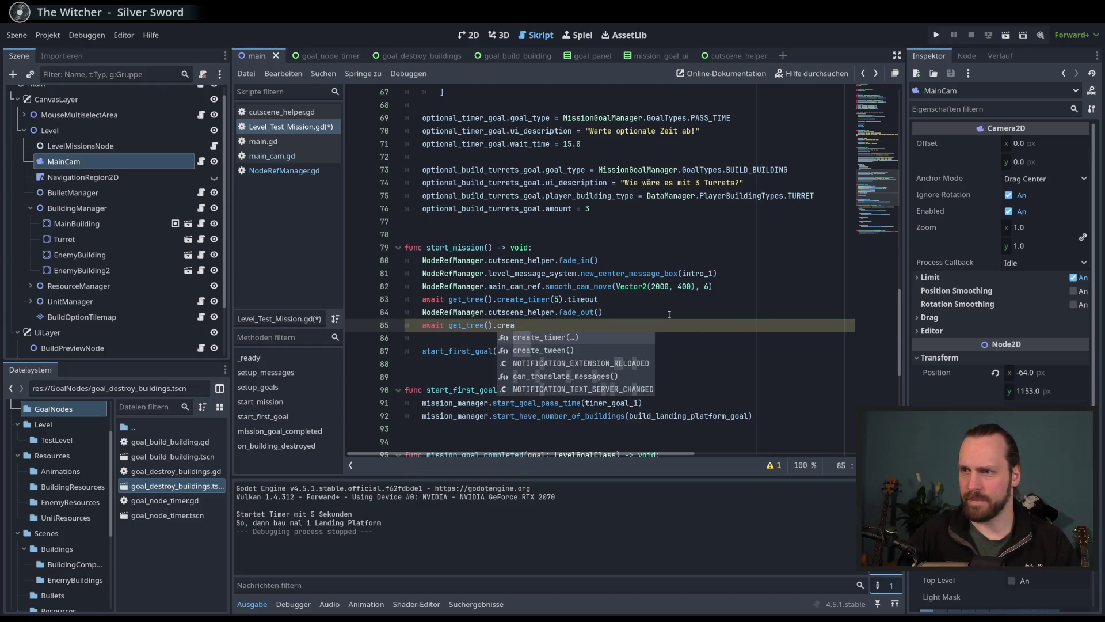
pyautogui.press('Return')
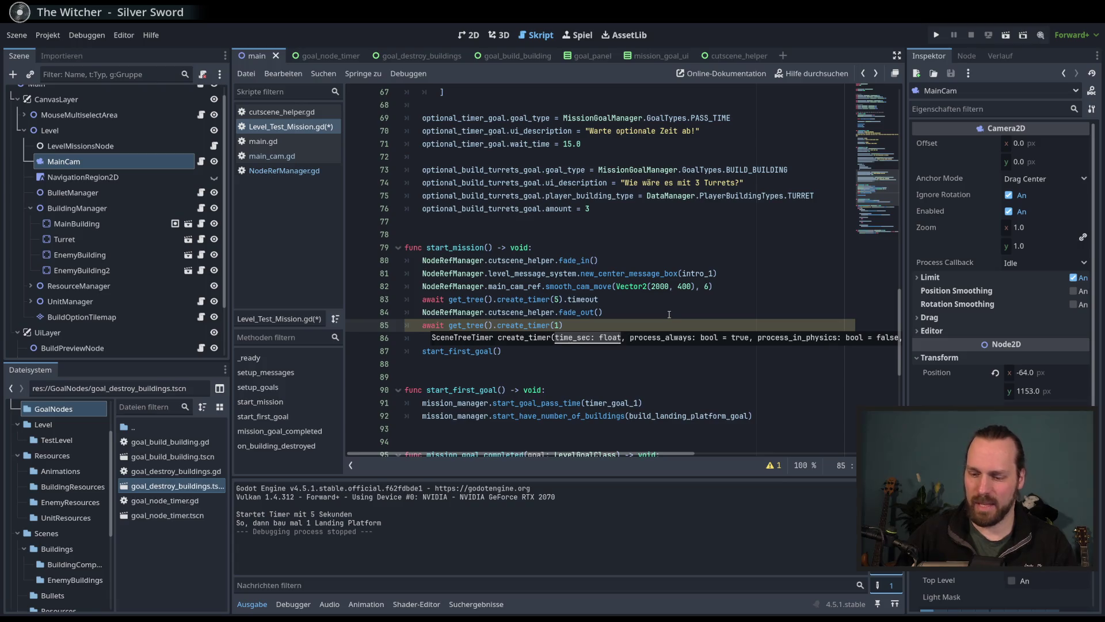
pyautogui.write('.5).')
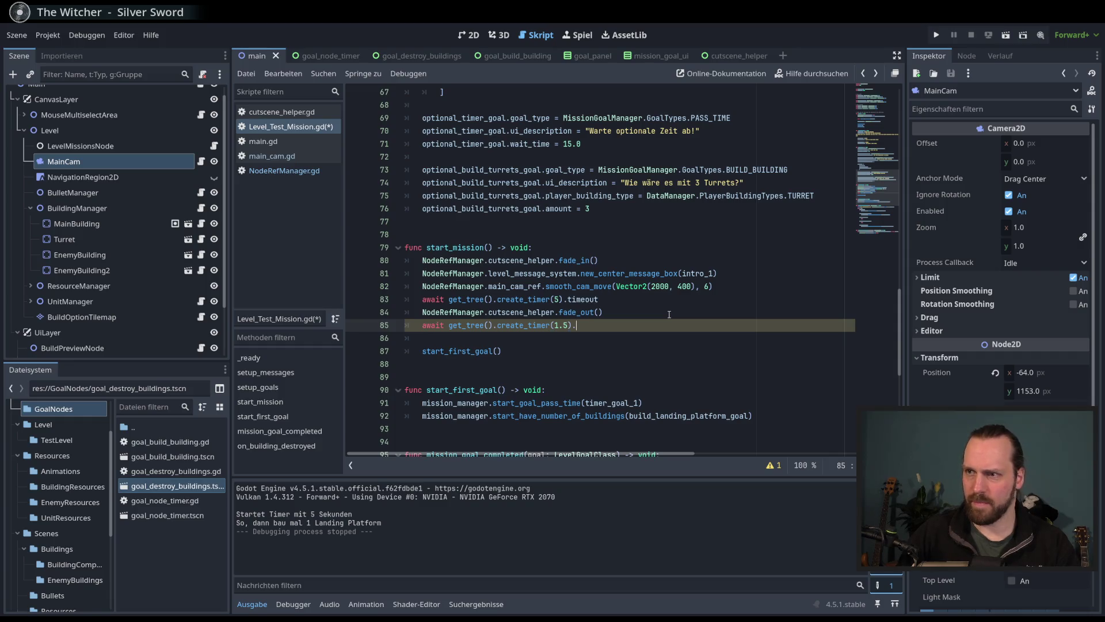
pyautogui.write('ti')
pyautogui.press('Return')
pyautogui.press('Return')
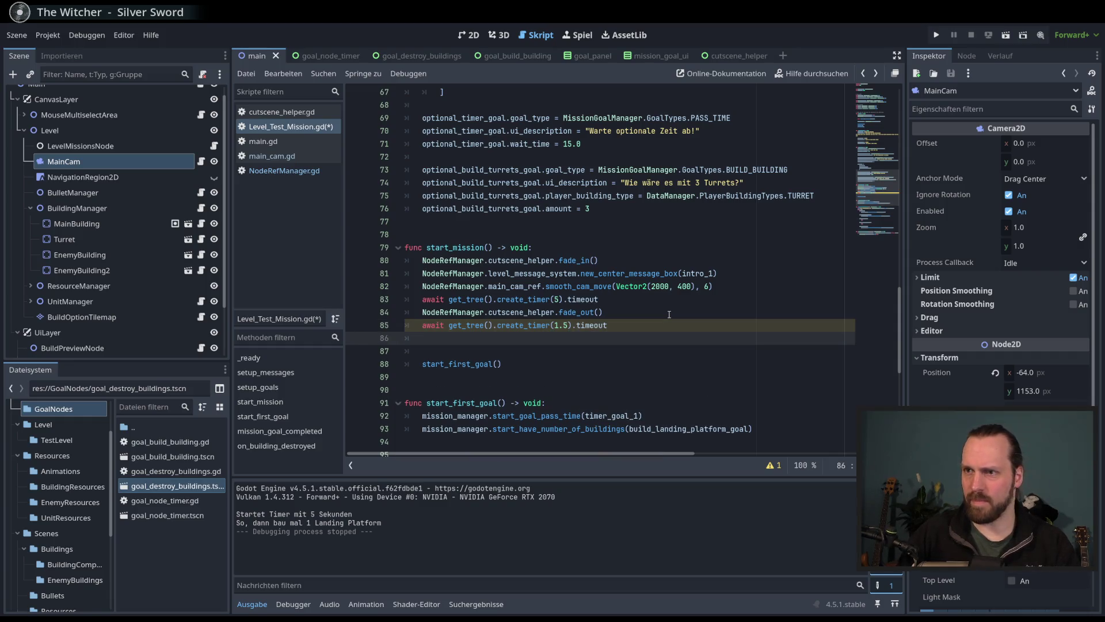
# Step: Start a NodeRefManager.main_cam_ref.cam_position(Vector2(...)) call with x written as 1920/2
pyautogui.write('mMainCam')
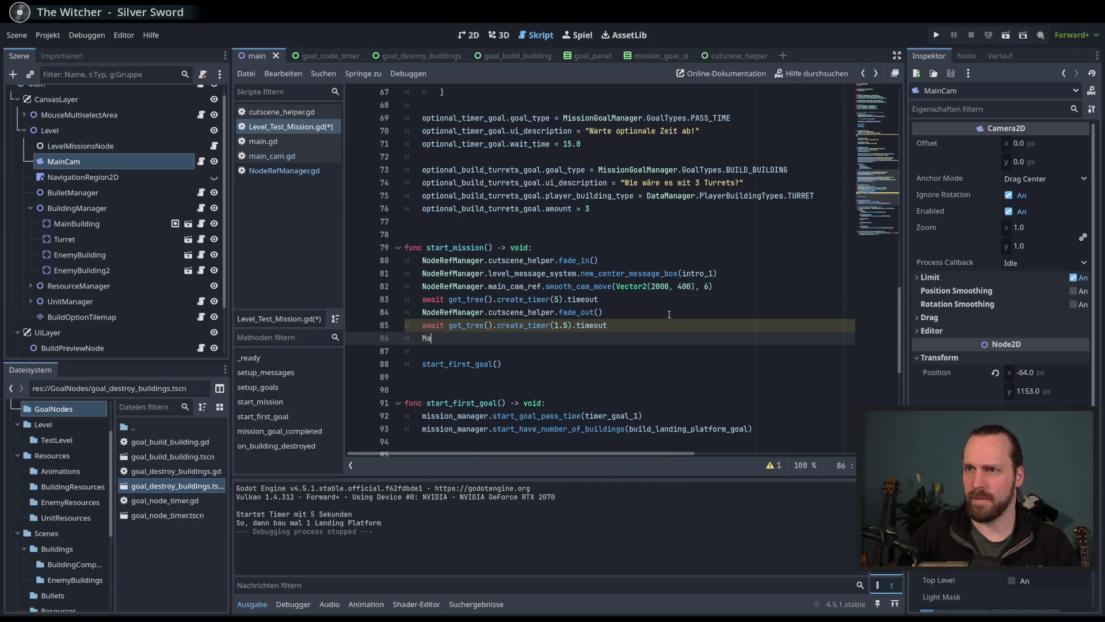
pyautogui.write('.')
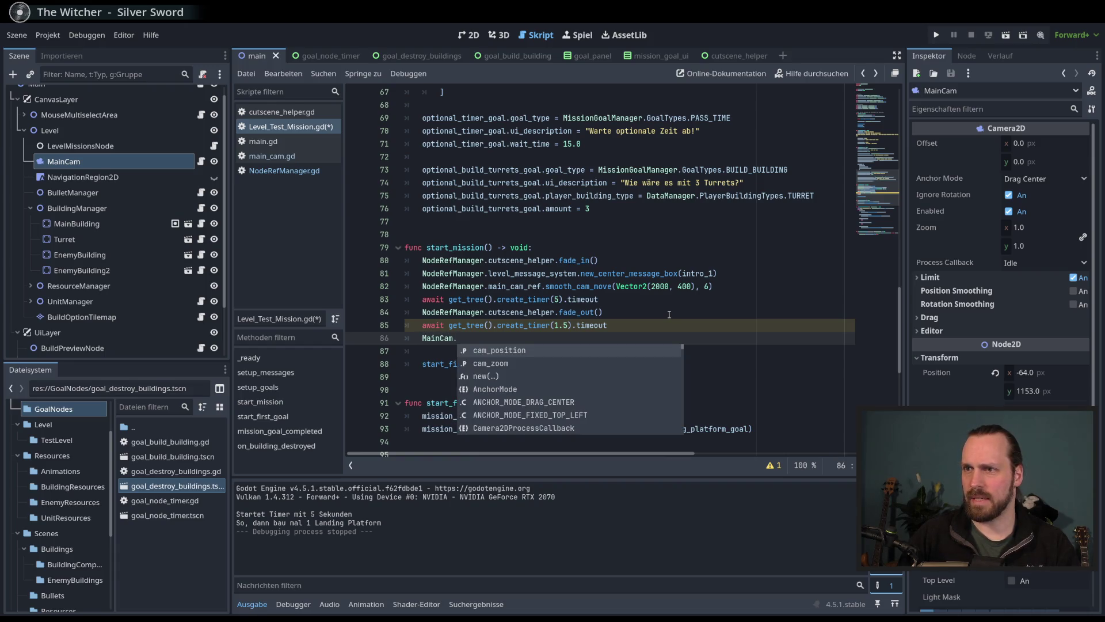
pyautogui.press('BackSpace')
pyautogui.press('BackSpace')
pyautogui.press('BackSpace')
pyautogui.write('NodeRefManager.')
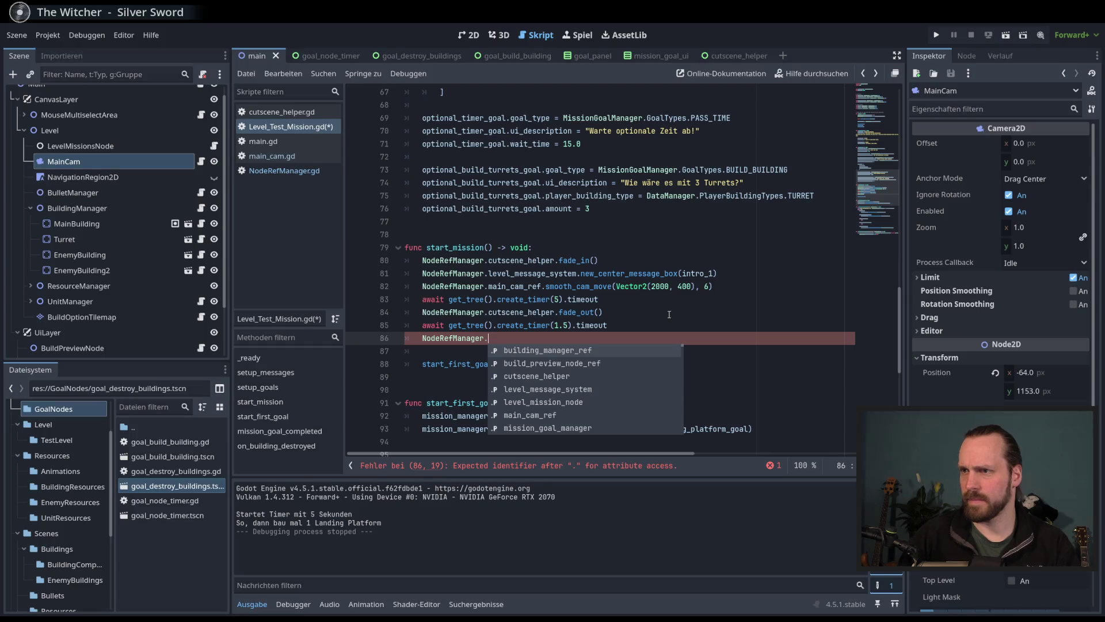
pyautogui.write('main_cam_ref.')
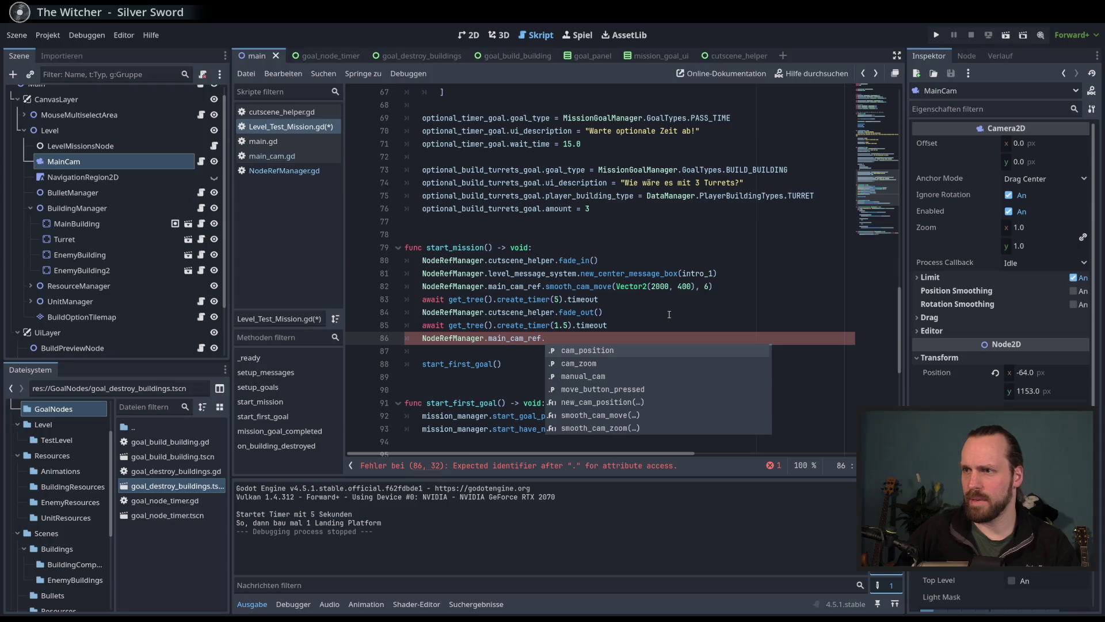
pyautogui.press('Return')
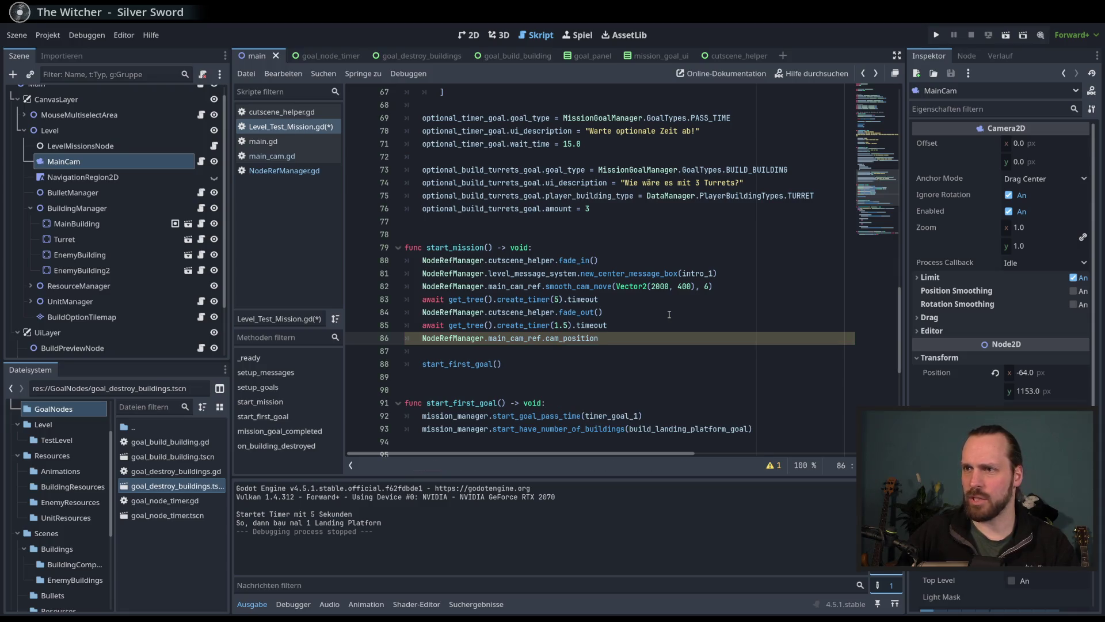
pyautogui.write('Vec')
pyautogui.press('BackSpace')
pyautogui.press('BackSpace')
pyautogui.press('BackSpace')
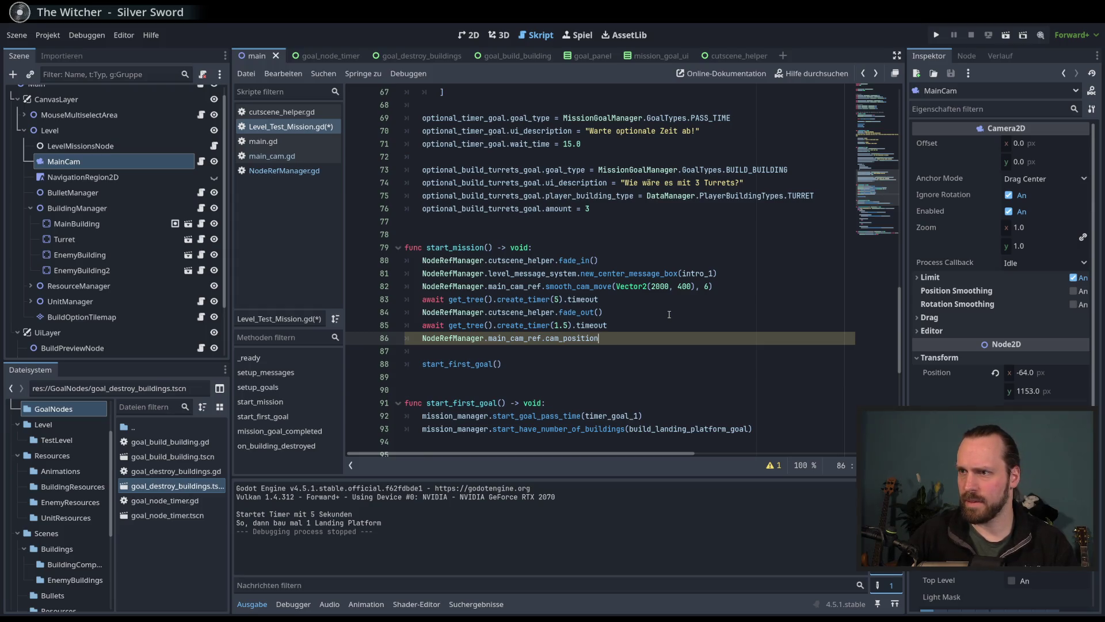
pyautogui.write('(Vec')
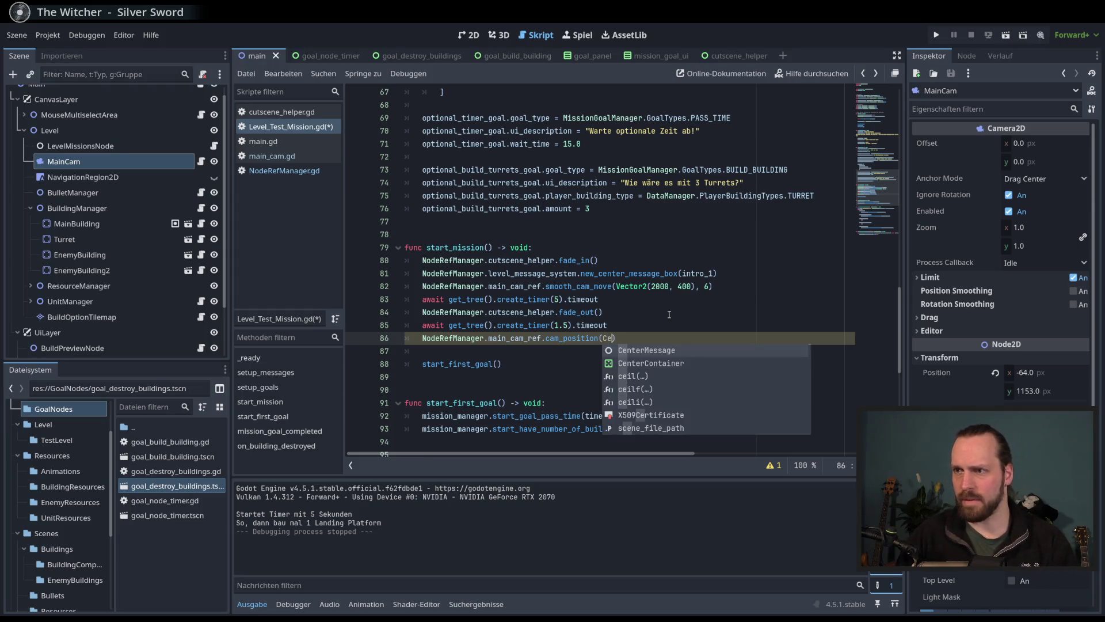
pyautogui.press('Return')
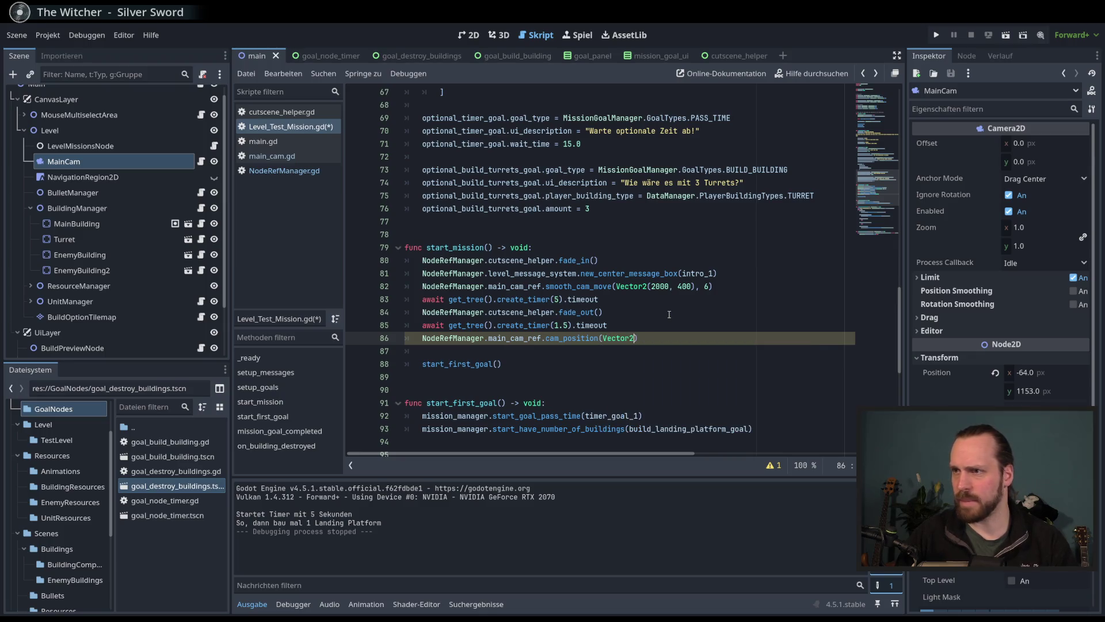
pyautogui.write('(')
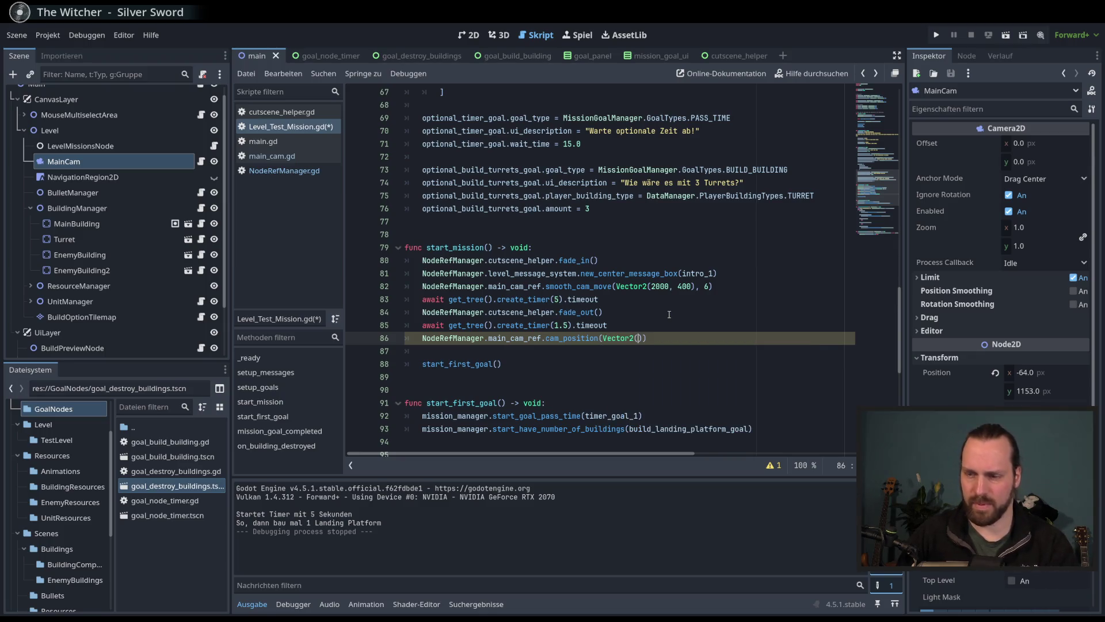
pyautogui.write('12')
pyautogui.press('BackSpace')
pyautogui.press('BackSpace')
pyautogui.press('BackSpace')
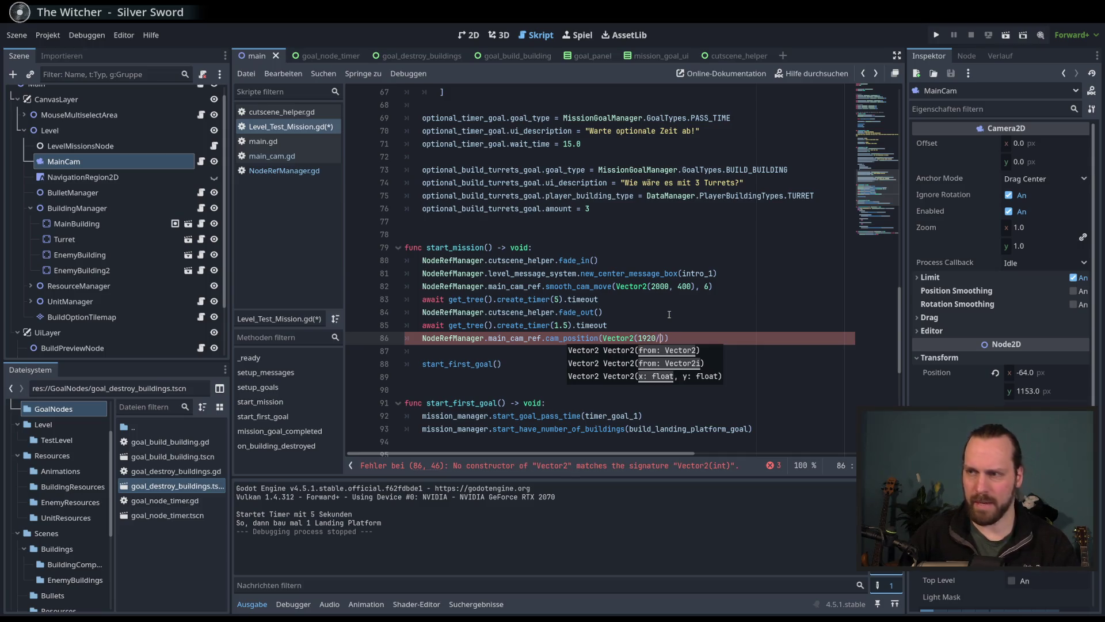
pyautogui.write('2')
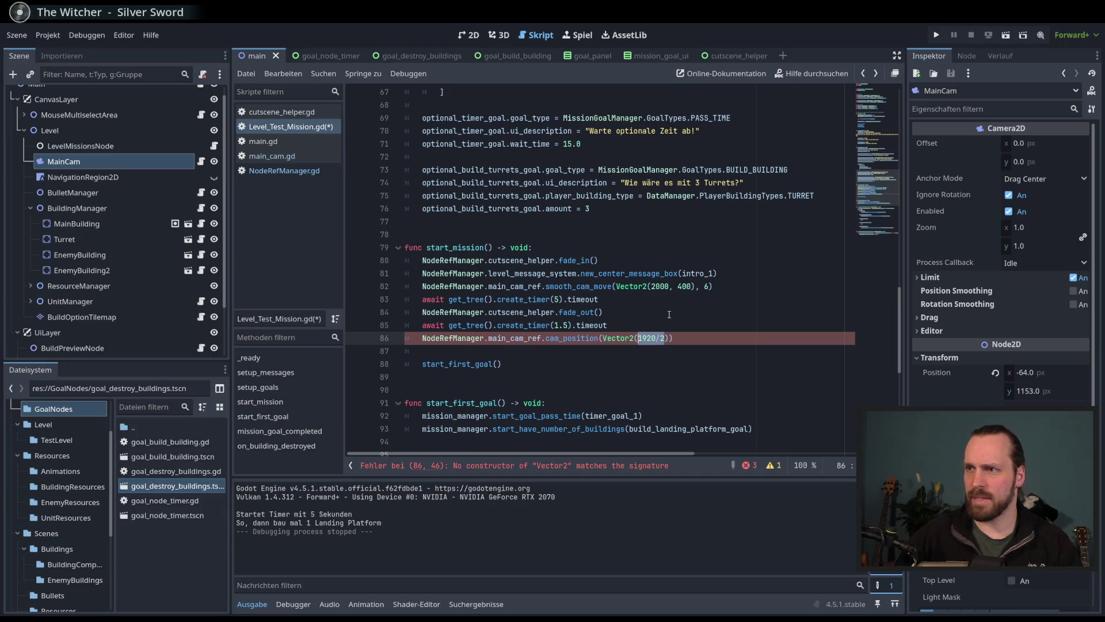
# Step: Evaluate 1920/2 to 960 and finish the argument as Vector2(960, 540)
pyautogui.rightClick(658, 341)
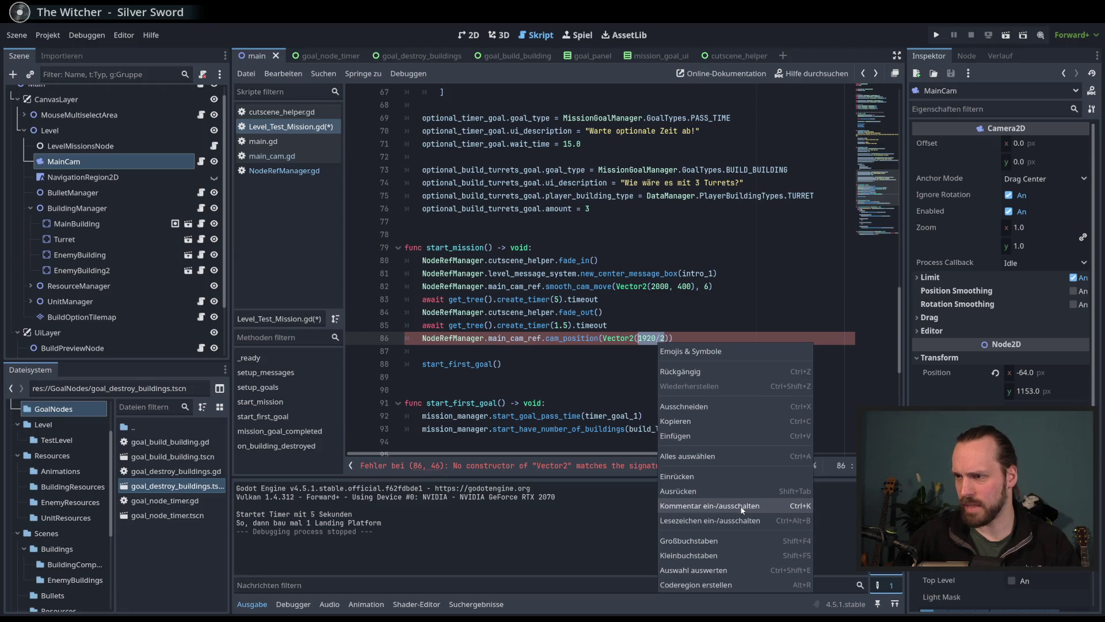
pyautogui.click(714, 568)
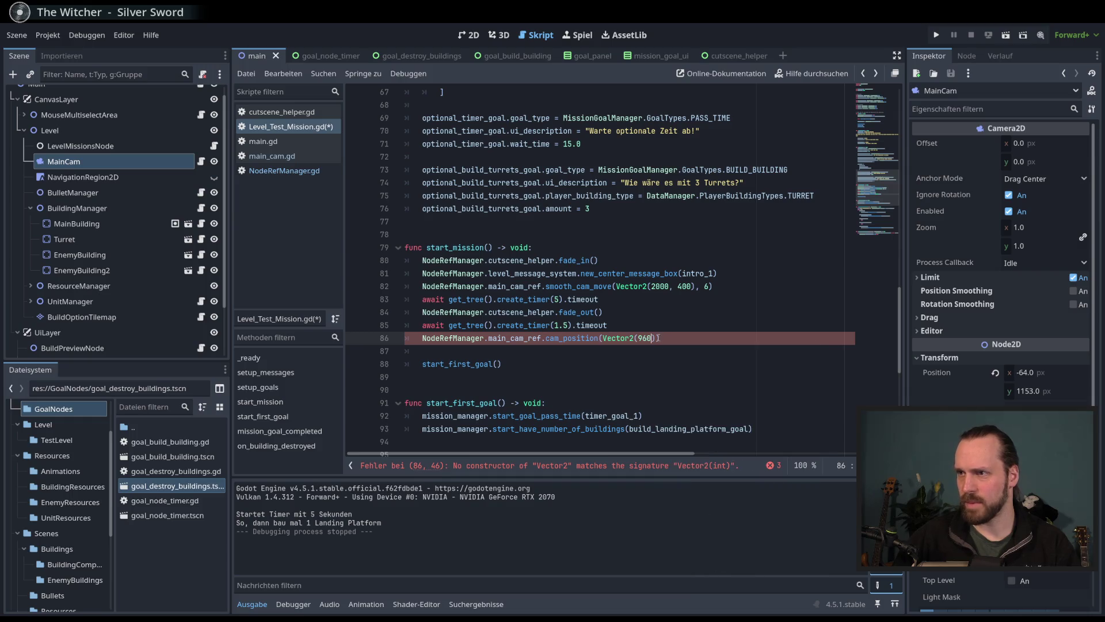
pyautogui.write(', ')
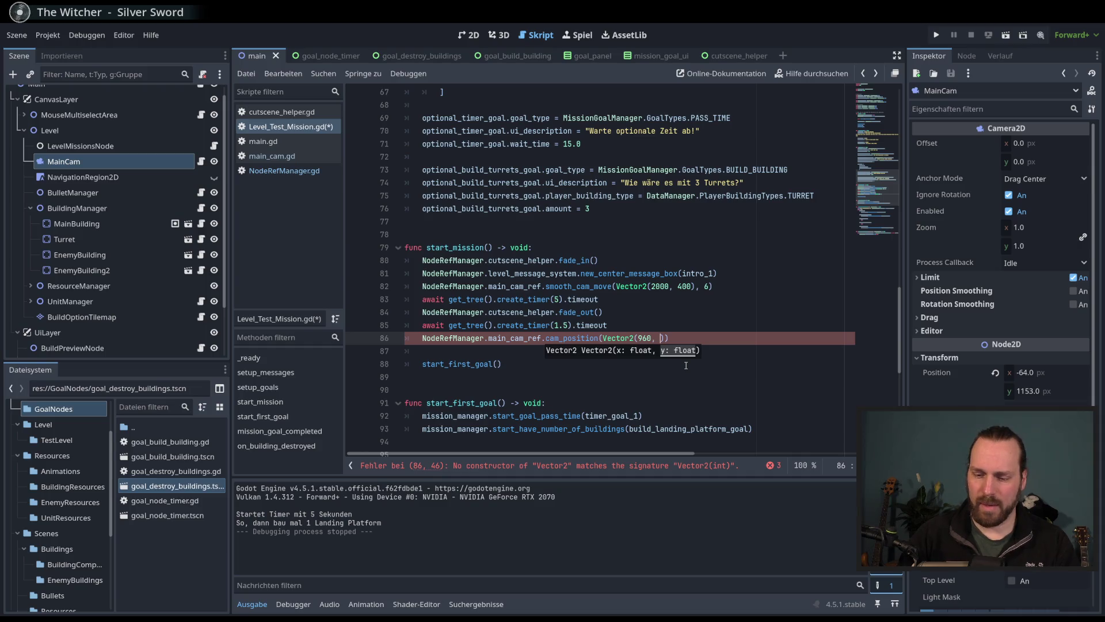
pyautogui.write('540')
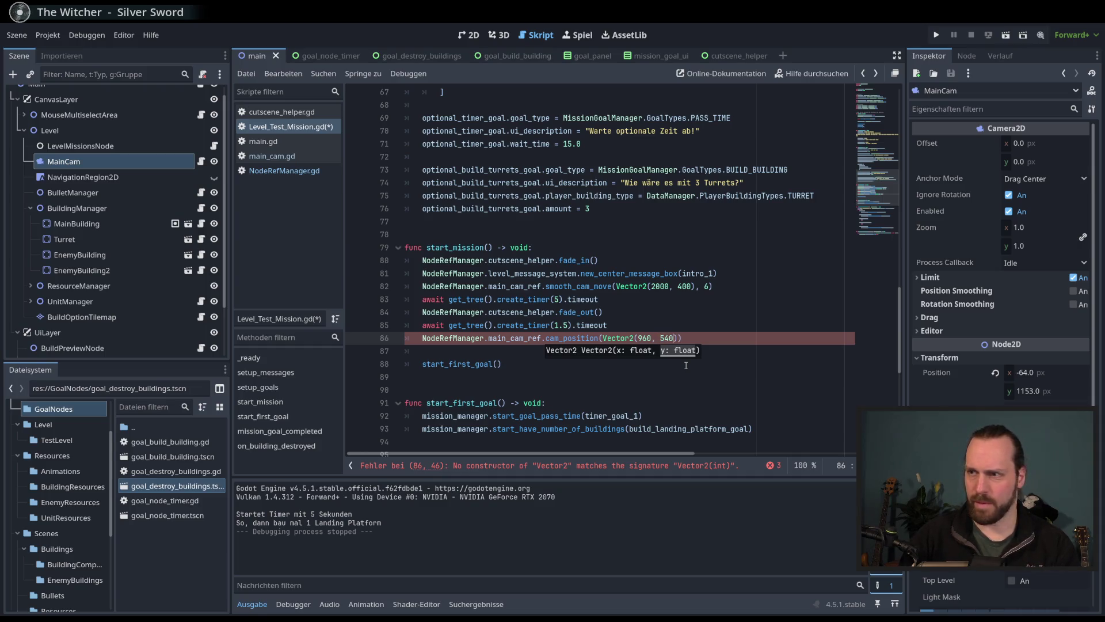
pyautogui.press('End')
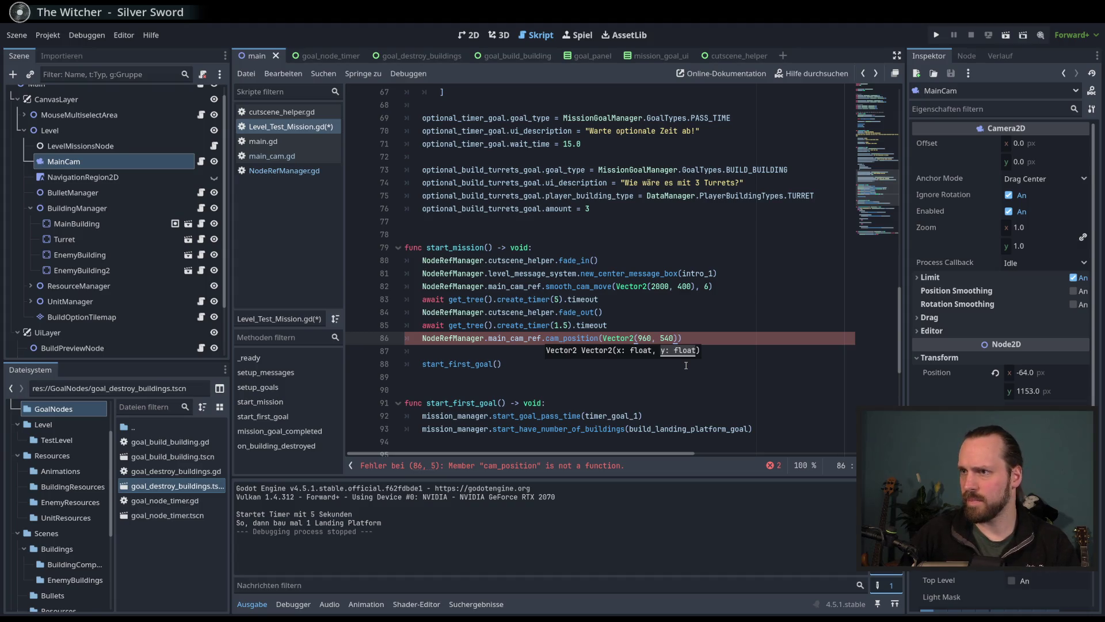
pyautogui.press('BackSpace')
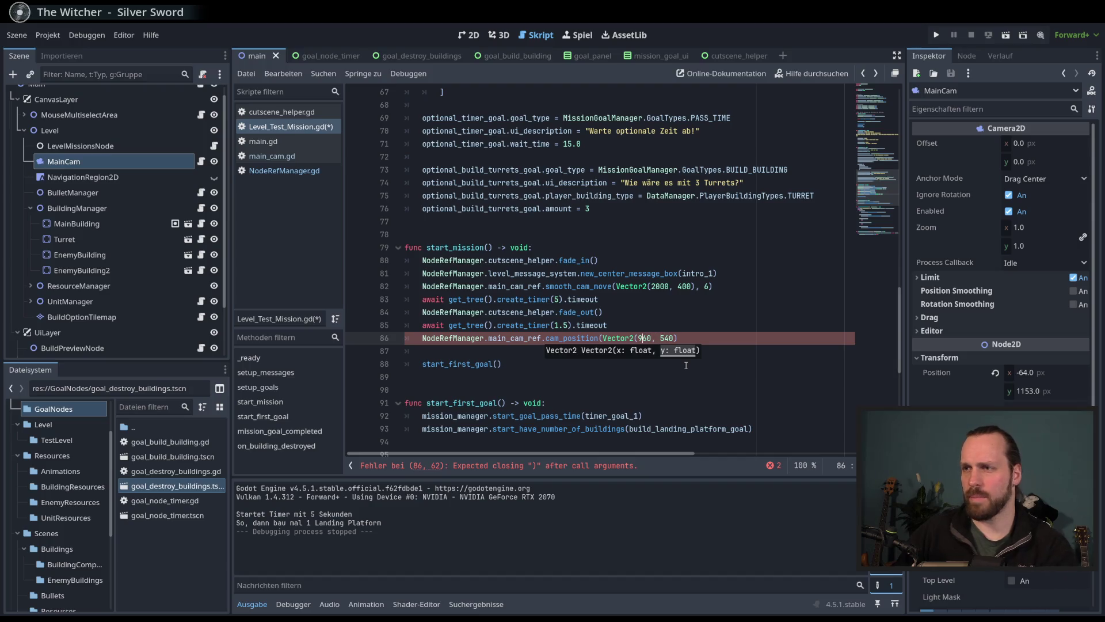
pyautogui.press('Left')
pyautogui.press('Left')
pyautogui.press('BackSpace')
pyautogui.press('BackSpace')
pyautogui.press('BackSpace')
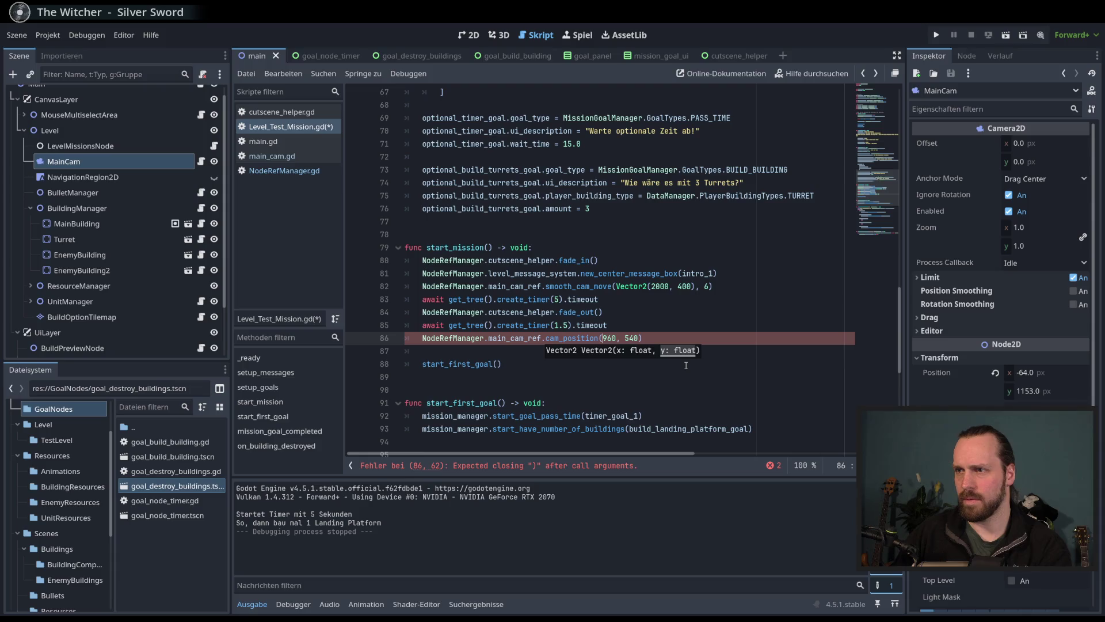
pyautogui.write('Vec')
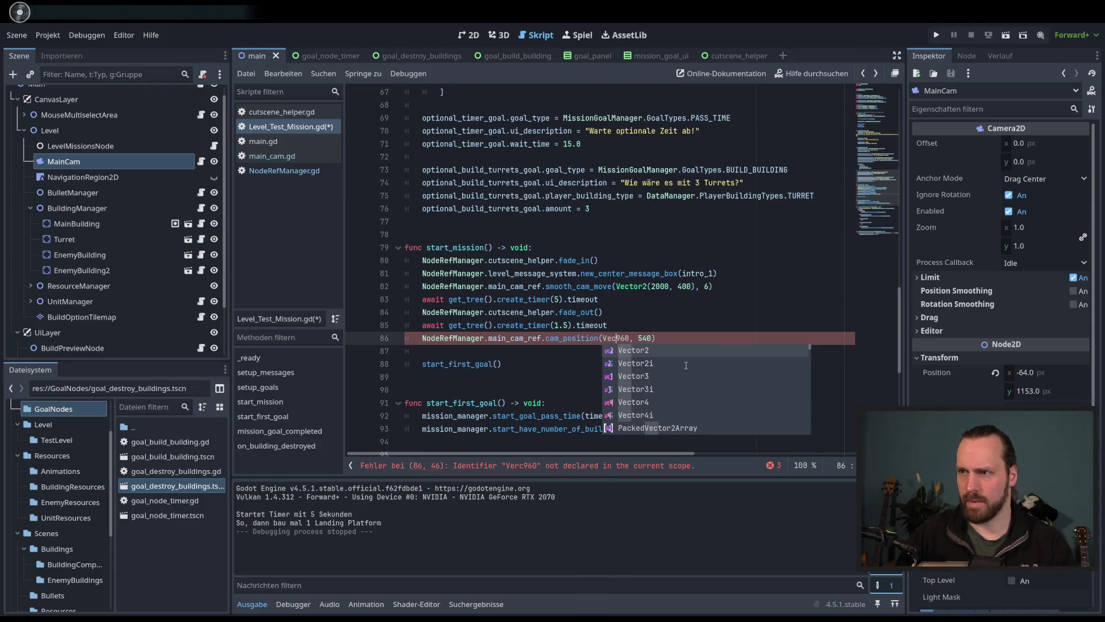
pyautogui.press('Return')
pyautogui.write('(')
pyautogui.press('End')
pyautogui.write(')')
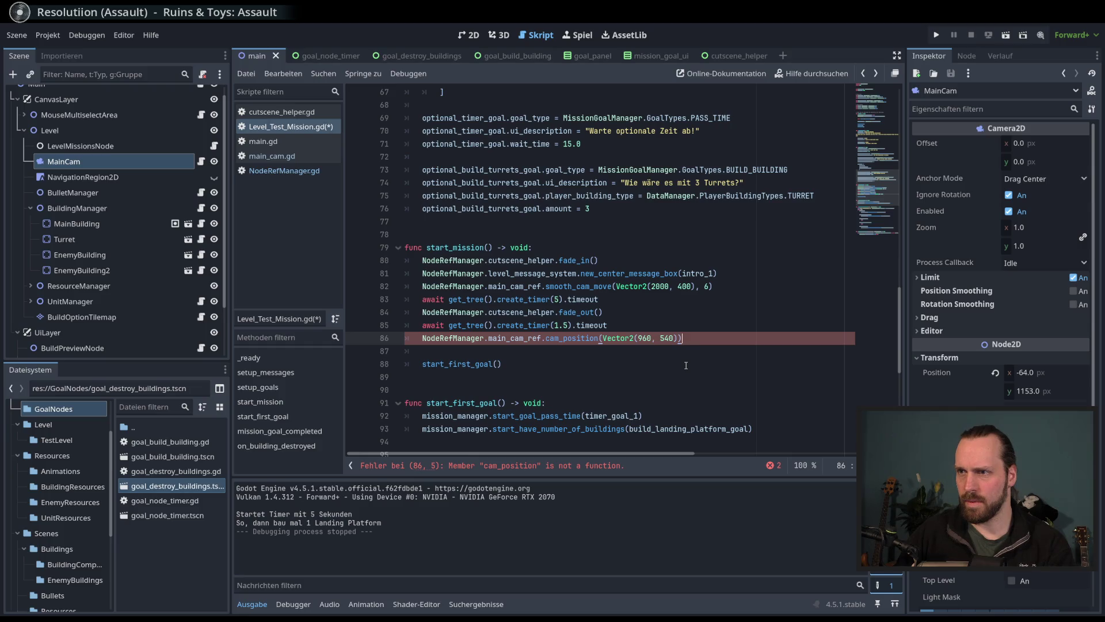
# Step: Change the call to new_cam_position(Vector2(960, 540)), save, and add a line below it
pyautogui.keyDown('ctrl'); pyautogui.click(586, 338); pyautogui.keyUp('ctrl')
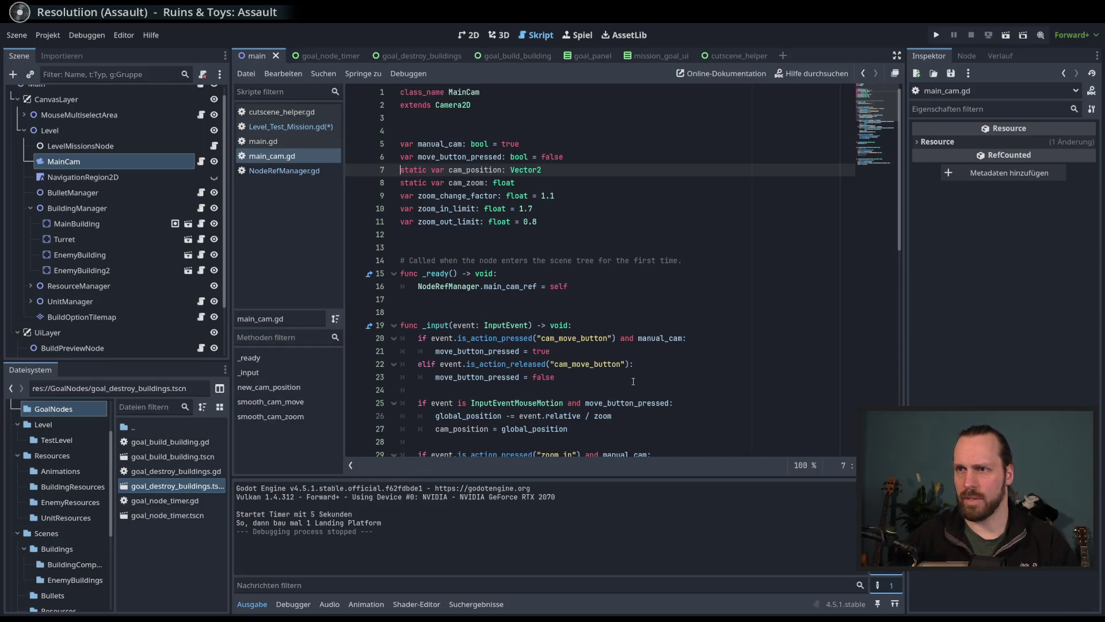
pyautogui.scroll(-10, 634, 381)
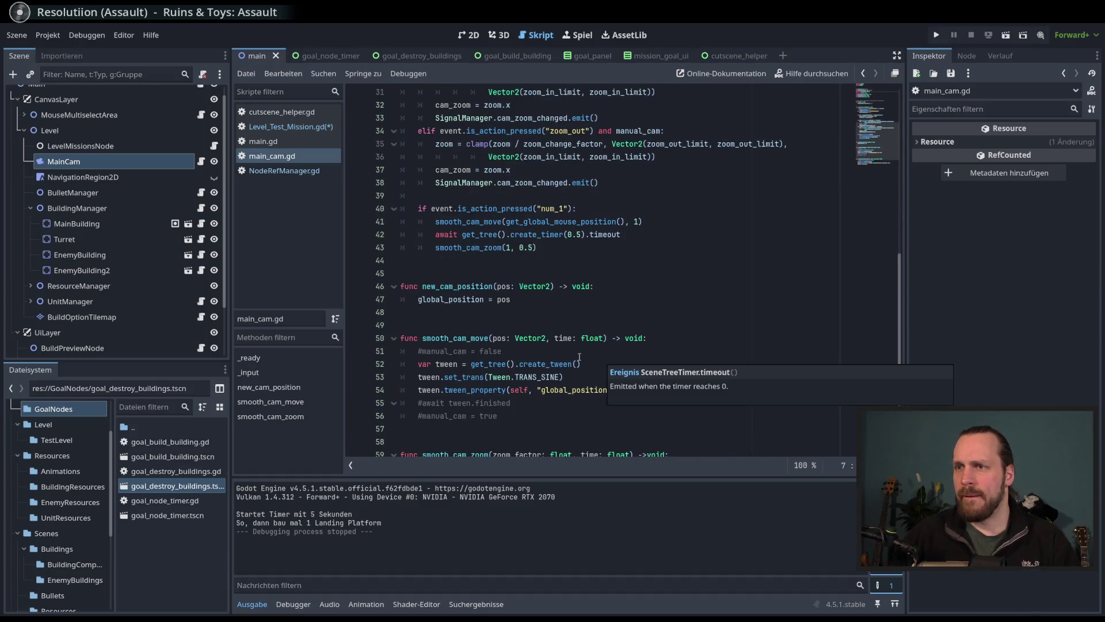
pyautogui.scroll(-3, 585, 358)
pyautogui.click(291, 127)
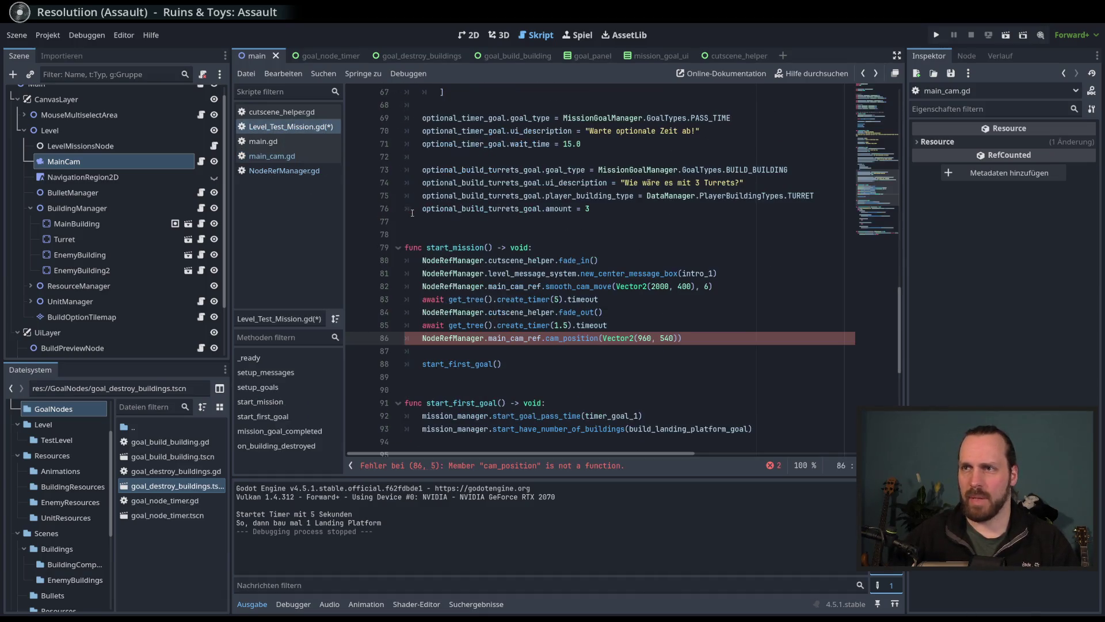
pyautogui.click(546, 338)
pyautogui.write('new')
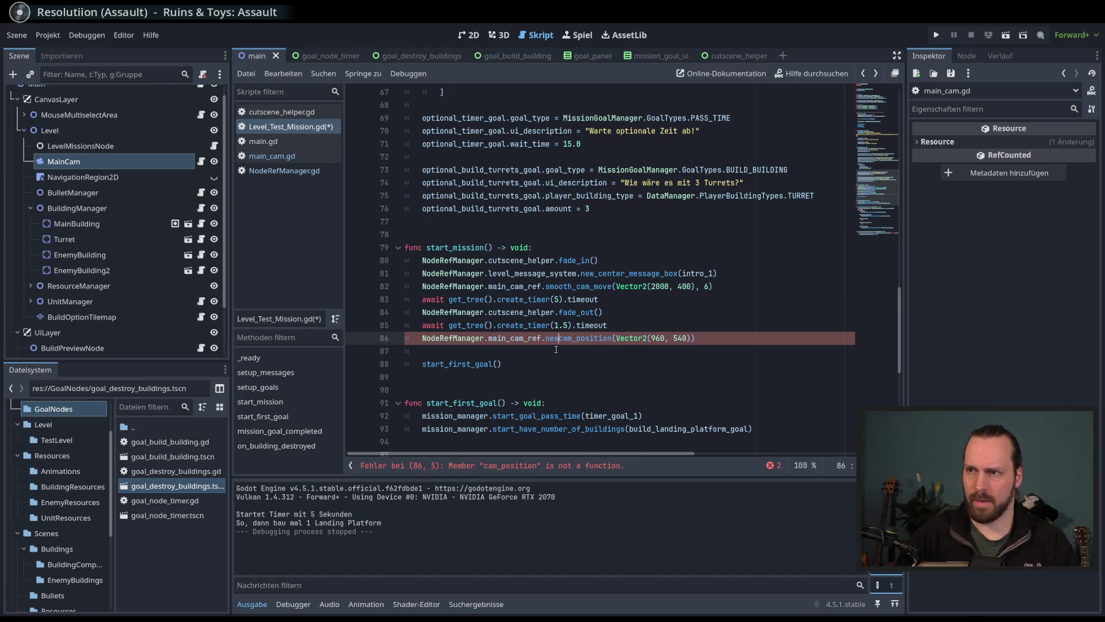
pyautogui.press('Return')
pyautogui.hotkey('ctrl', 's')
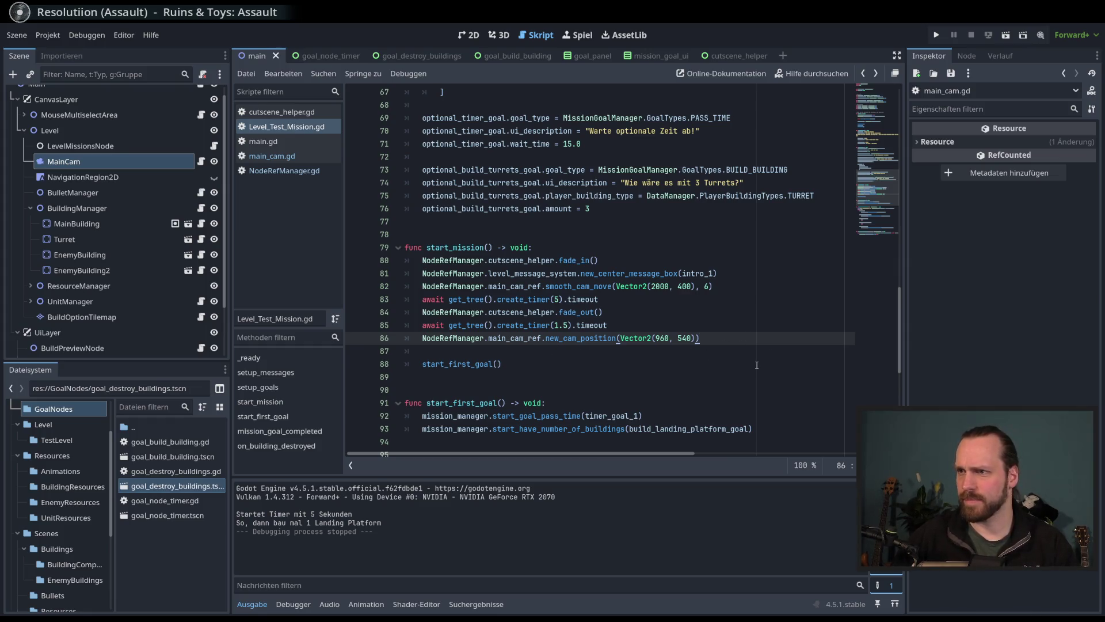
pyautogui.click(727, 342)
pyautogui.press('Return')
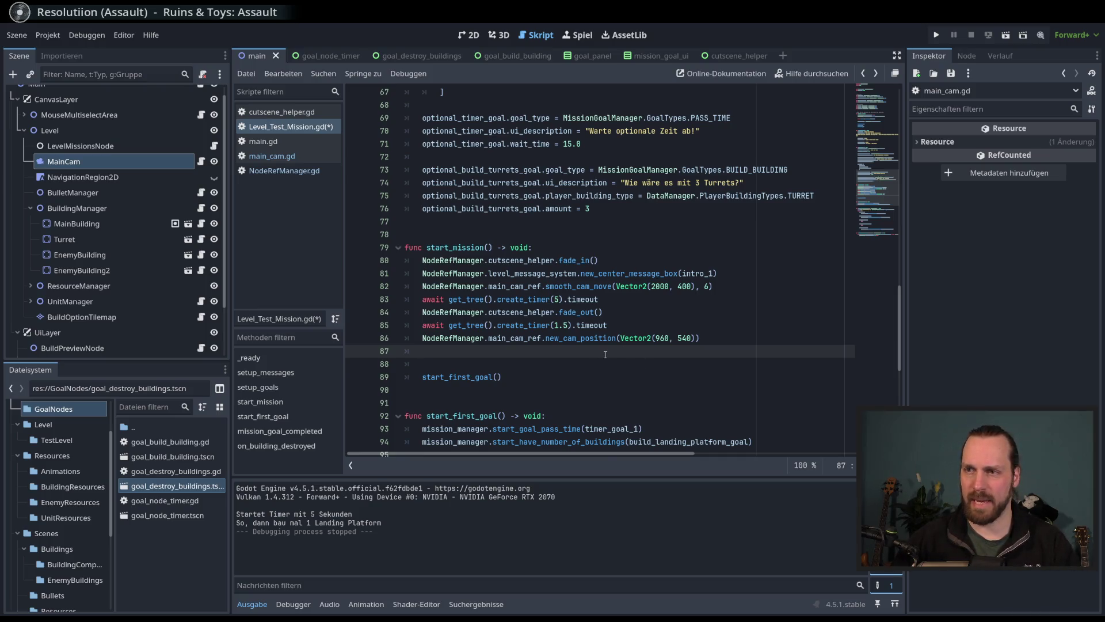
# Step: On line 87 write NodeRefManager.cutscene_helper.fade_in(), correcting a mistaken main_cam_ref reference
pyautogui.doubleClick(433, 325)
pyautogui.doubleClick(524, 325)
pyautogui.click(510, 337)
pyautogui.click(528, 352)
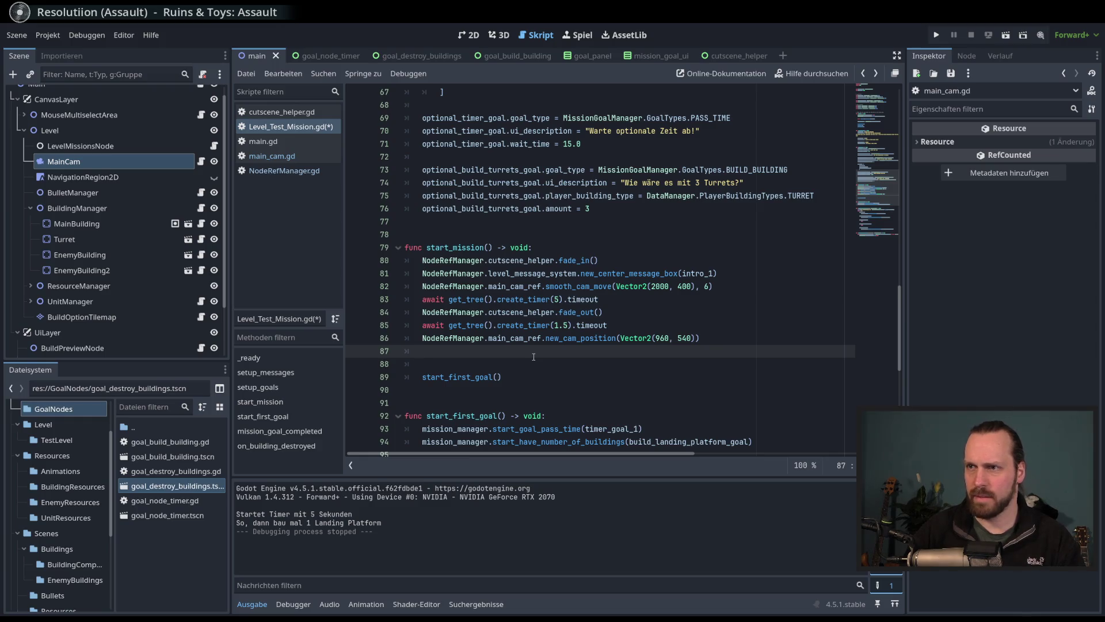
pyautogui.write('NodeRe')
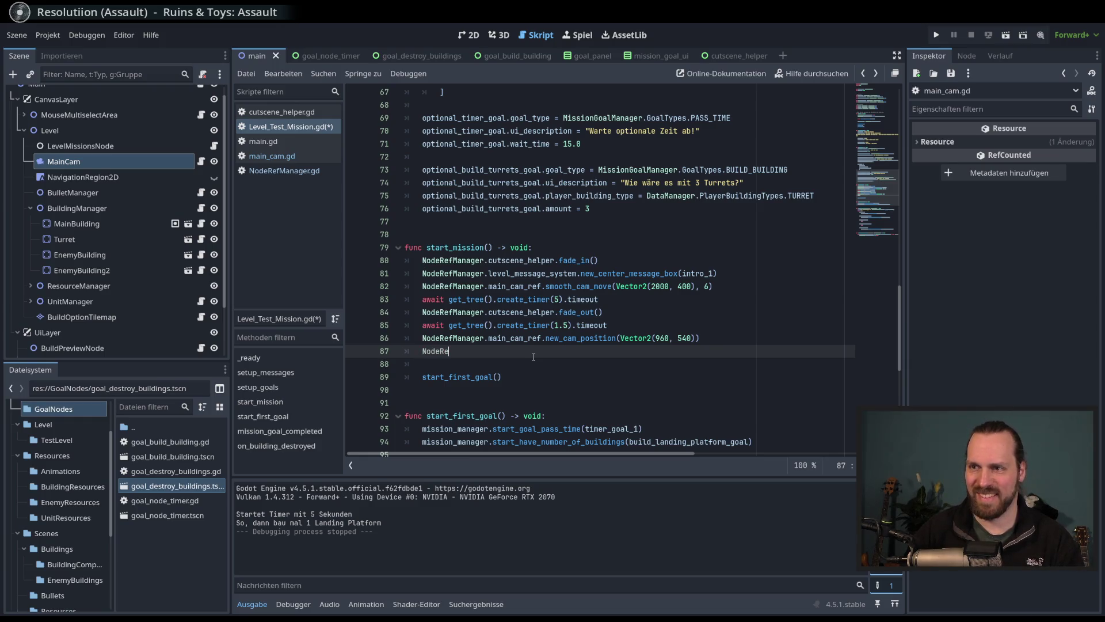
pyautogui.write('fManager.ma')
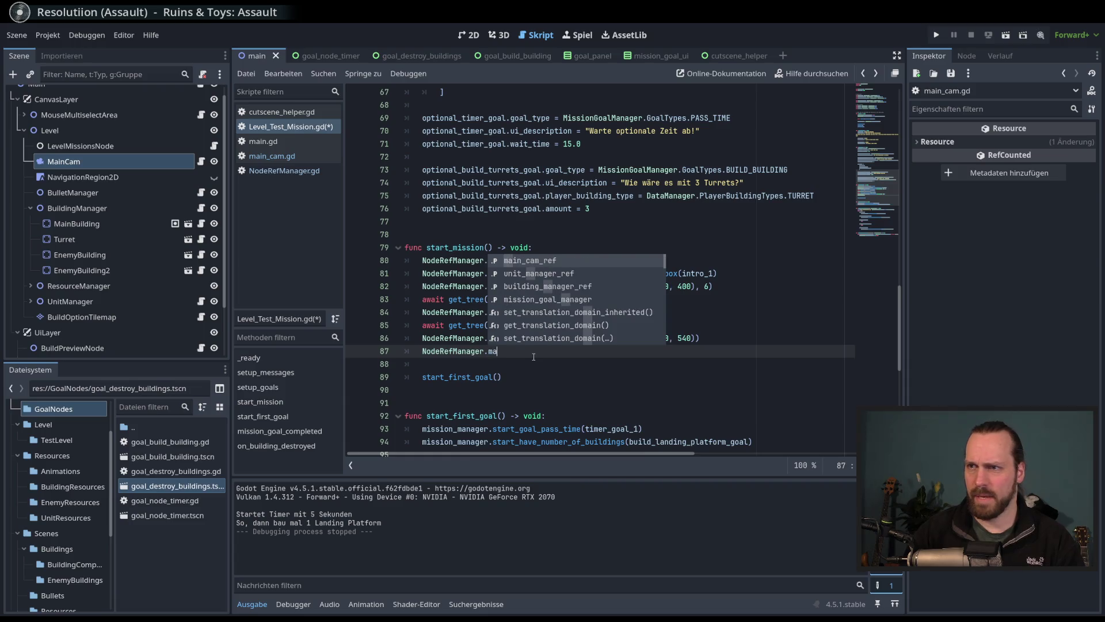
pyautogui.press('Return')
pyautogui.write('.fade')
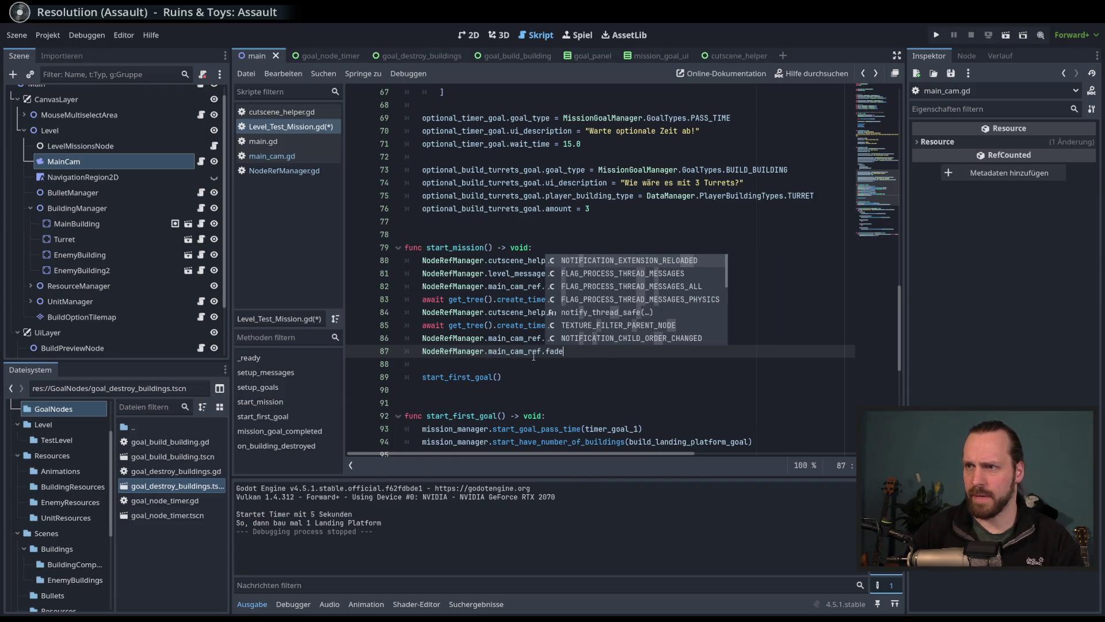
pyautogui.press('BackSpace')
pyautogui.press('BackSpace')
pyautogui.press('BackSpace')
pyautogui.write('czt')
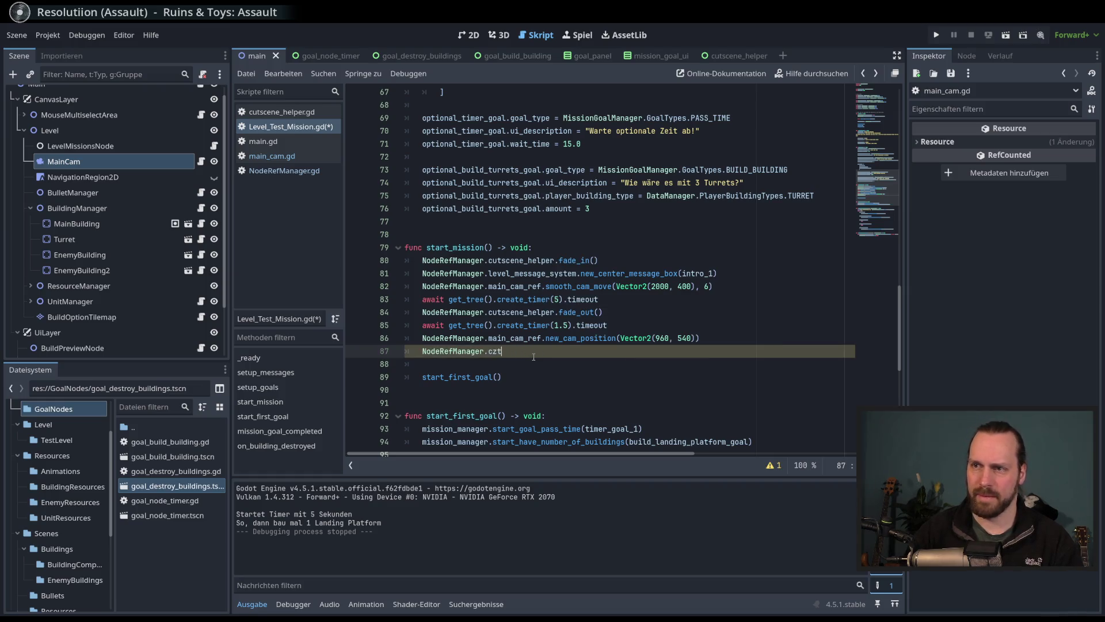
pyautogui.hotkey('ctrl', 'space')
pyautogui.press('Return')
pyautogui.write('.')
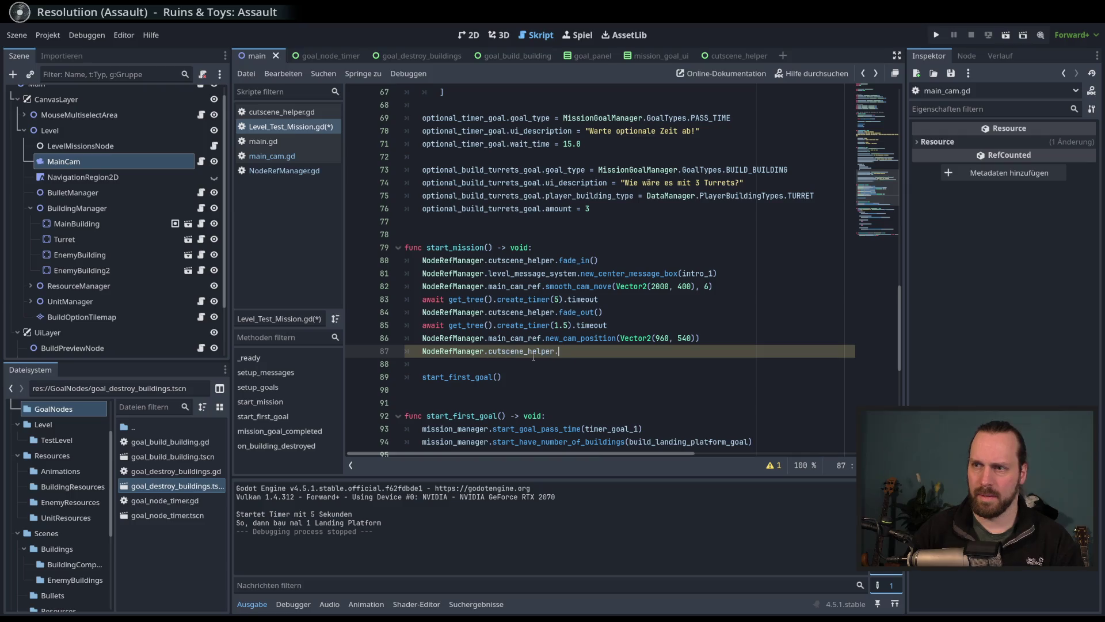
pyautogui.write('fade')
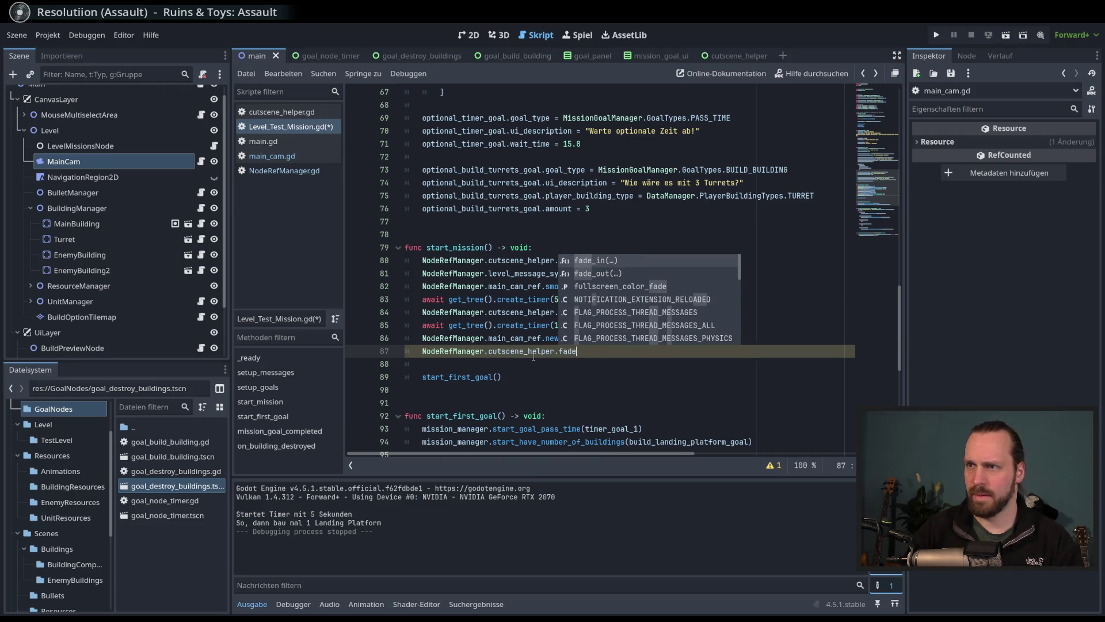
pyautogui.press('Return')
pyautogui.press('Right')
pyautogui.scroll(-2, 555, 363)
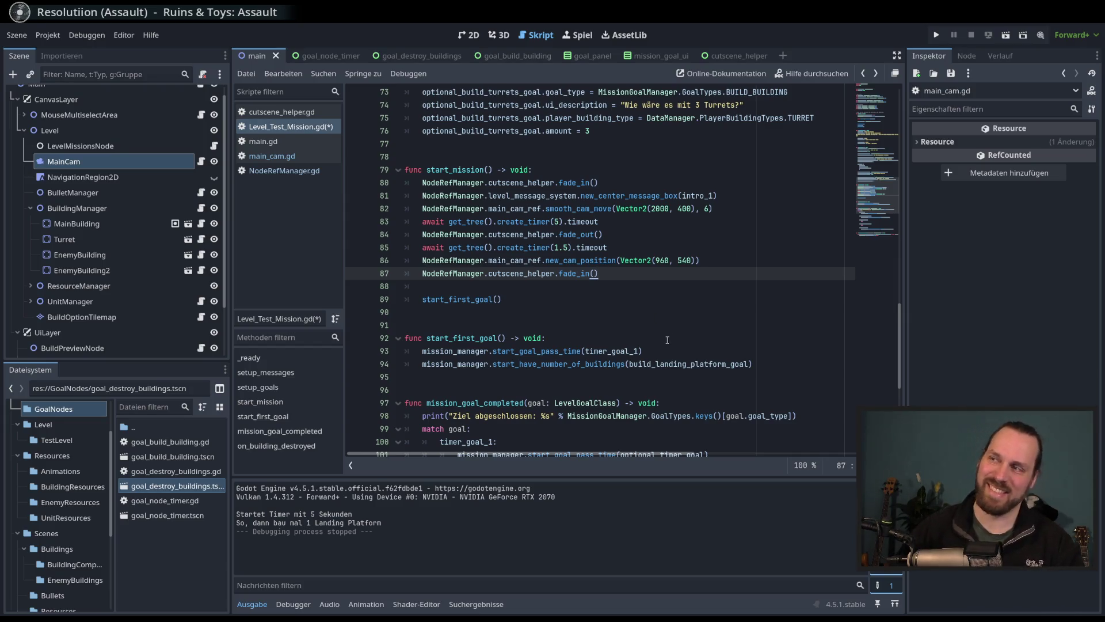
pyautogui.press('Return')
pyautogui.press('Return')
pyautogui.press('Return')
pyautogui.press('BackSpace')
pyautogui.press('BackSpace')
pyautogui.press('BackSpace')
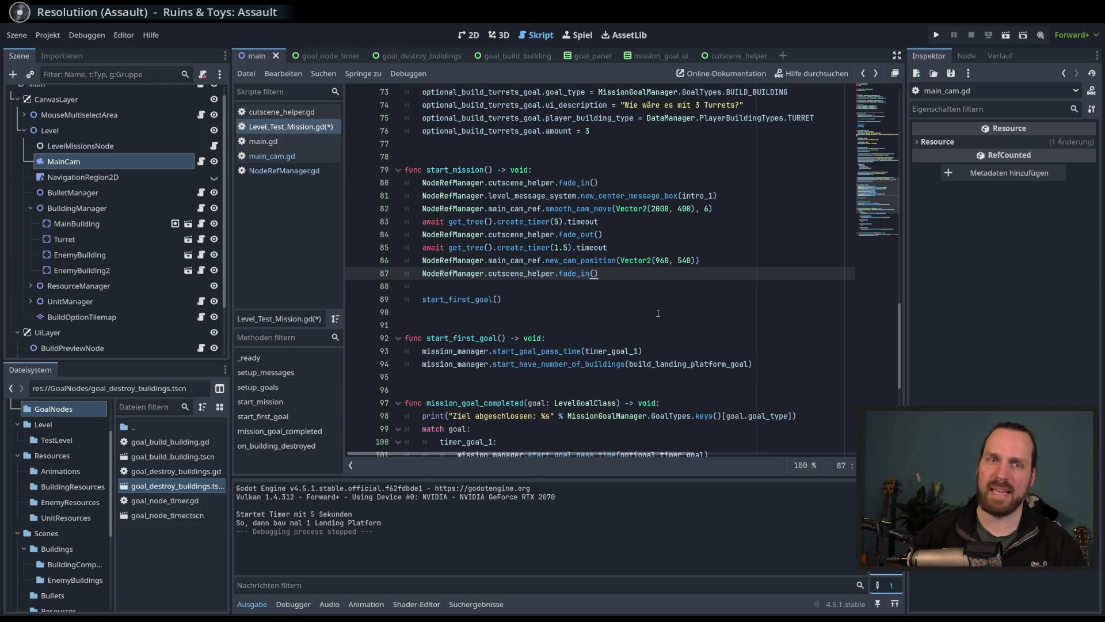
pyautogui.click(634, 283)
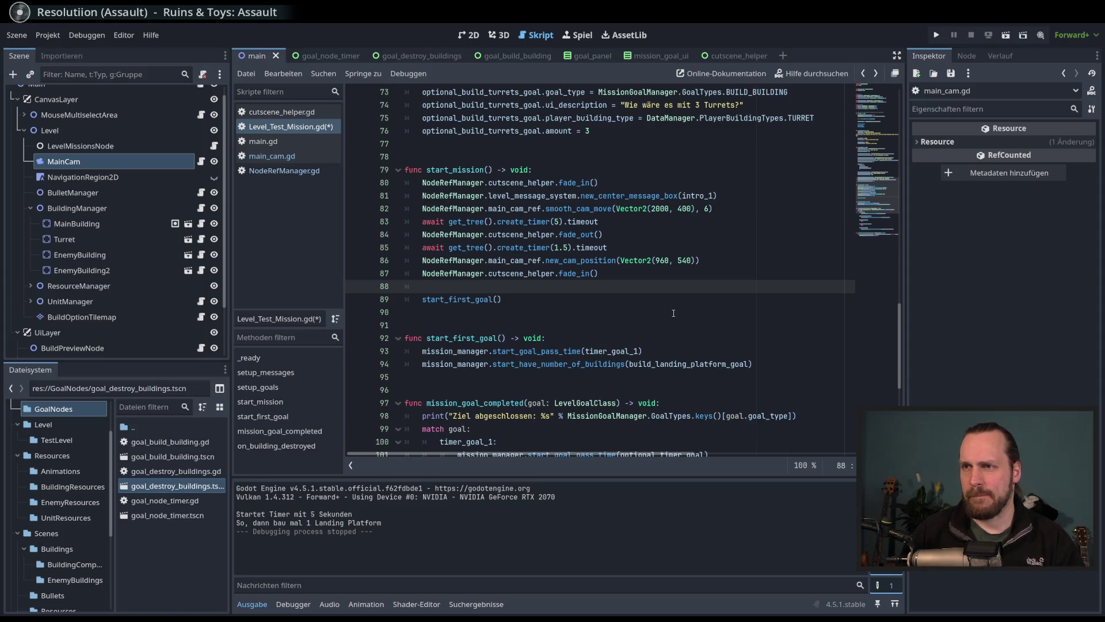
pyautogui.write('await .')
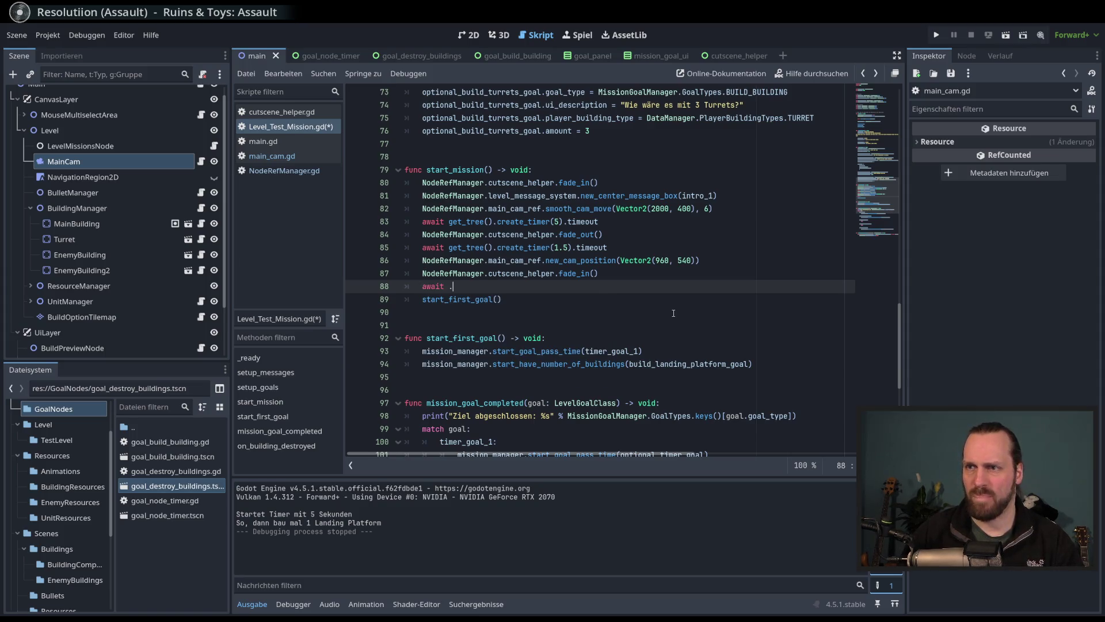
# Step: On line 88 add 'await get_tree().create_timer(2).timeout' before start_first_goal()
pyautogui.press('BackSpace')
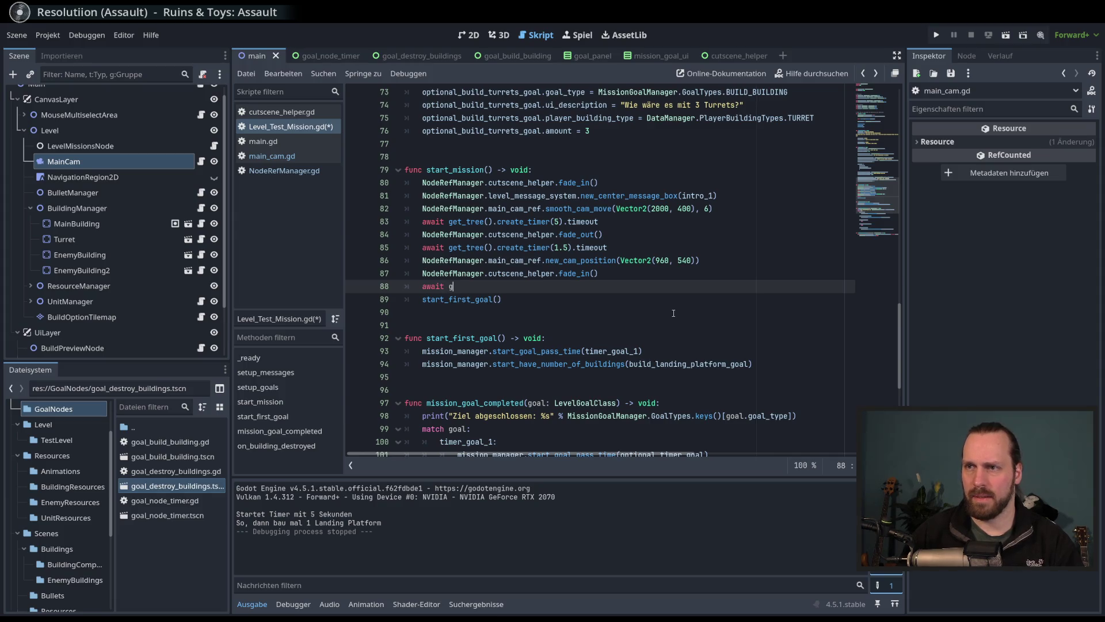
pyautogui.write('get_tree().crea')
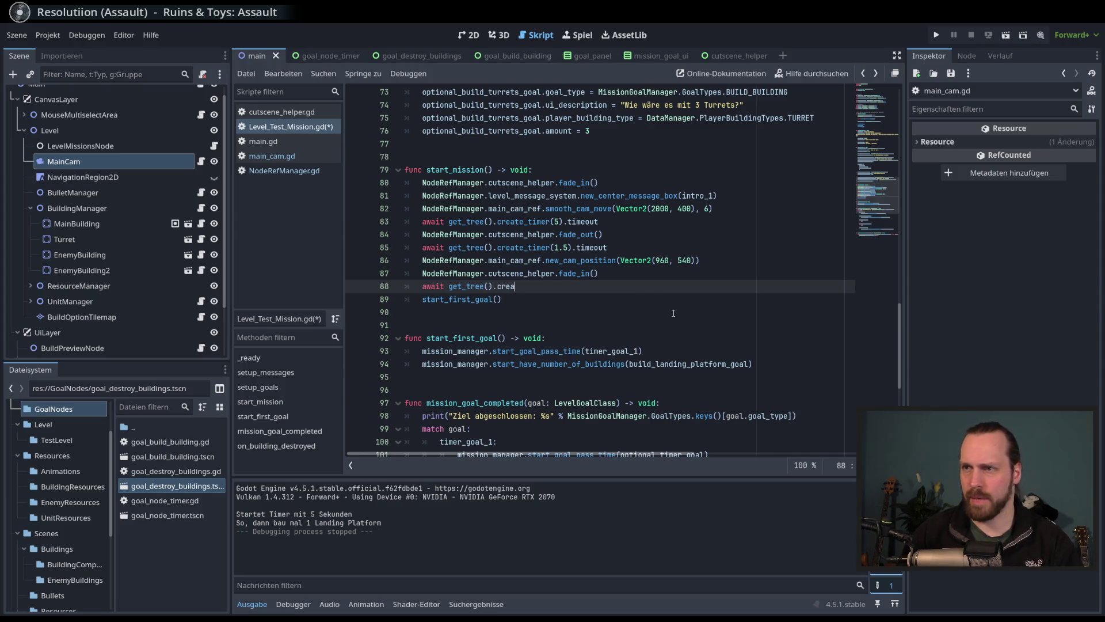
pyautogui.press('Return')
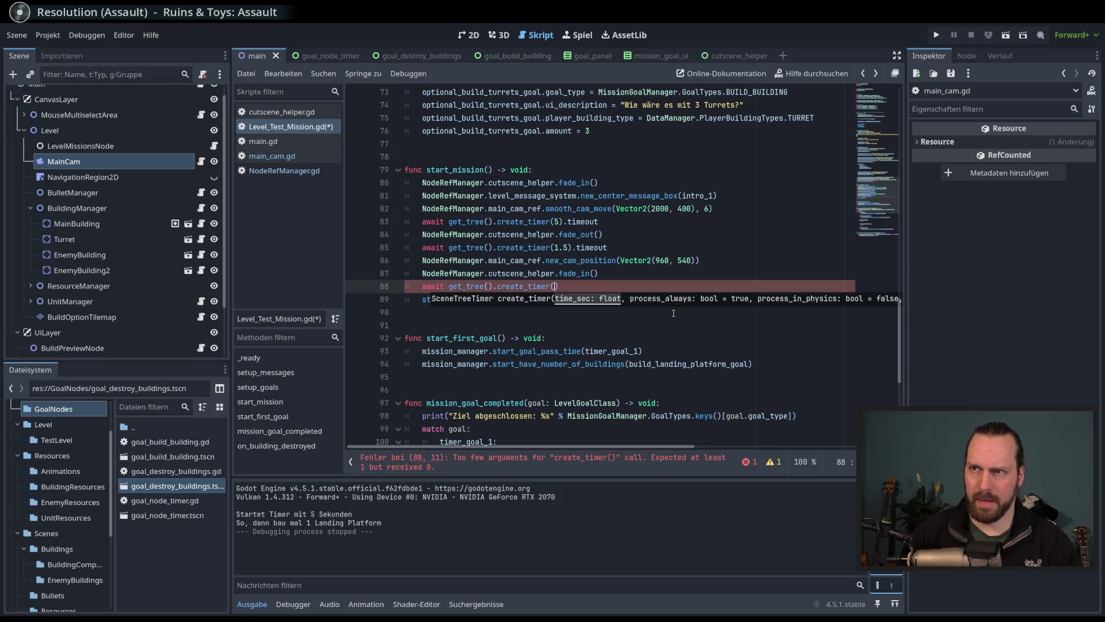
pyautogui.write('2')
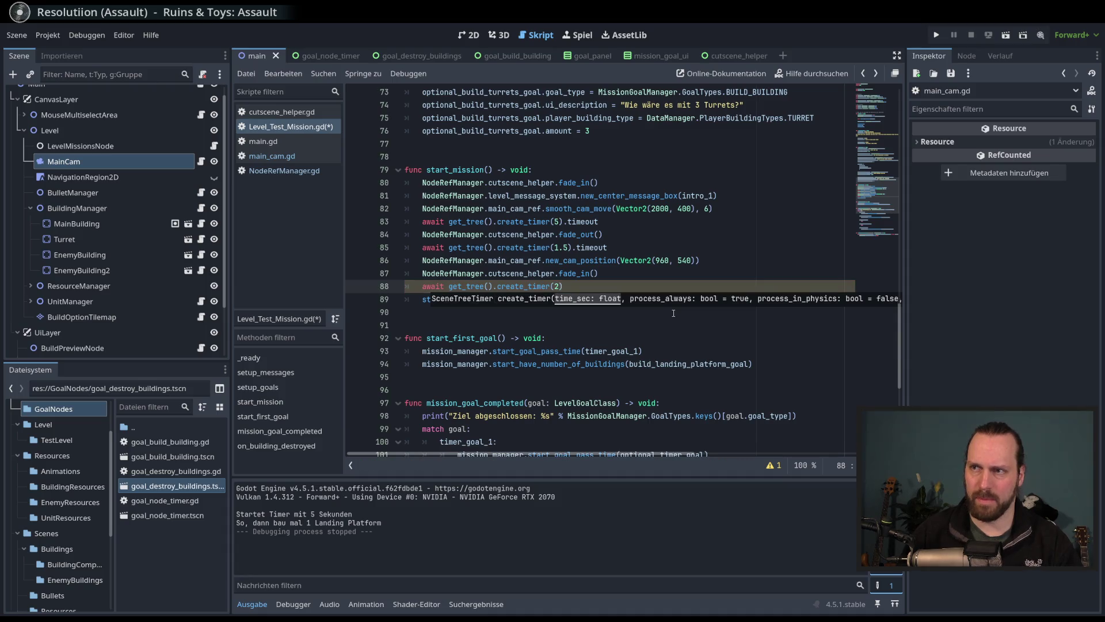
pyautogui.press('Right')
pyautogui.write('.time')
pyautogui.press('Return')
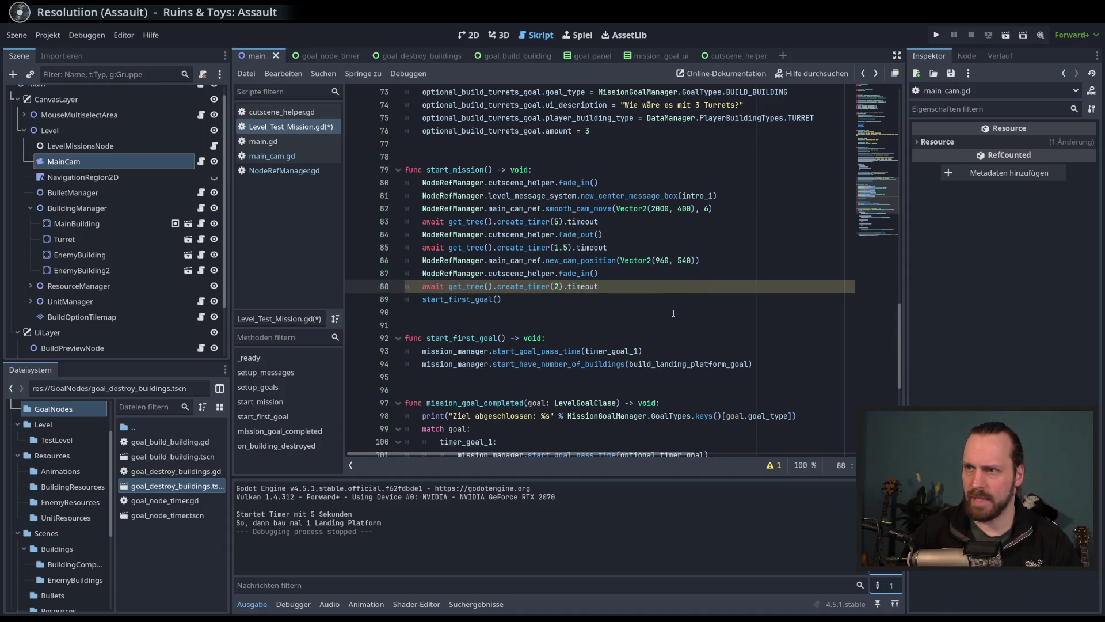
pyautogui.click(475, 300)
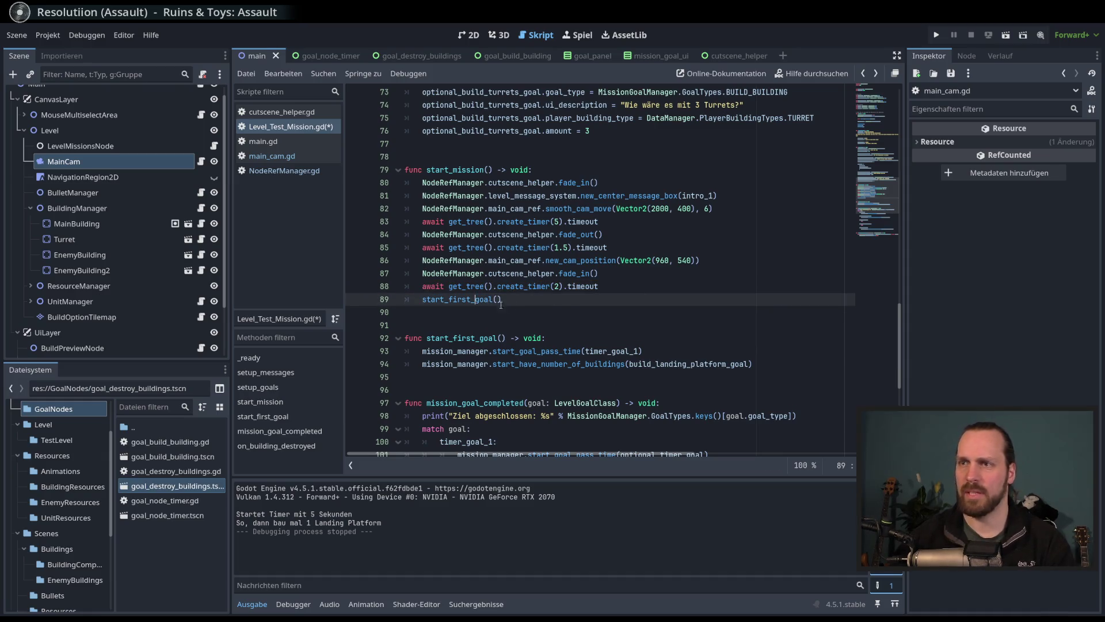
# Step: Run the game with F5 to test the mission intro, then stop it with F8
pyautogui.press('F5')
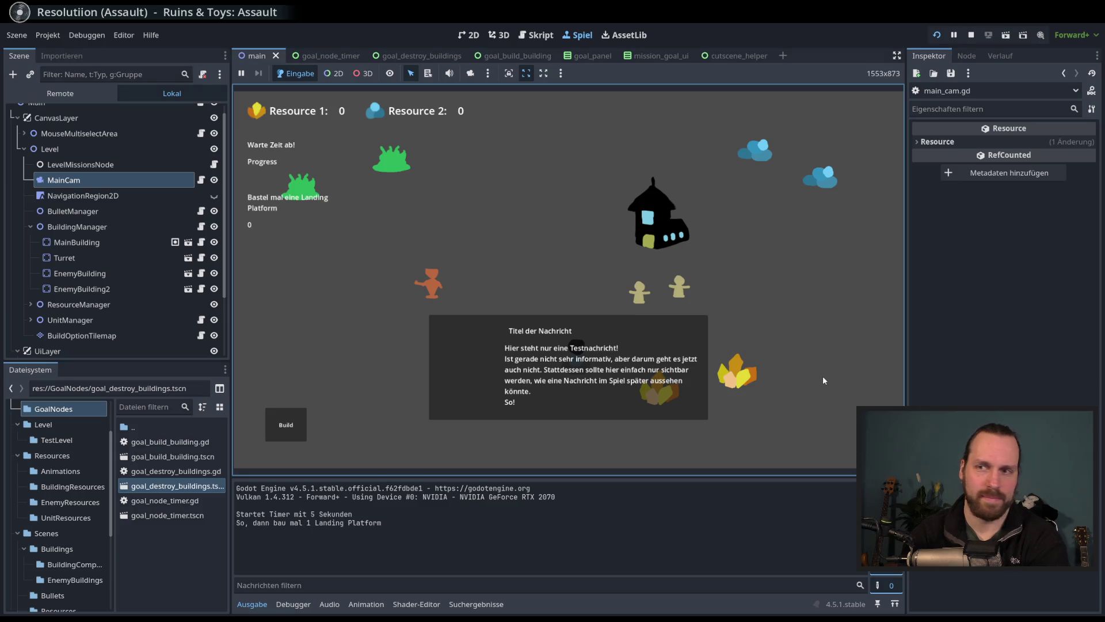
pyautogui.moveTo(247, 133)
pyautogui.mouseDown()
pyautogui.moveTo(307, 227)
pyautogui.moveTo(357, 270)
pyautogui.mouseUp()
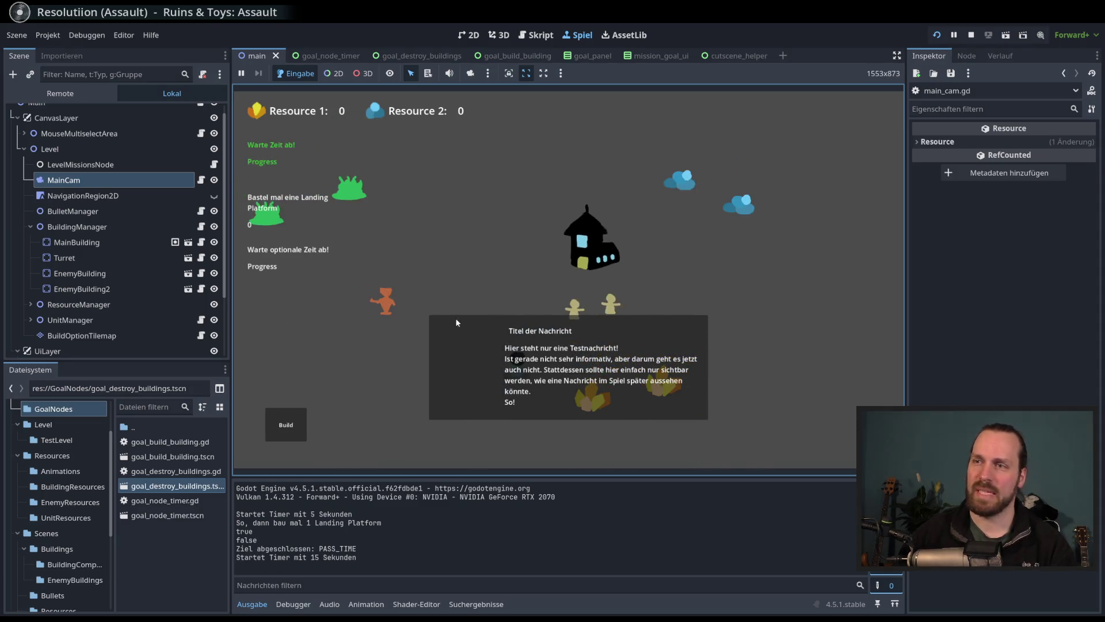
pyautogui.press('F8')
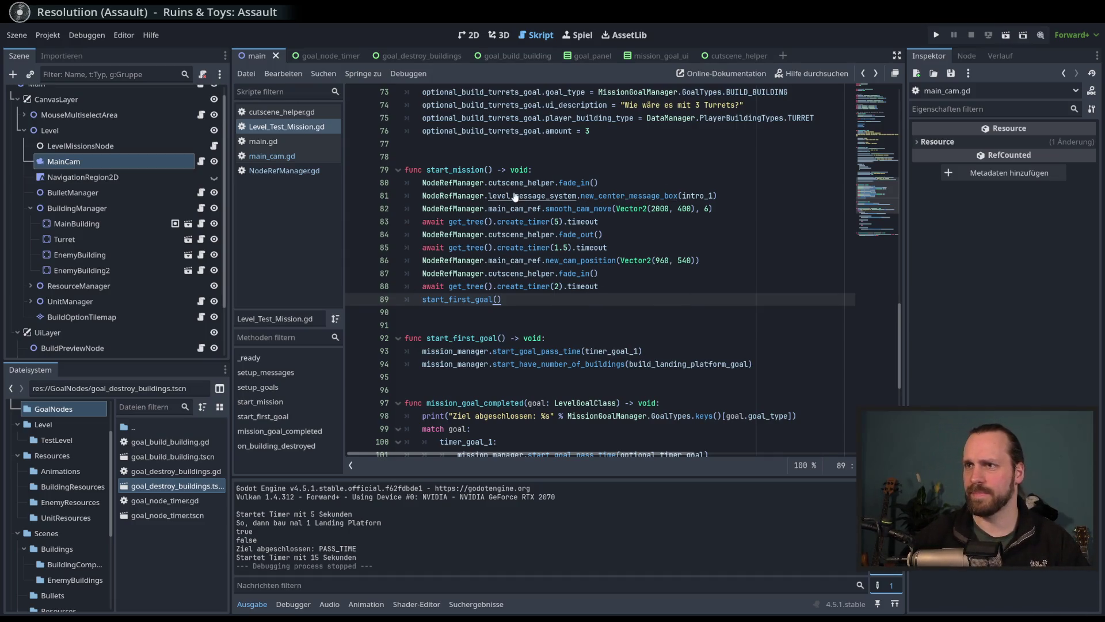
# Step: Jump to the new_center_message_box definition in level_message_system.gd
pyautogui.keyDown('ctrl'); pyautogui.click(630, 197); pyautogui.keyUp('ctrl')
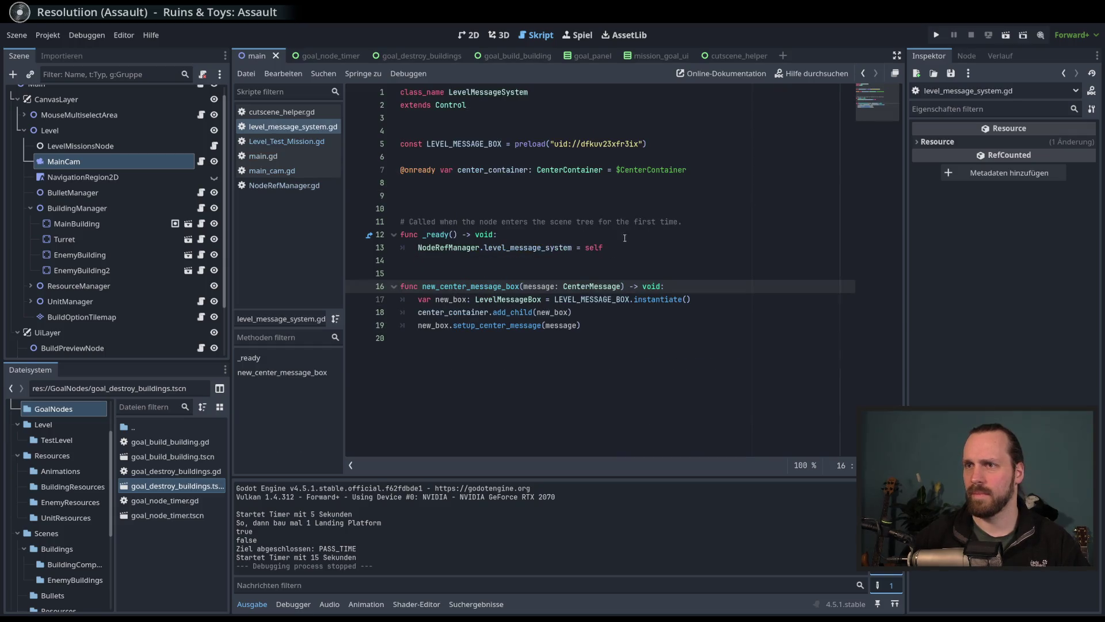
pyautogui.click(605, 393)
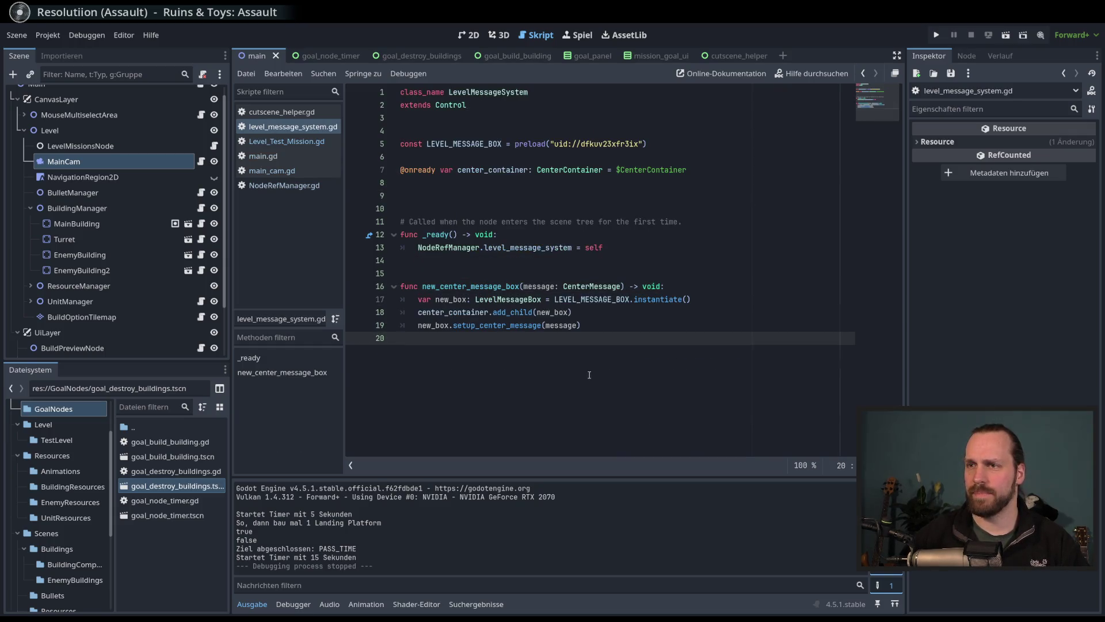
pyautogui.doubleClick(471, 286)
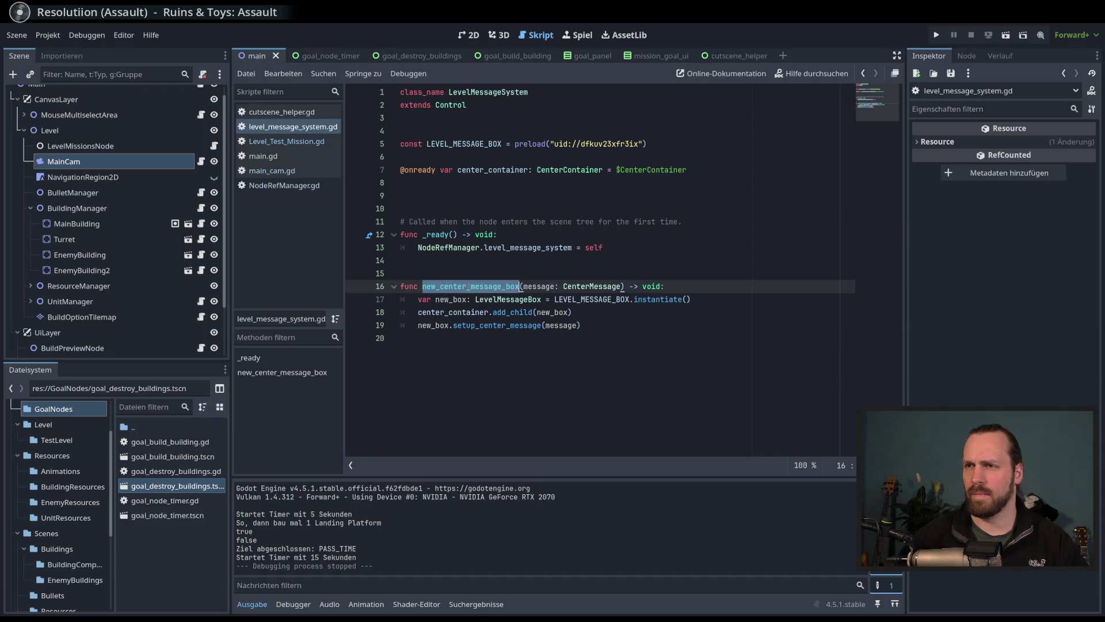
pyautogui.click(601, 385)
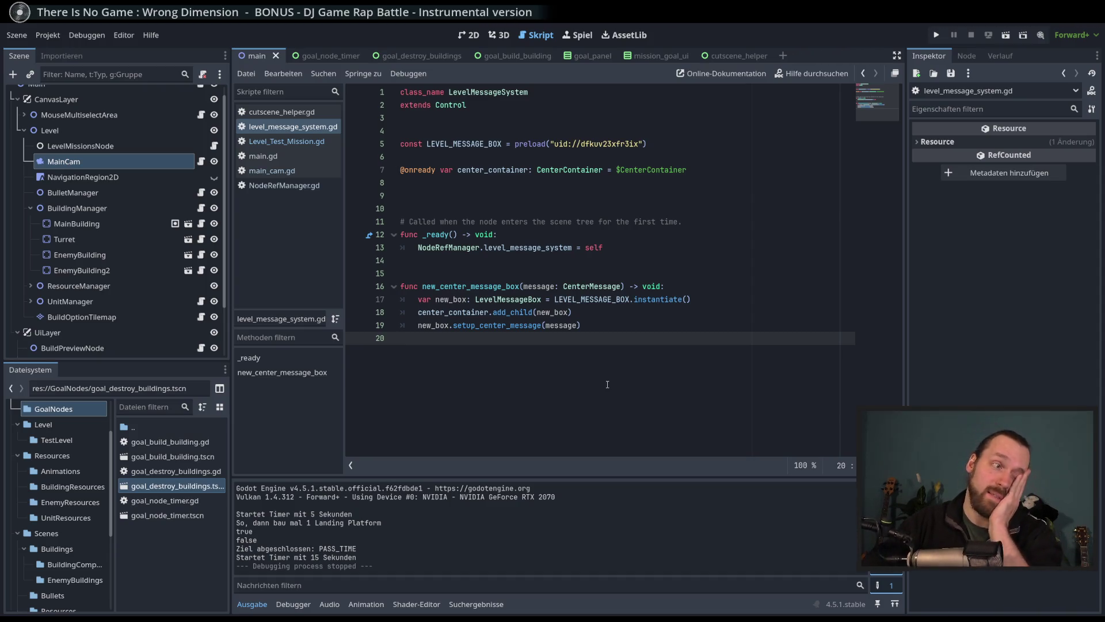
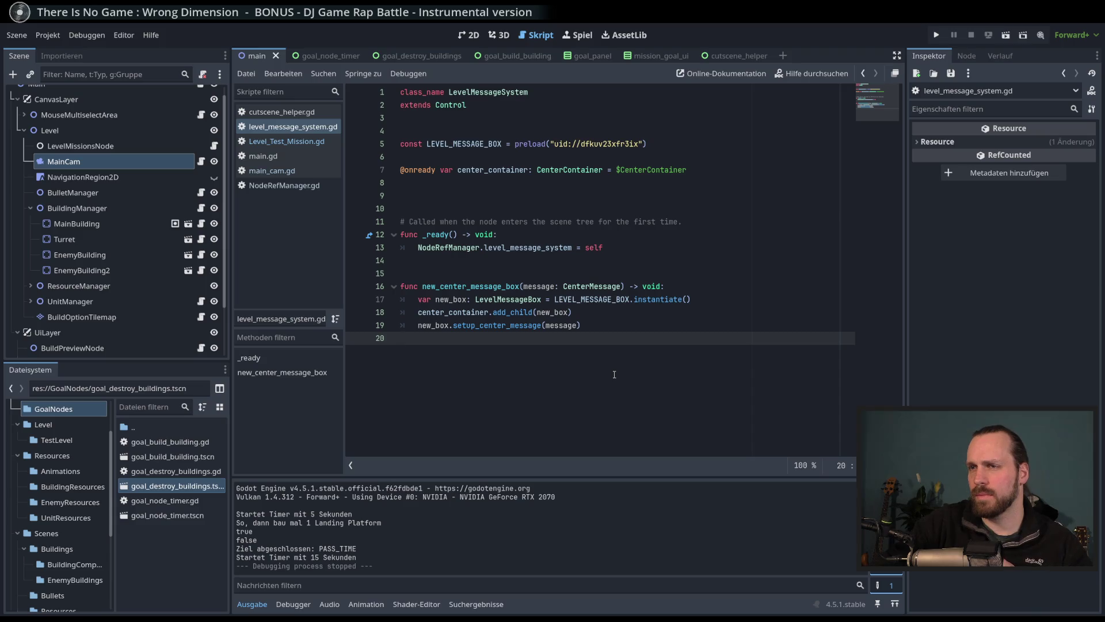
# Step: Below new_center_message_box, start declaring func change_center_message(message: CenterMessage) after line 20
pyautogui.doubleClick(482, 286)
pyautogui.click(480, 286)
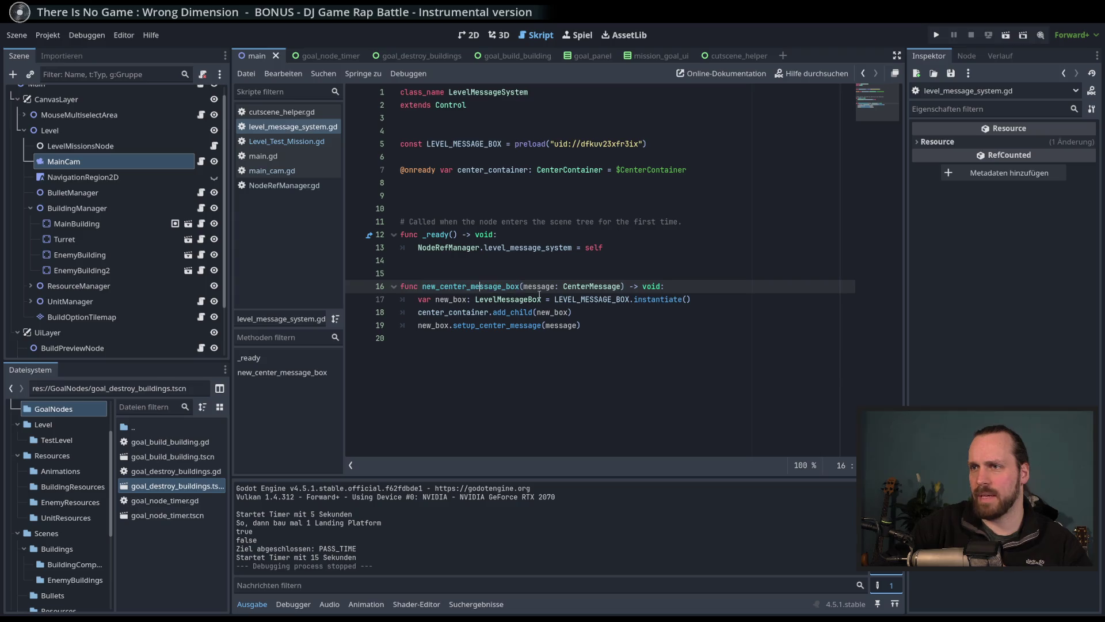
pyautogui.click(545, 338)
pyautogui.doubleClick(482, 286)
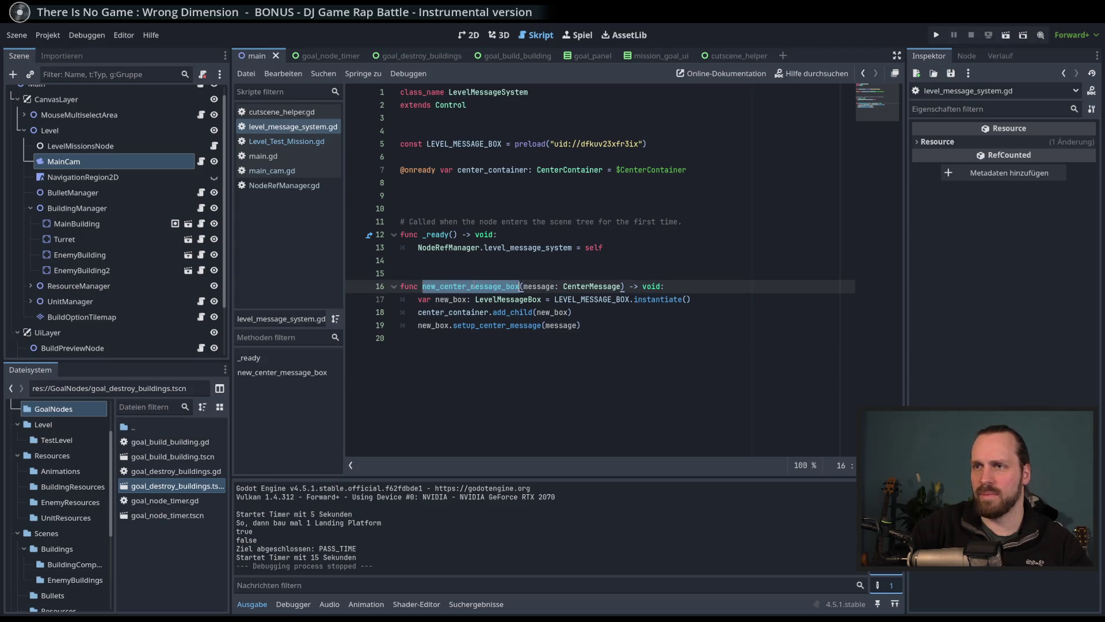
pyautogui.click(490, 355)
pyautogui.doubleClick(482, 286)
pyautogui.click(548, 400)
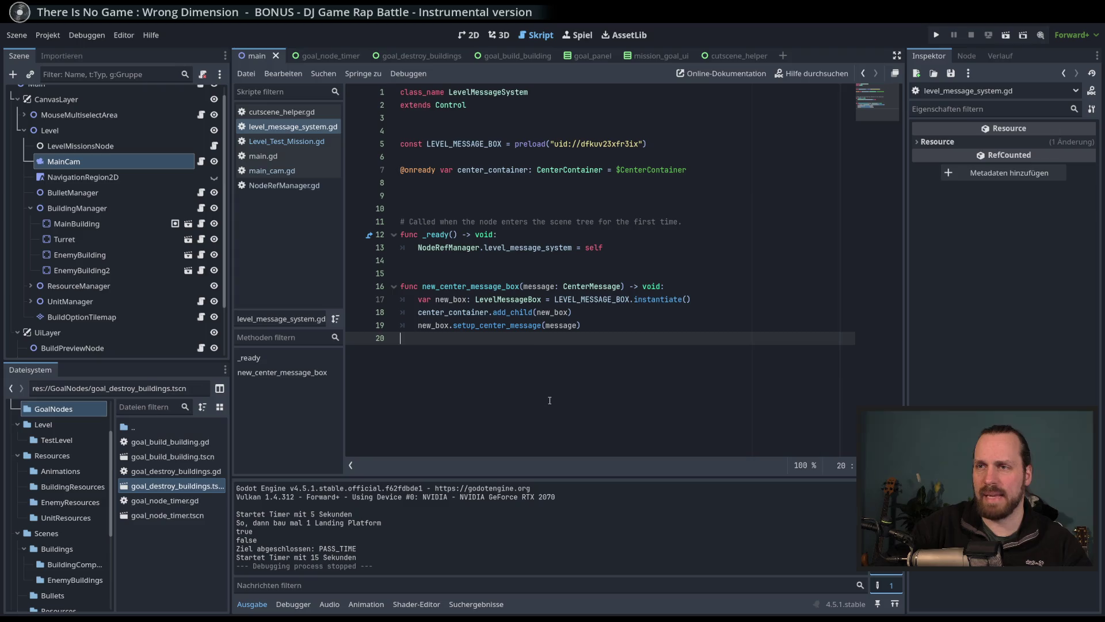
pyautogui.press('Return')
pyautogui.press('Return')
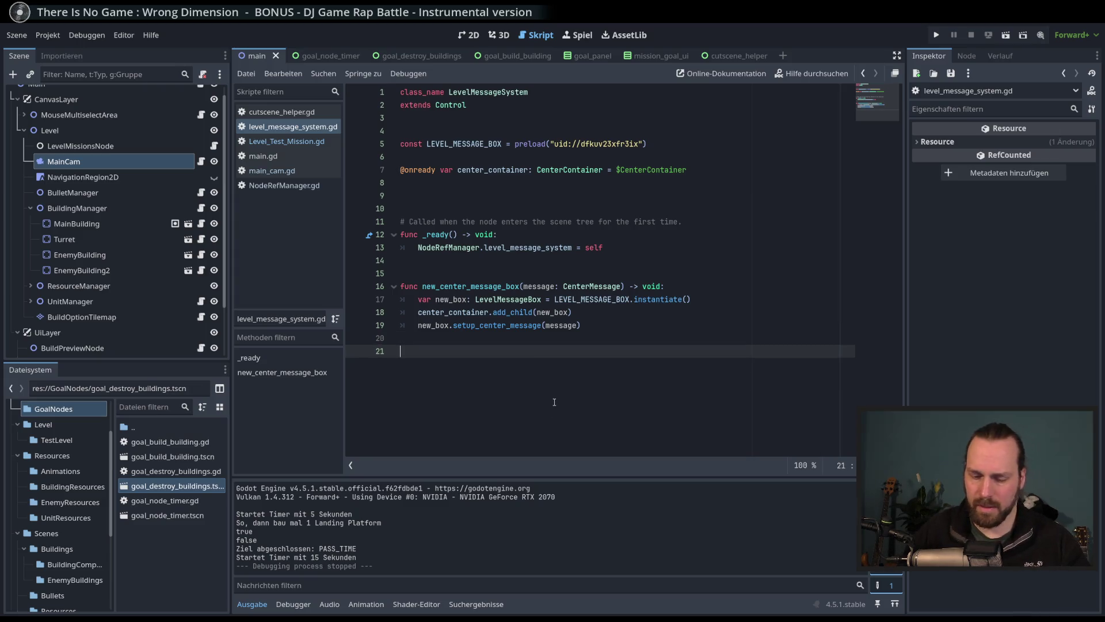
pyautogui.write('func cha')
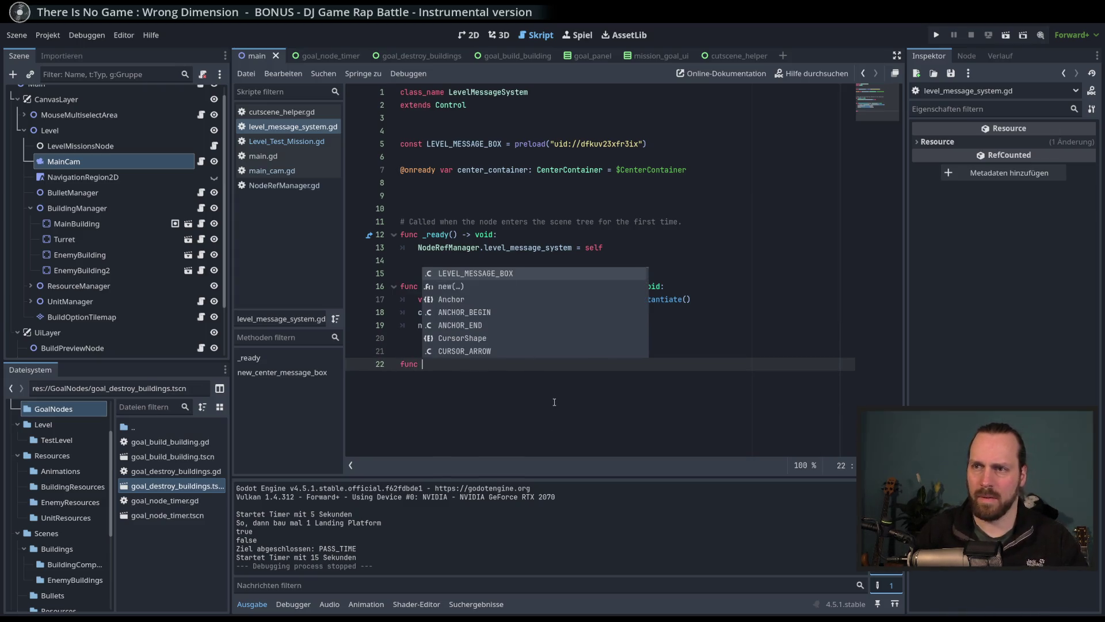
pyautogui.write('nge_')
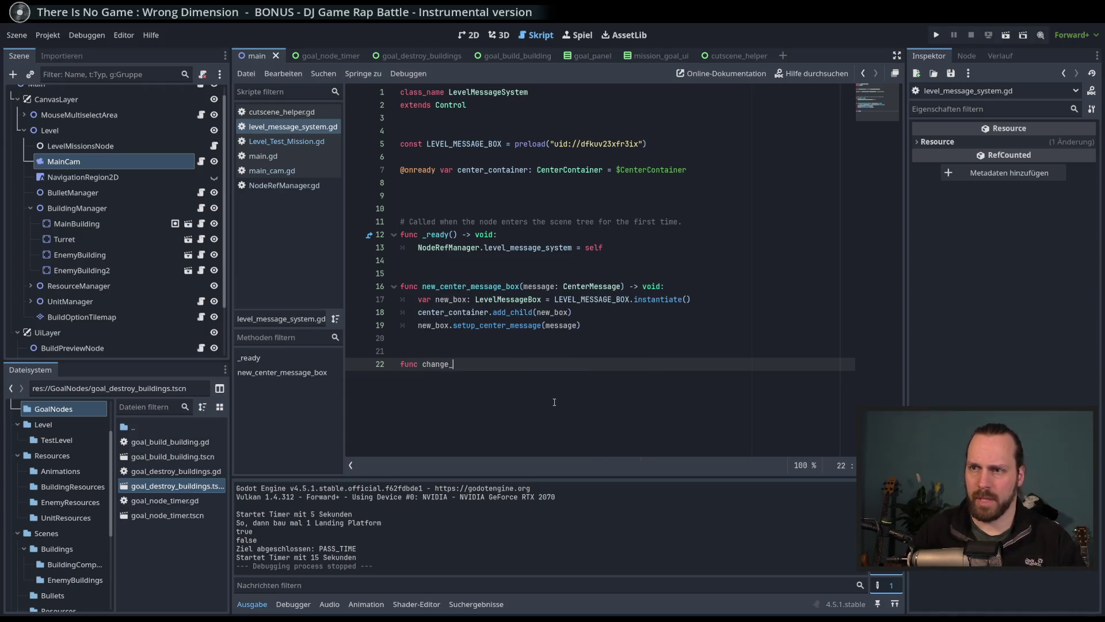
pyautogui.write('center_message')
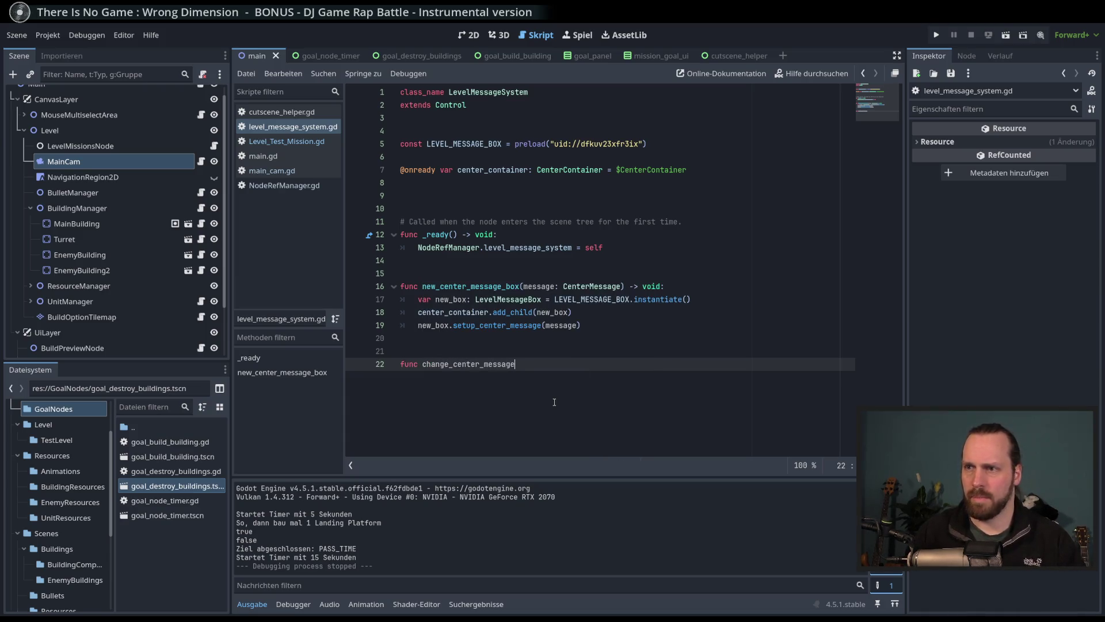
pyautogui.write('(message: ')
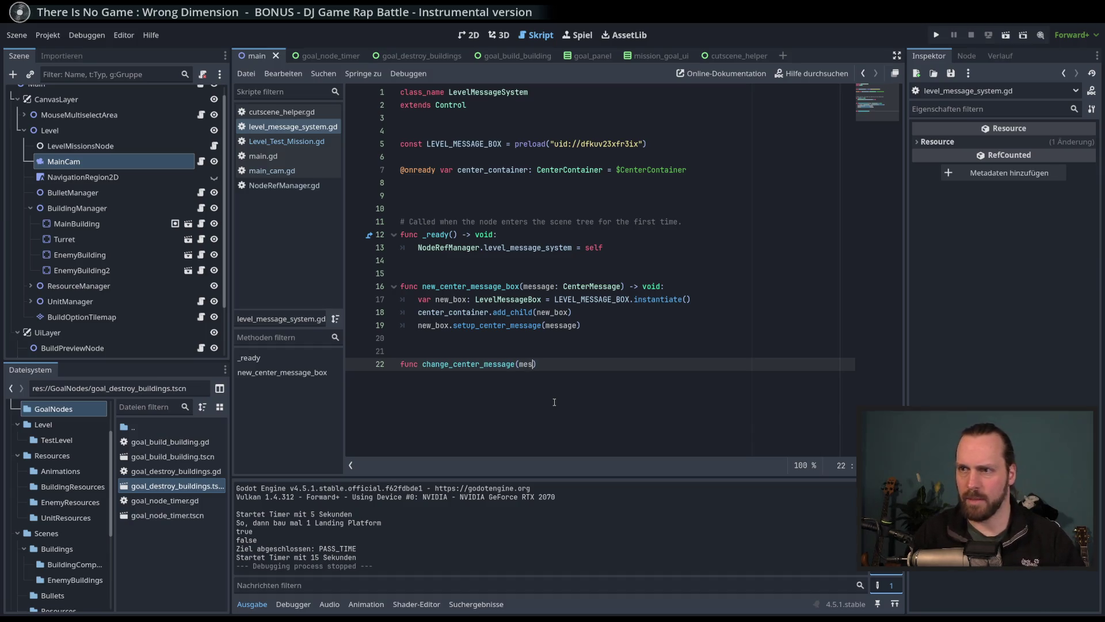
pyautogui.write('Center')
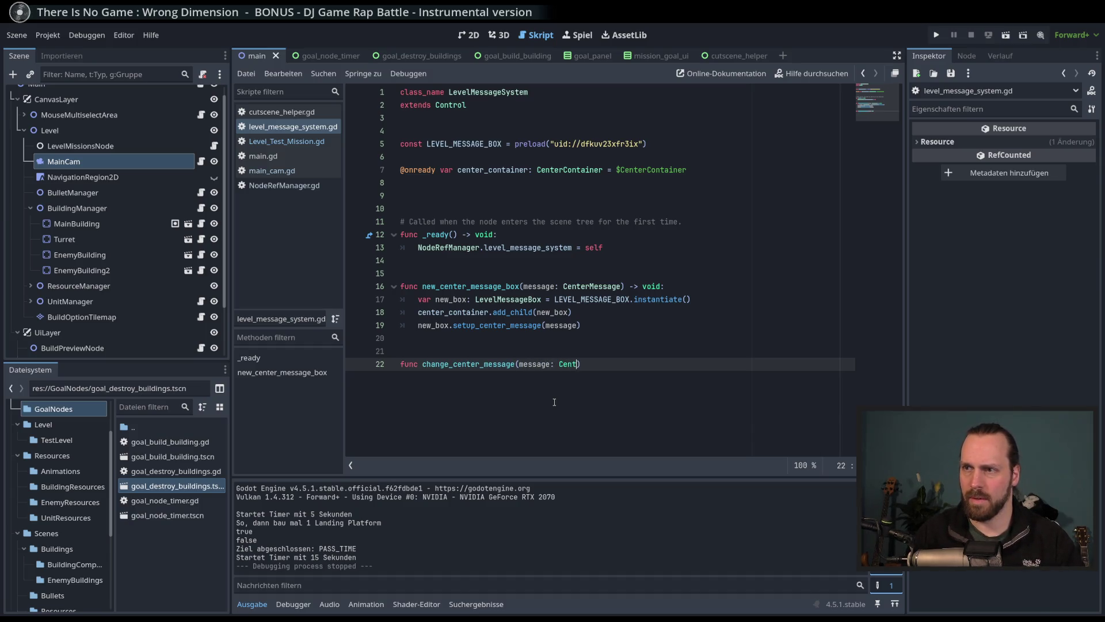
pyautogui.press('Return')
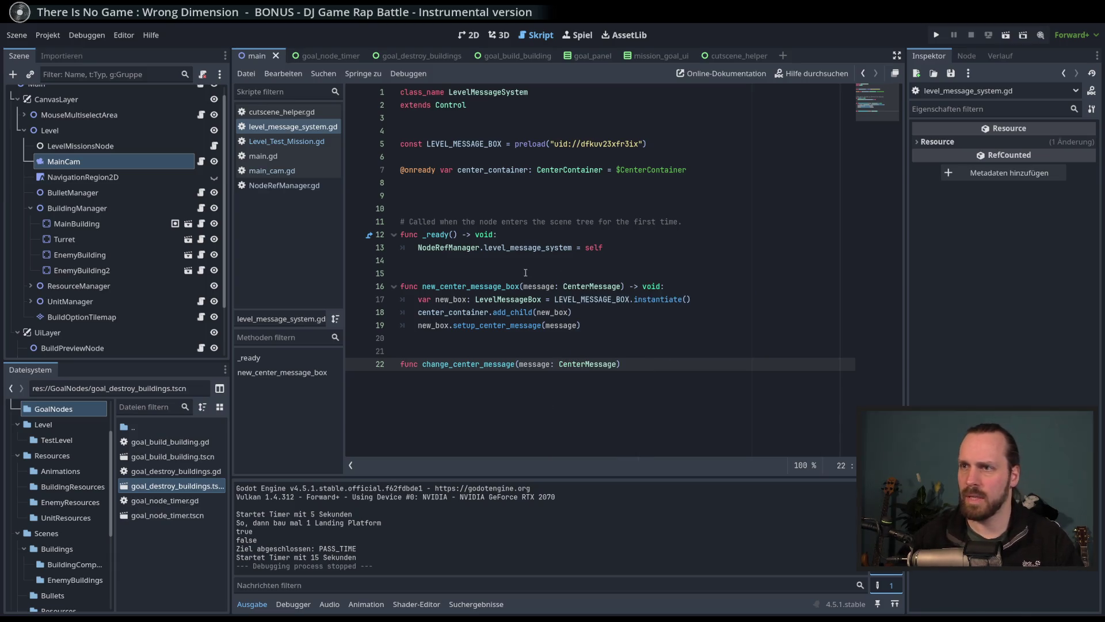
# Step: Delete the message: CenterMessage parameter from new_center_message_box and finish the new header with -> void:
pyautogui.moveTo(524, 286); pyautogui.dragTo(620, 291)
pyautogui.press('BackSpace')
pyautogui.click(662, 365)
pyautogui.write('-> void:')
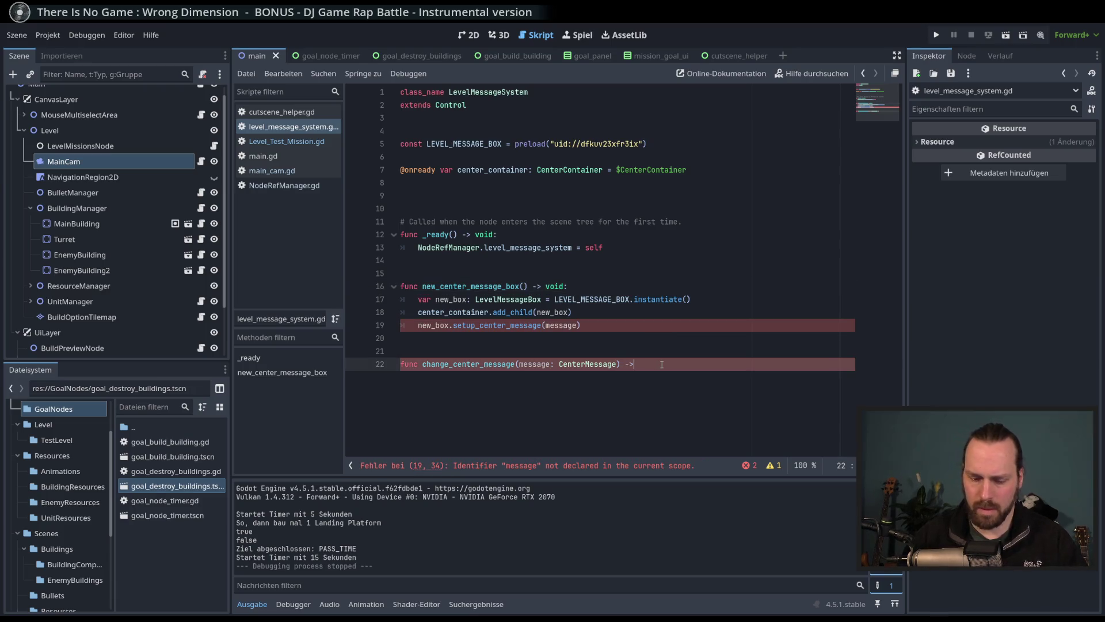
pyautogui.press('Return')
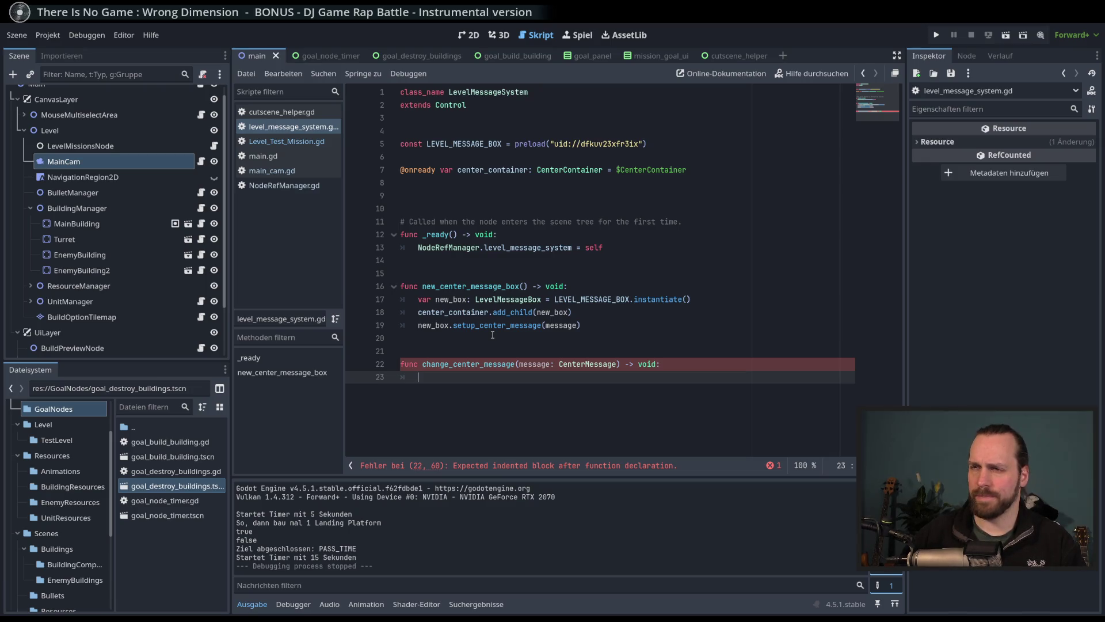
pyautogui.doubleClick(477, 286)
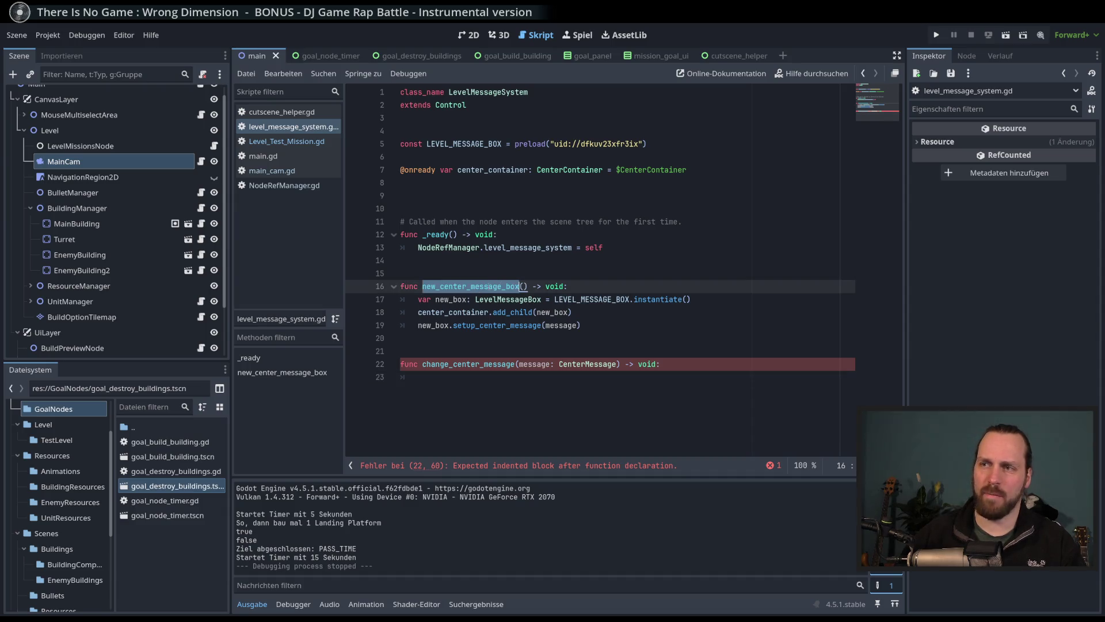
# Step: Restore the message: CenterMessage parameter on new_center_message_box and save the script
pyautogui.click(488, 286)
pyautogui.write('messa')
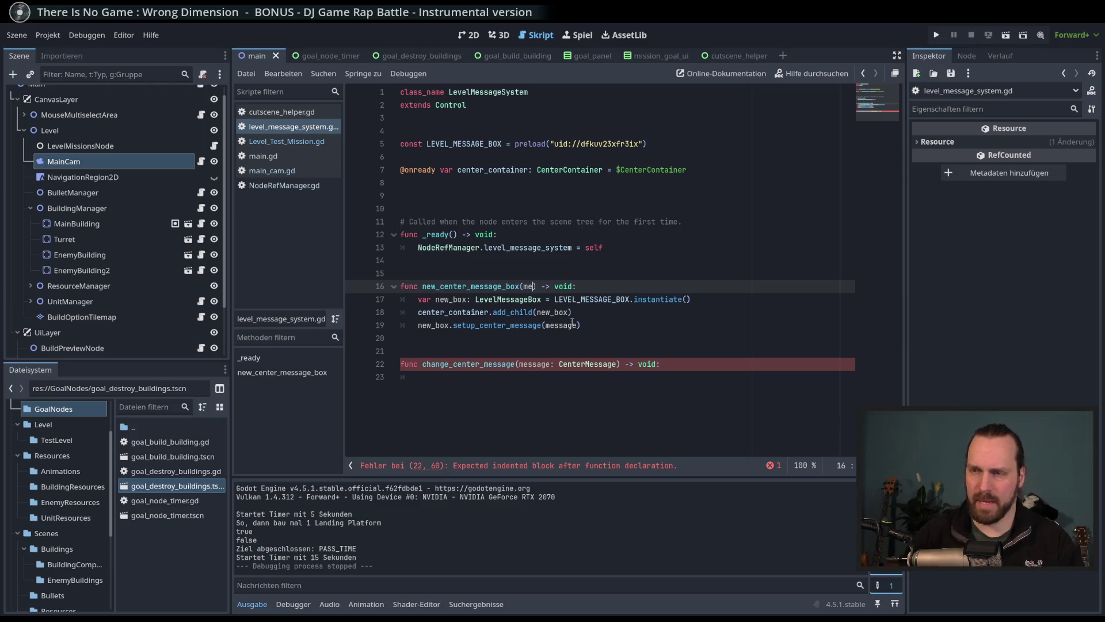
pyautogui.write('ge:')
pyautogui.write(' CenterMe')
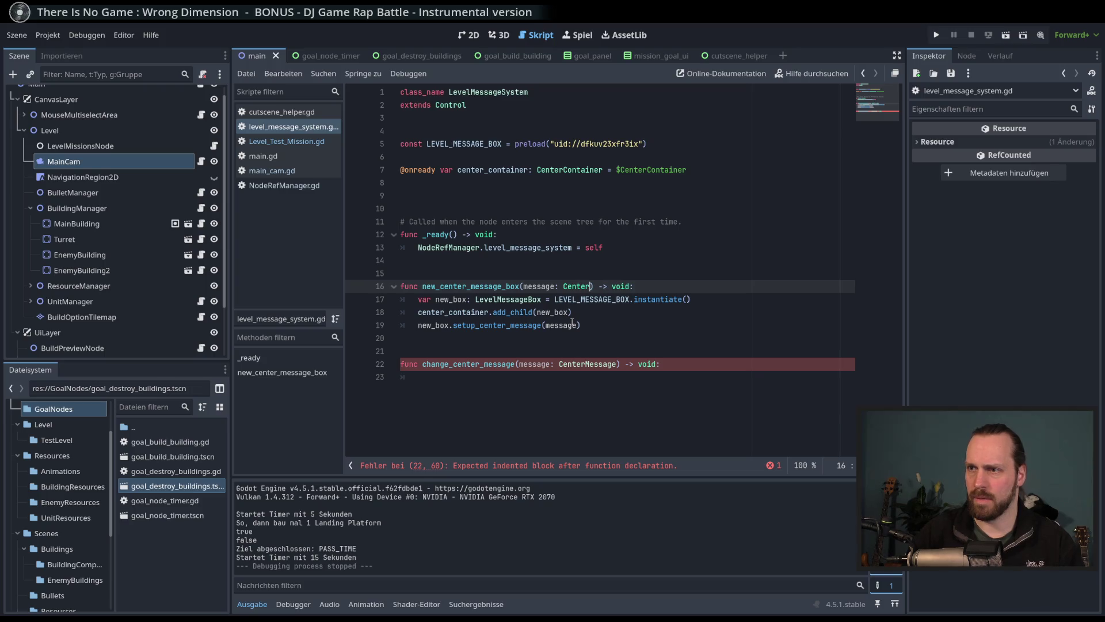
pyautogui.press('Return')
pyautogui.hotkey('ctrl', 's')
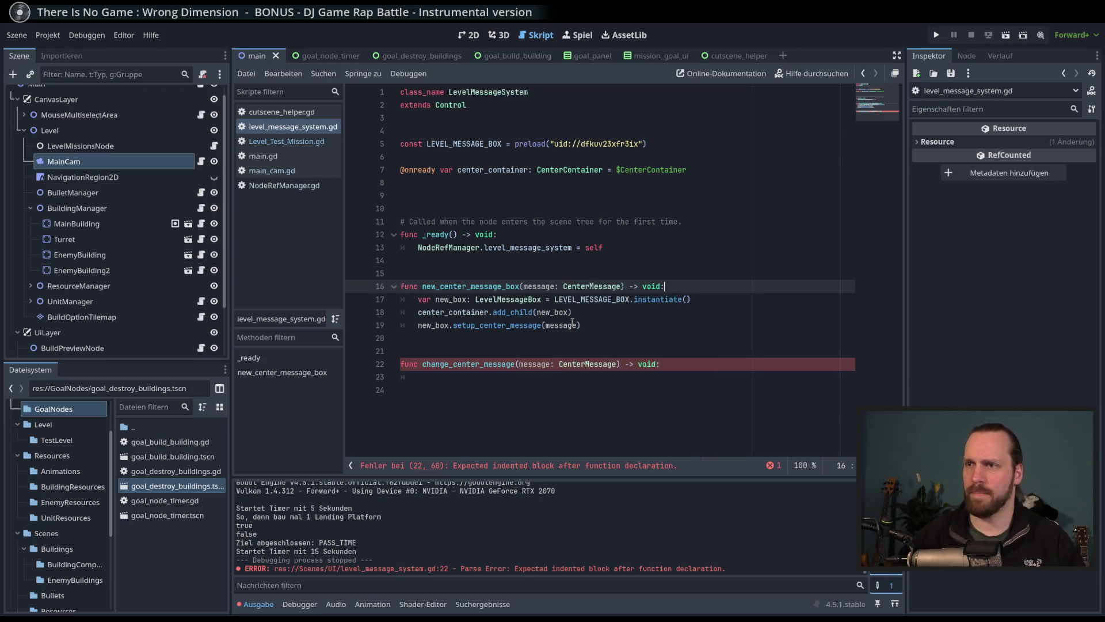
# Step: Give change_center_message a placeholder pass body on line 23
pyautogui.doubleClick(518, 325)
pyautogui.click(556, 327)
pyautogui.click(633, 364)
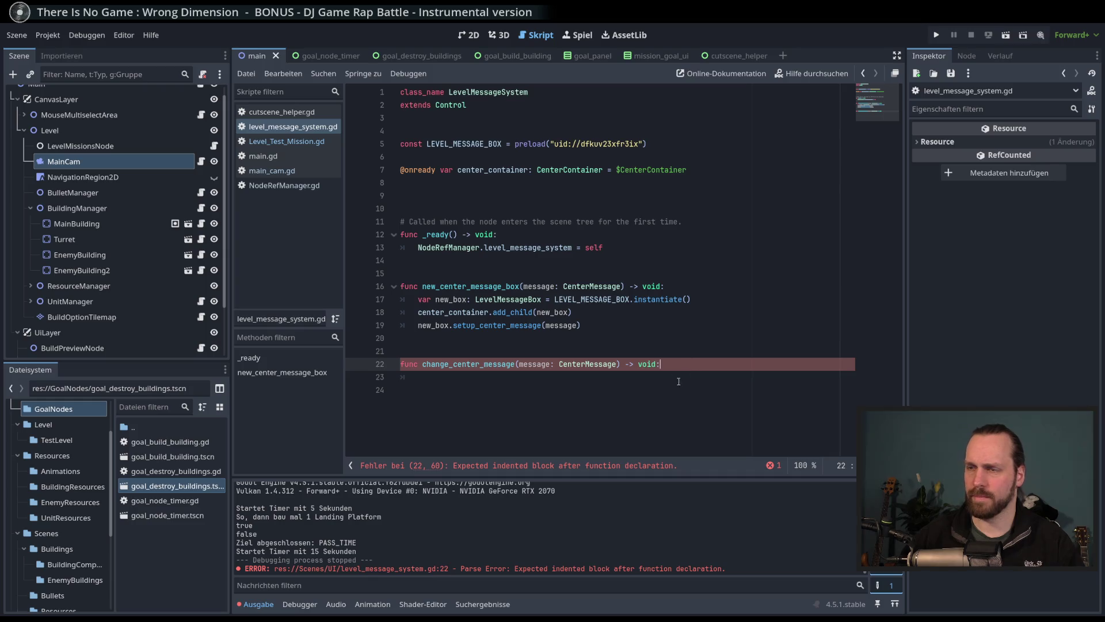
pyautogui.click(650, 377)
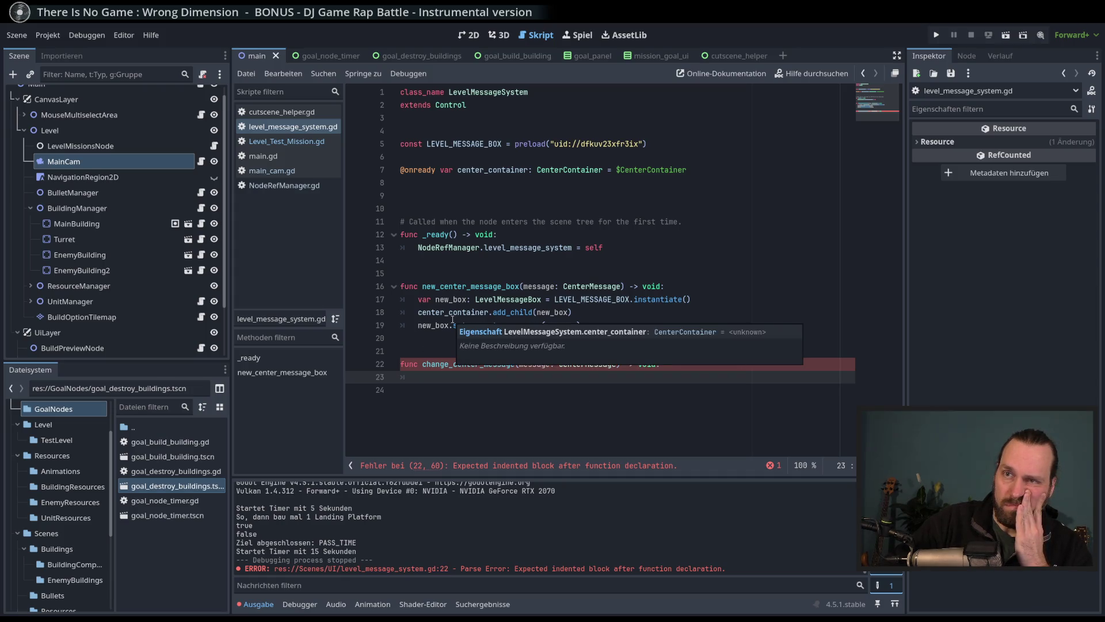
pyautogui.write('pass')
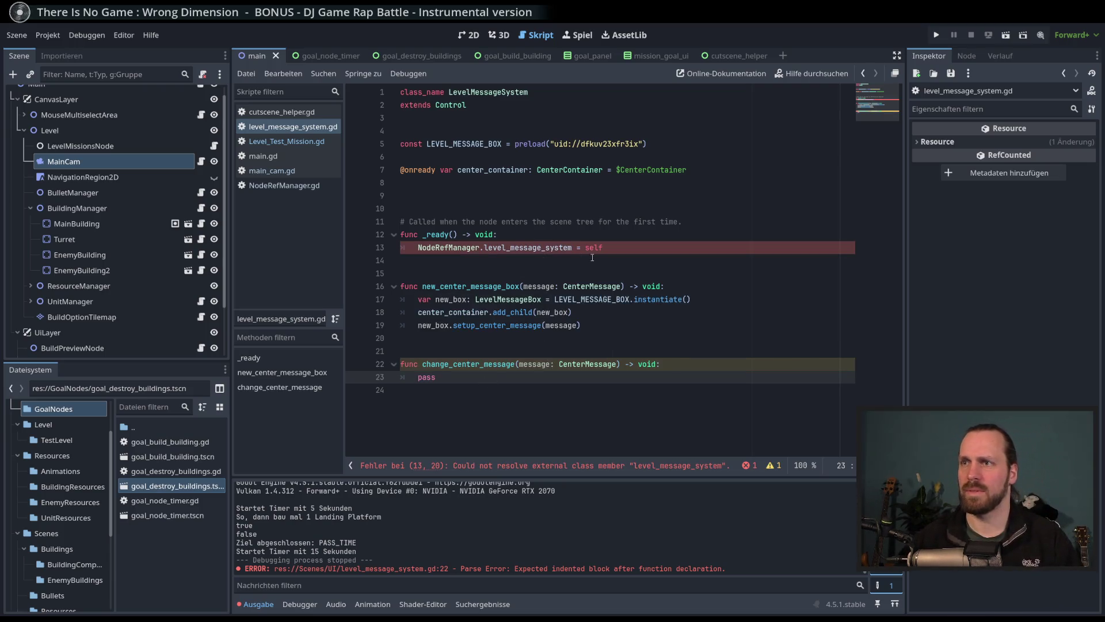
# Step: Jump to where level_message_system on line 13 is declared, then return to level_message_system.gd
pyautogui.click(570, 249)
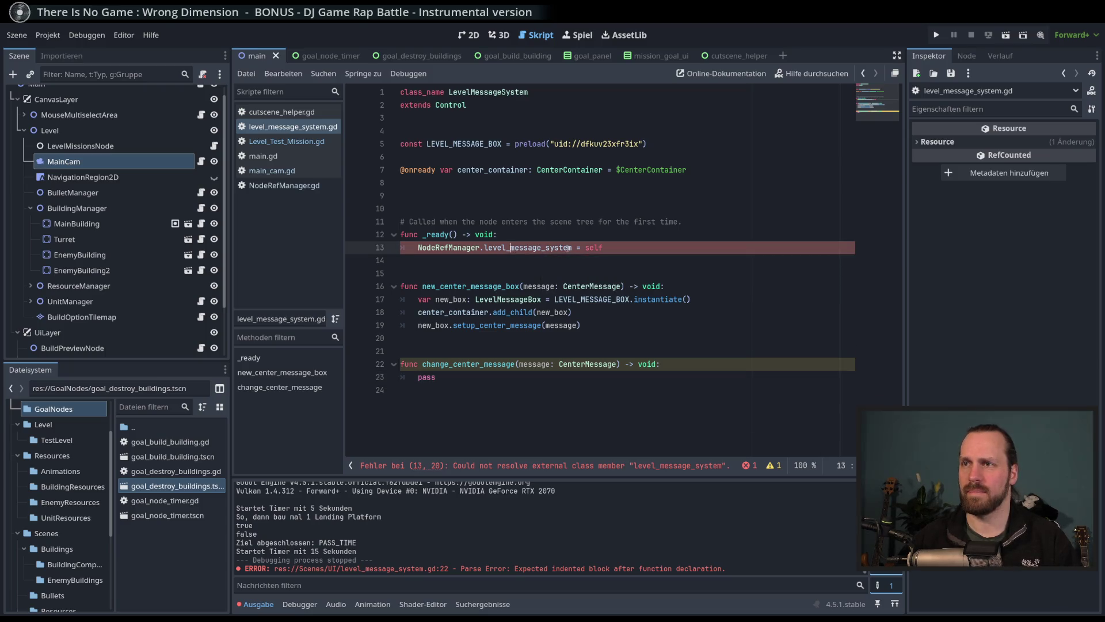
pyautogui.keyDown('ctrl'); pyautogui.click(525, 249); pyautogui.keyUp('ctrl')
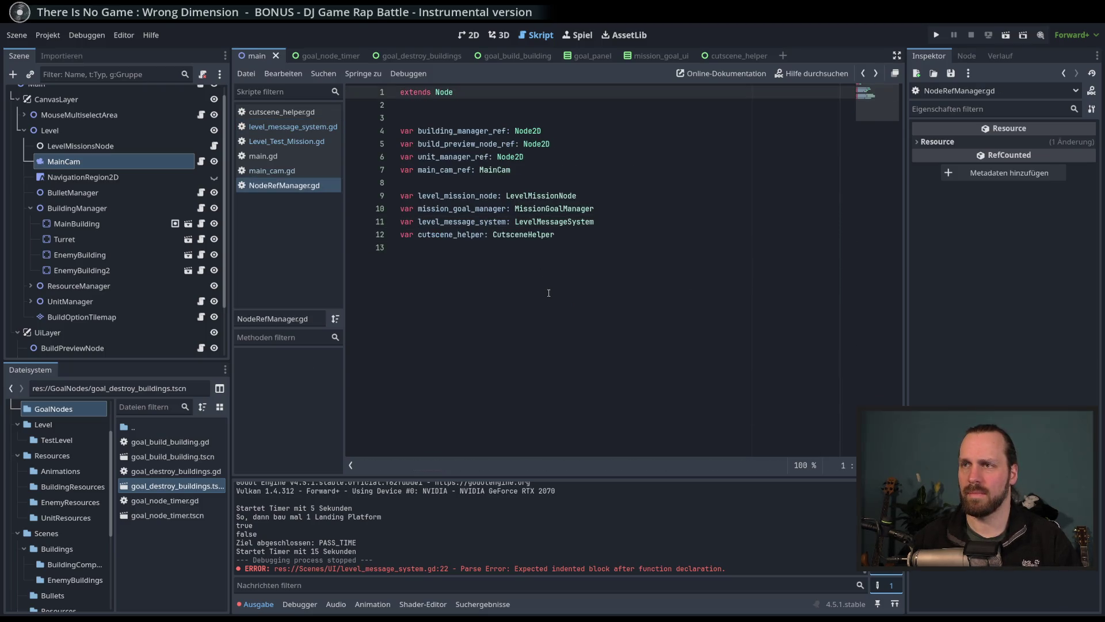
pyautogui.hotkey('alt', 'Left')
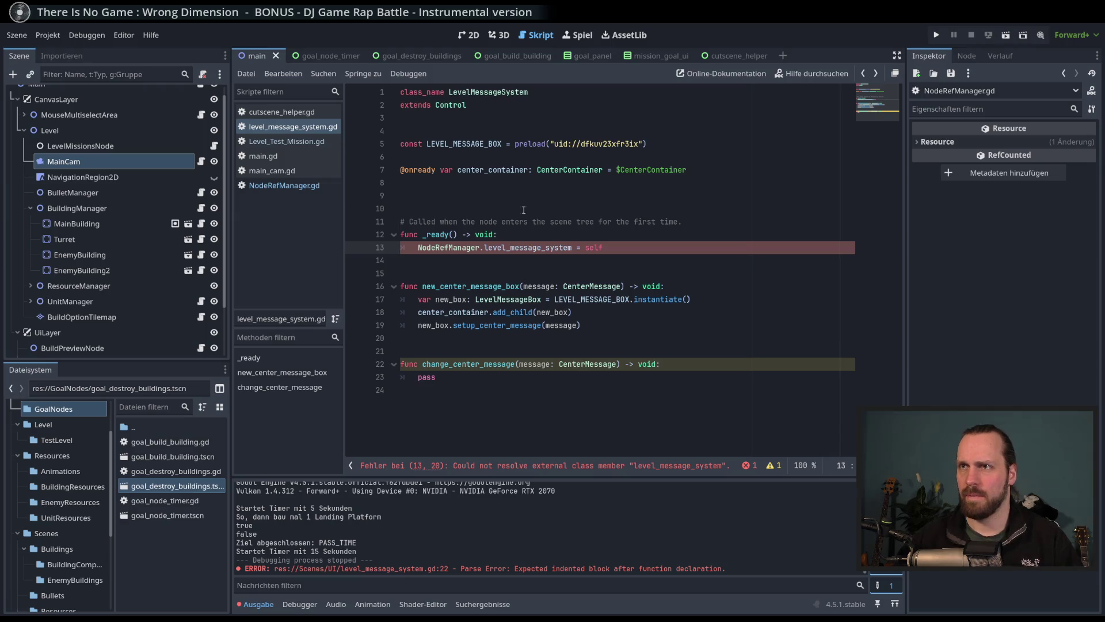
pyautogui.click(486, 373)
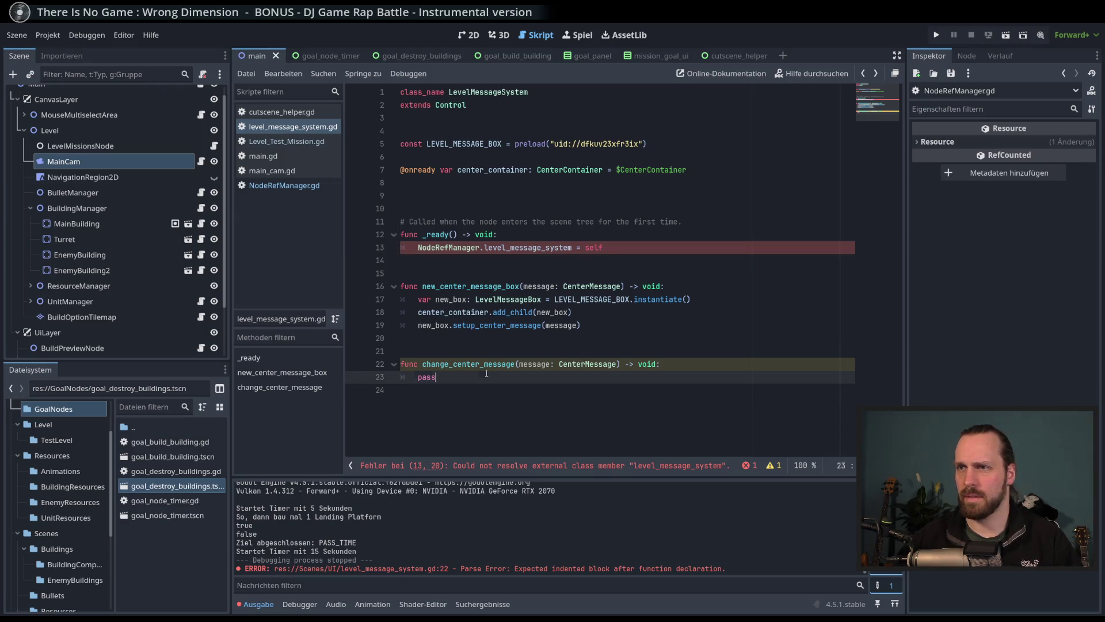
pyautogui.click(505, 392)
# Step: Reload the current project from the Projekt menu, then select the LevelMessageSystem node
pyautogui.click(48, 34)
pyautogui.click(95, 195)
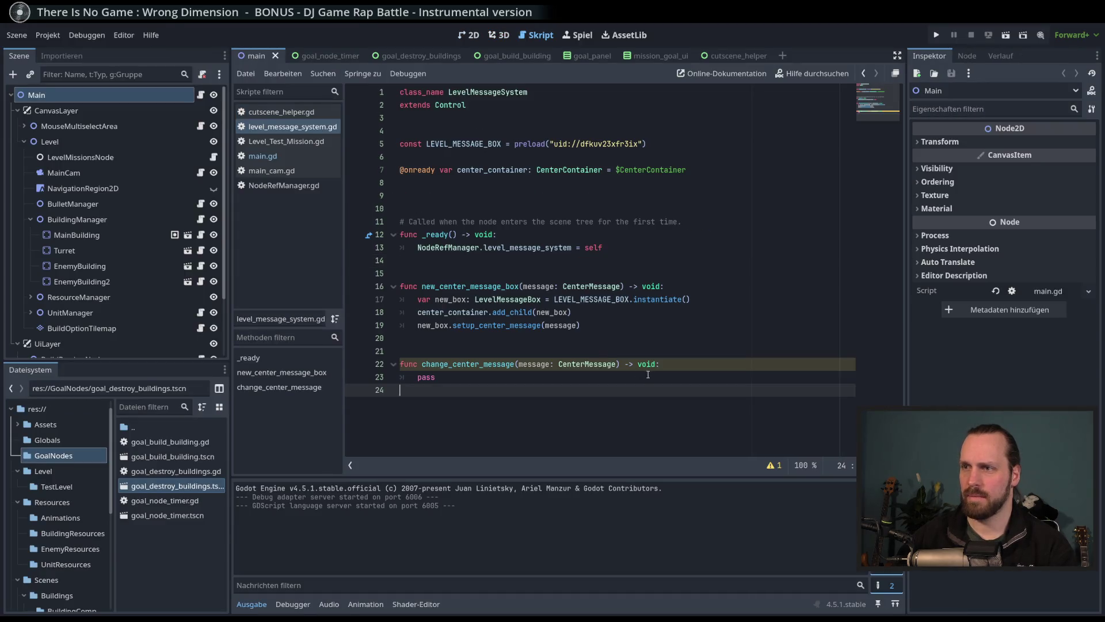
pyautogui.click(645, 375)
pyautogui.press('Left')
pyautogui.press('Left')
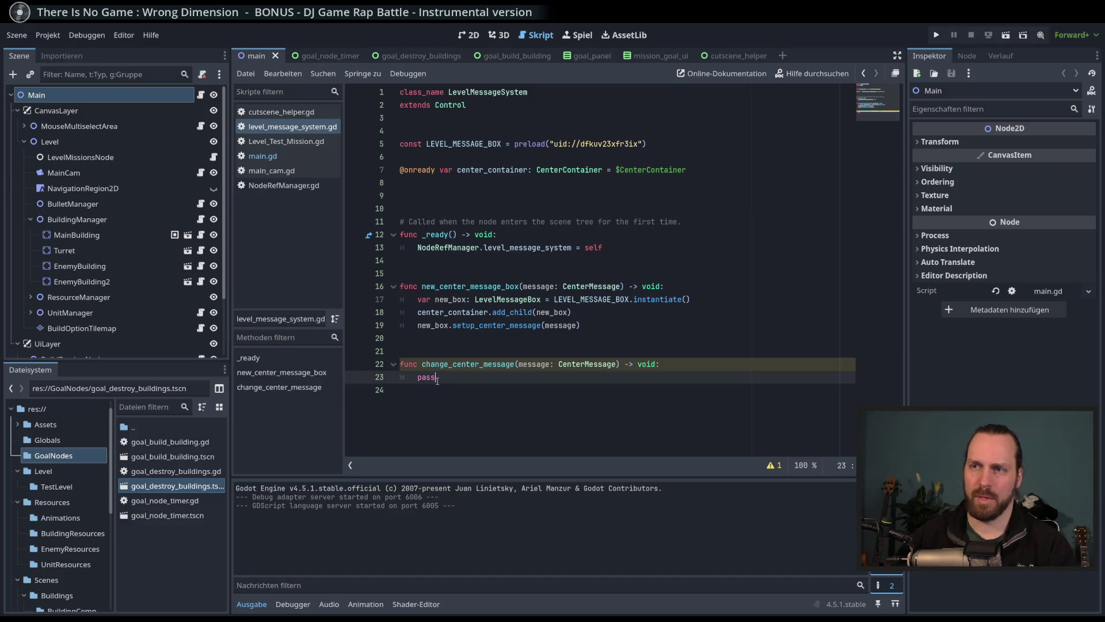
pyautogui.doubleClick(539, 248)
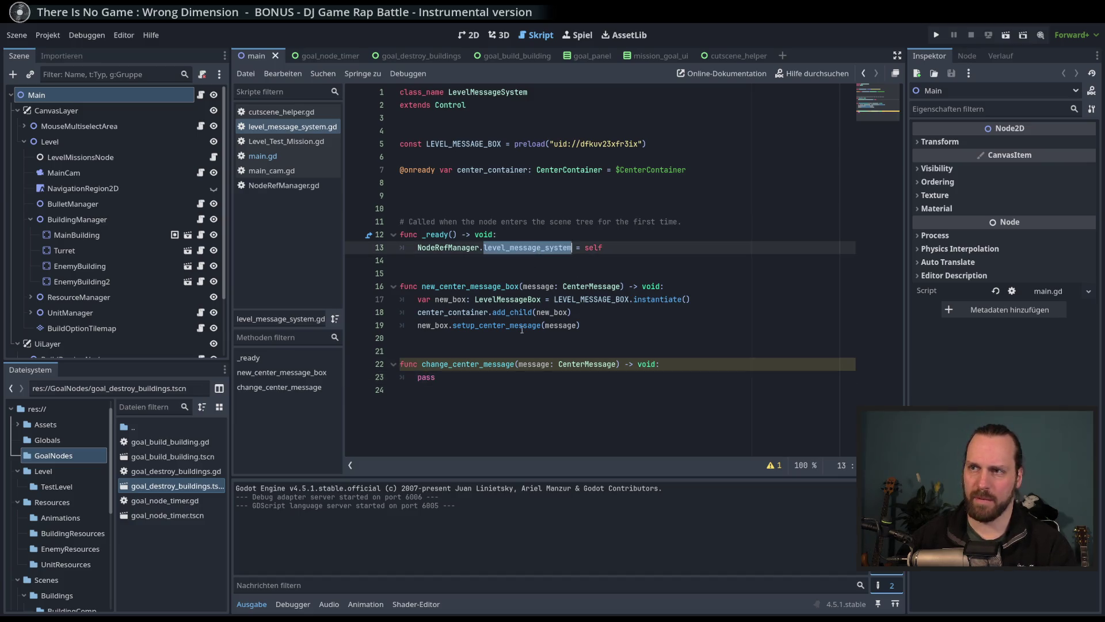
pyautogui.click(512, 389)
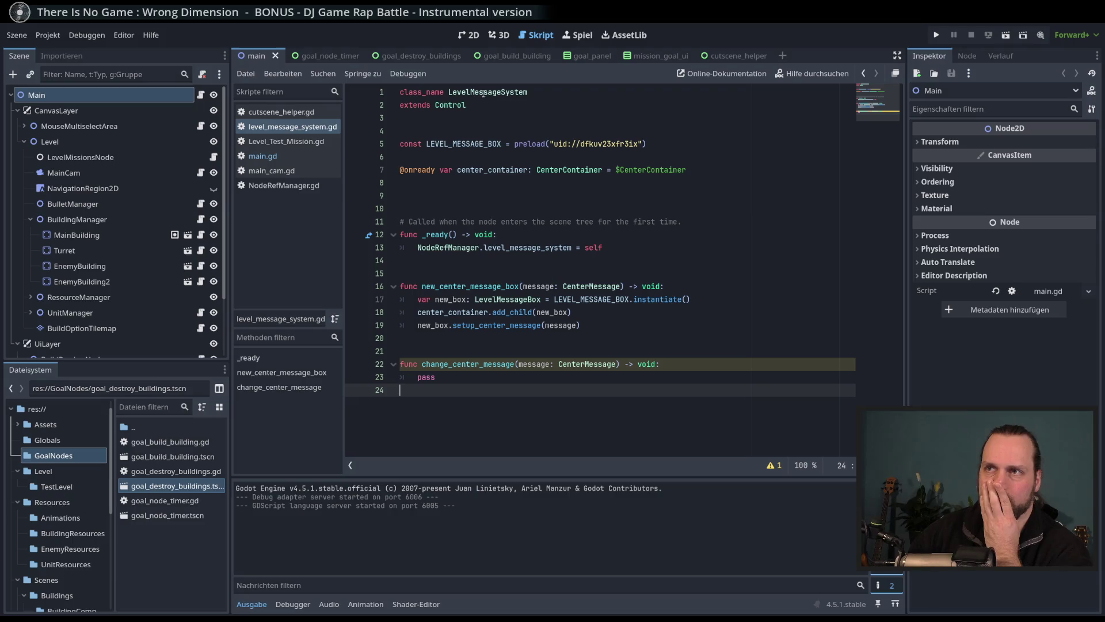
pyautogui.scroll(-3, 115, 225)
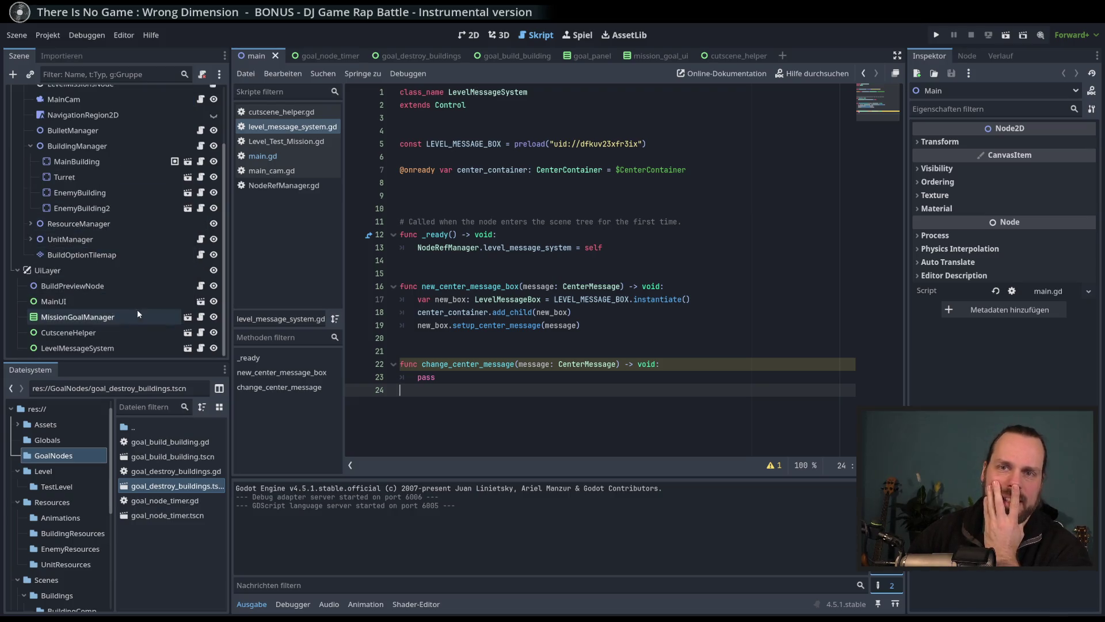
pyautogui.click(144, 348)
# Step: Open the LevelMessageSystem scene to inspect CenterContainer, then erase pass on line 23
pyautogui.click(187, 348)
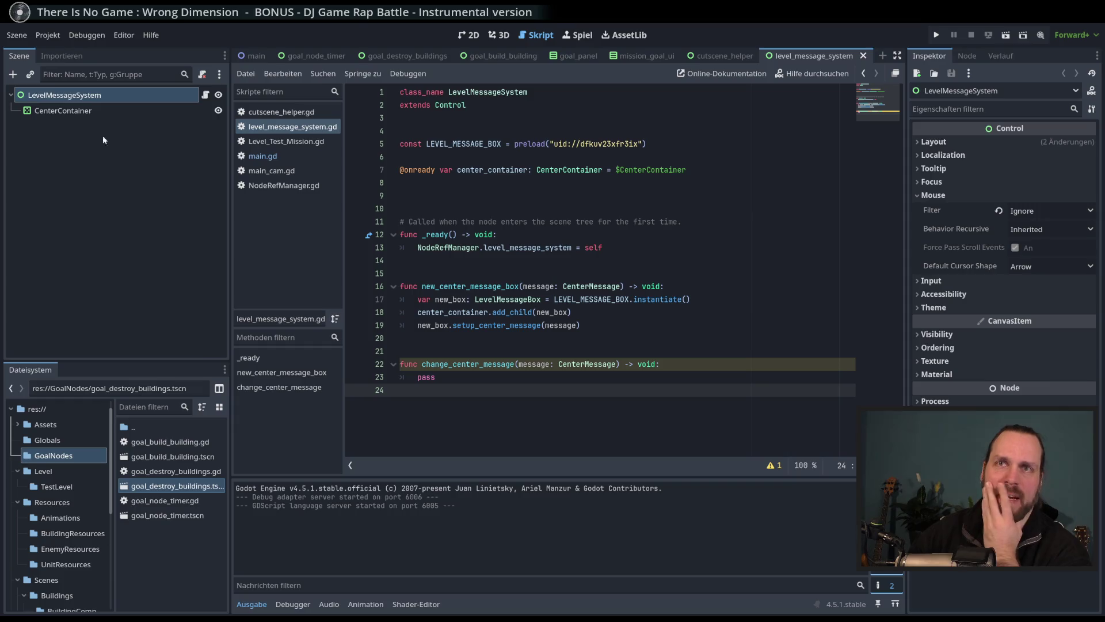
pyautogui.click(60, 111)
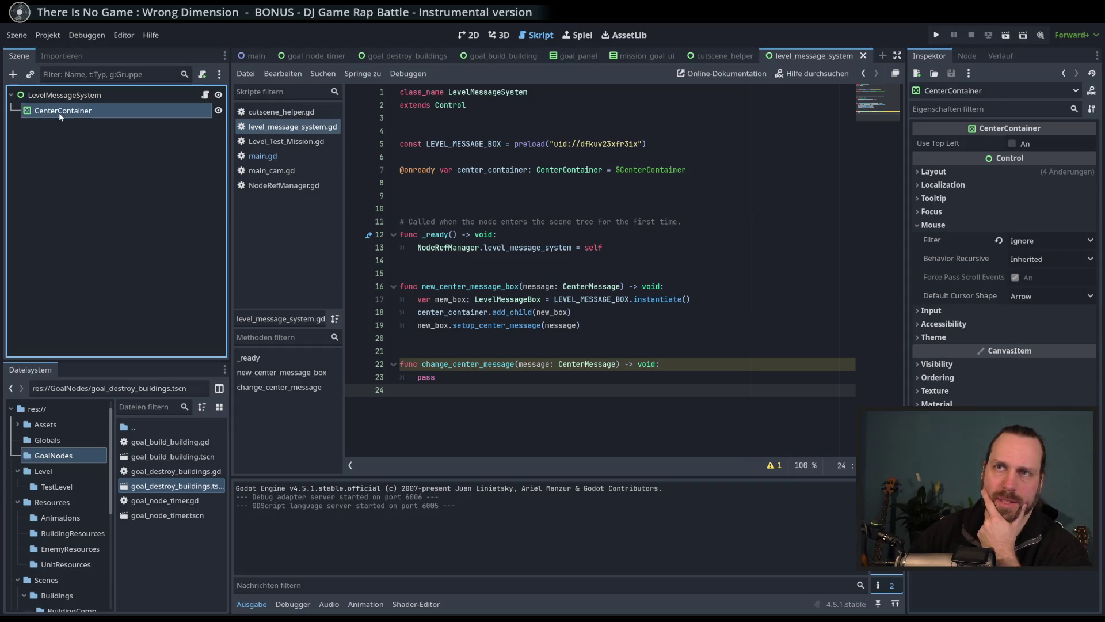
pyautogui.doubleClick(467, 312)
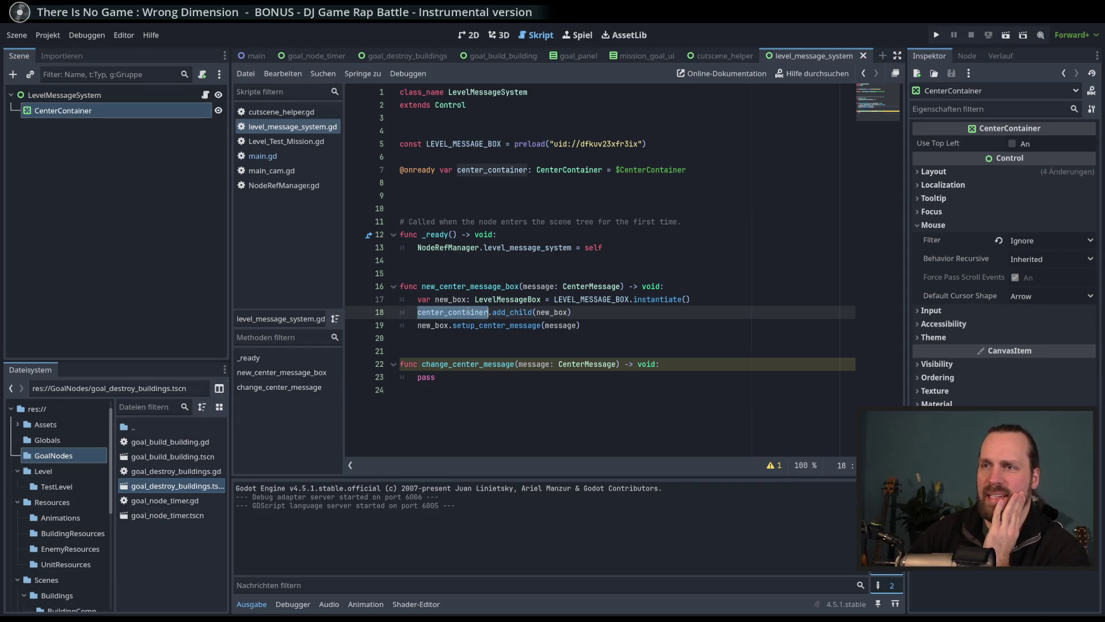
pyautogui.doubleClick(551, 312)
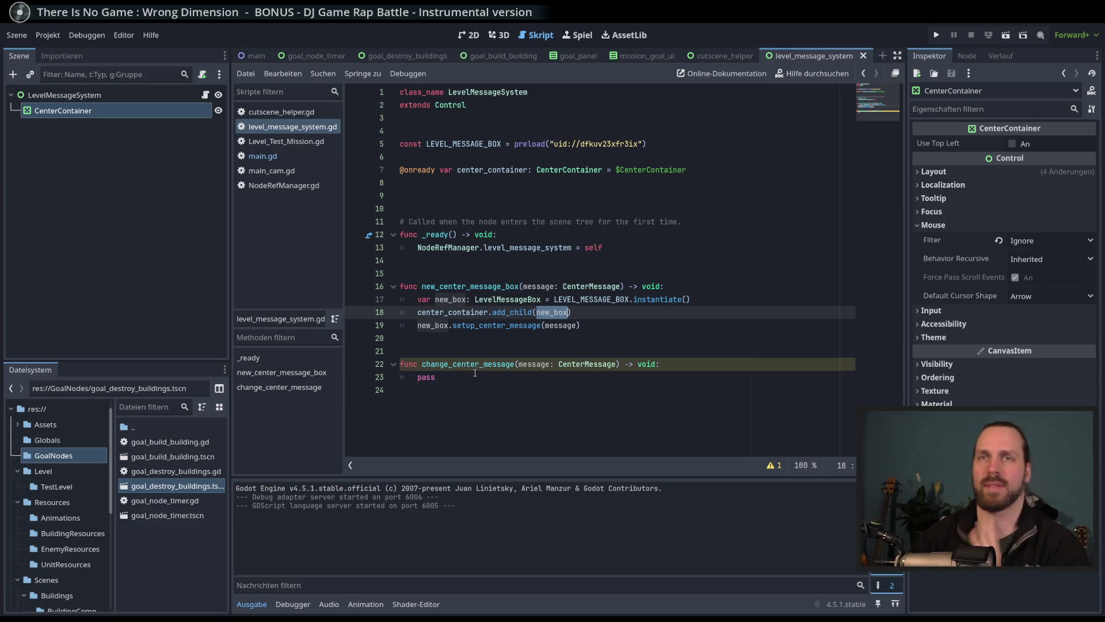
pyautogui.click(472, 374)
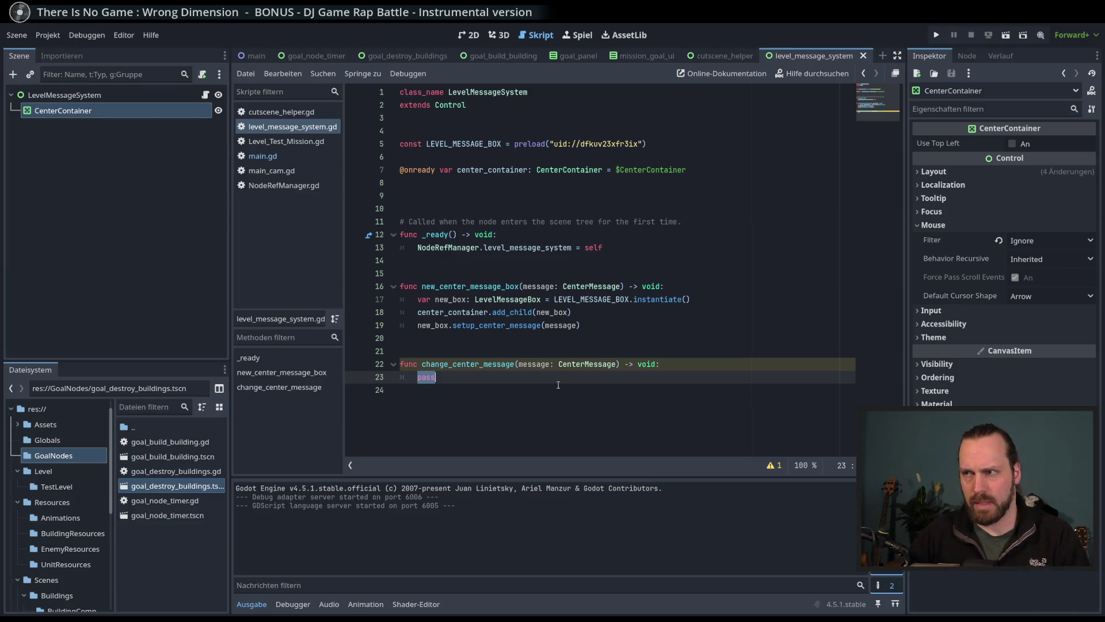
pyautogui.press('BackSpace')
pyautogui.press('BackSpace')
pyautogui.press('BackSpace')
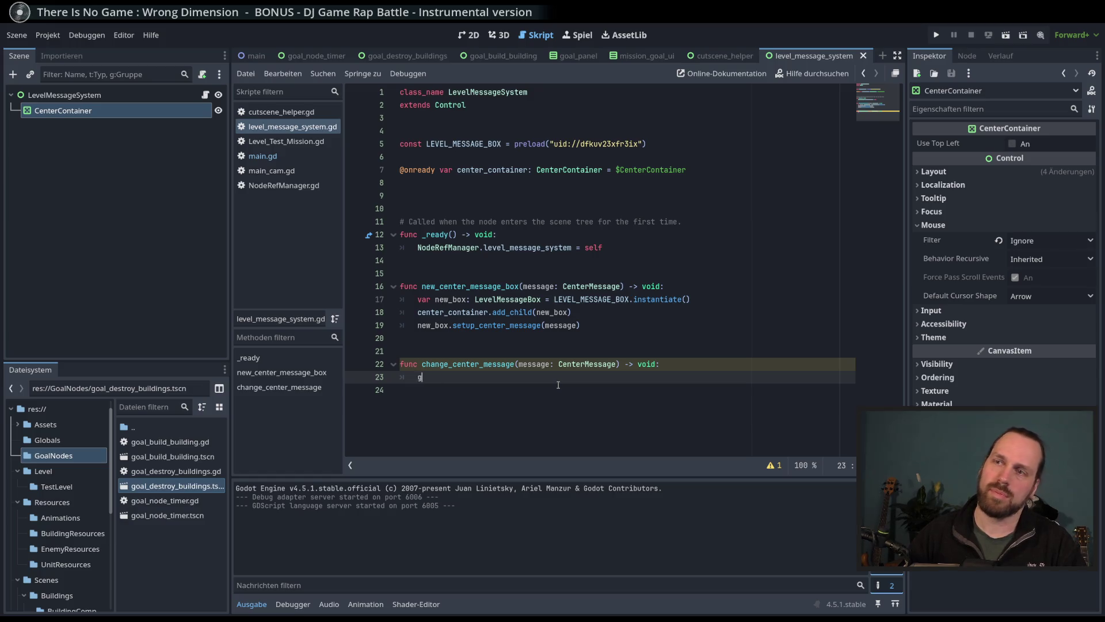
# Step: Write center_container.get_child(0) as the body of change_center_message on line 23
pyautogui.write('get_first')
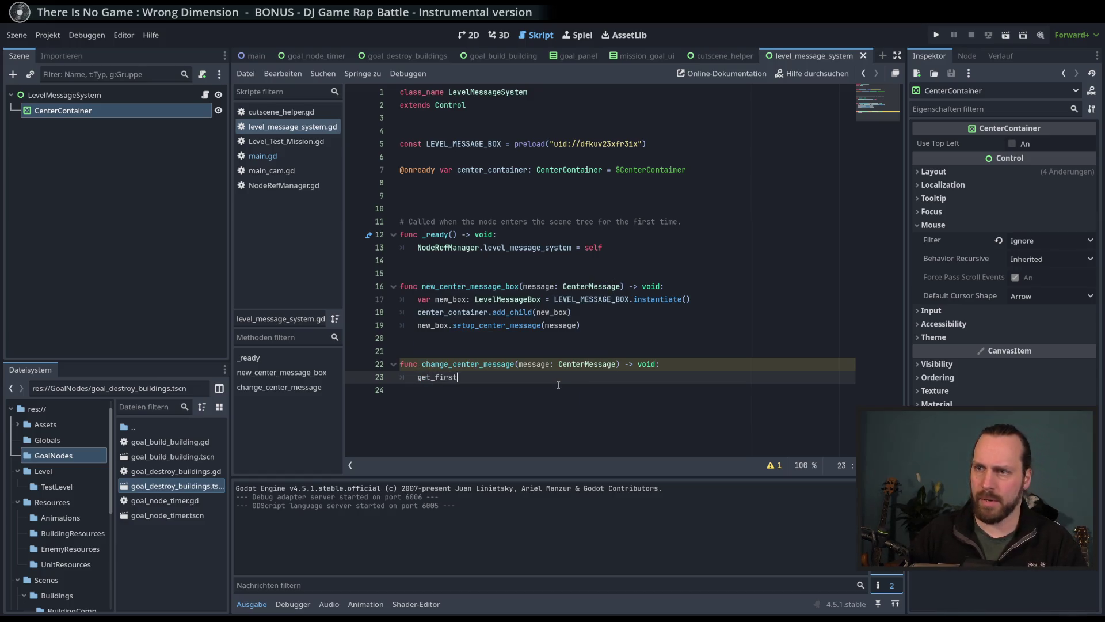
pyautogui.press('BackSpace')
pyautogui.press('BackSpace')
pyautogui.press('BackSpace')
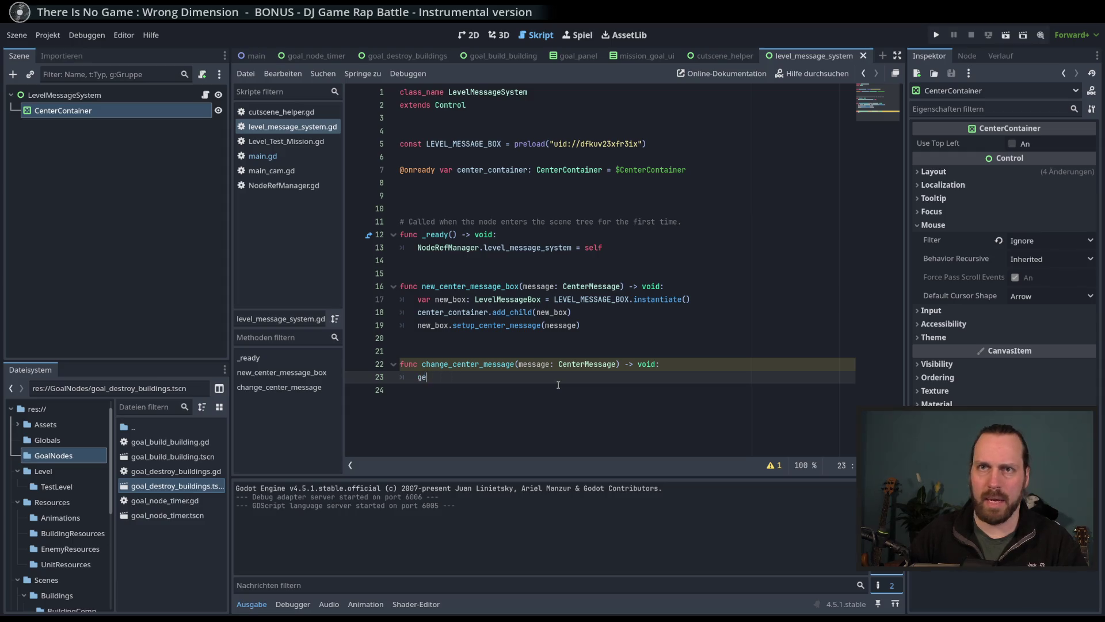
pyautogui.write('center')
pyautogui.press('Return')
pyautogui.write('.get_fir')
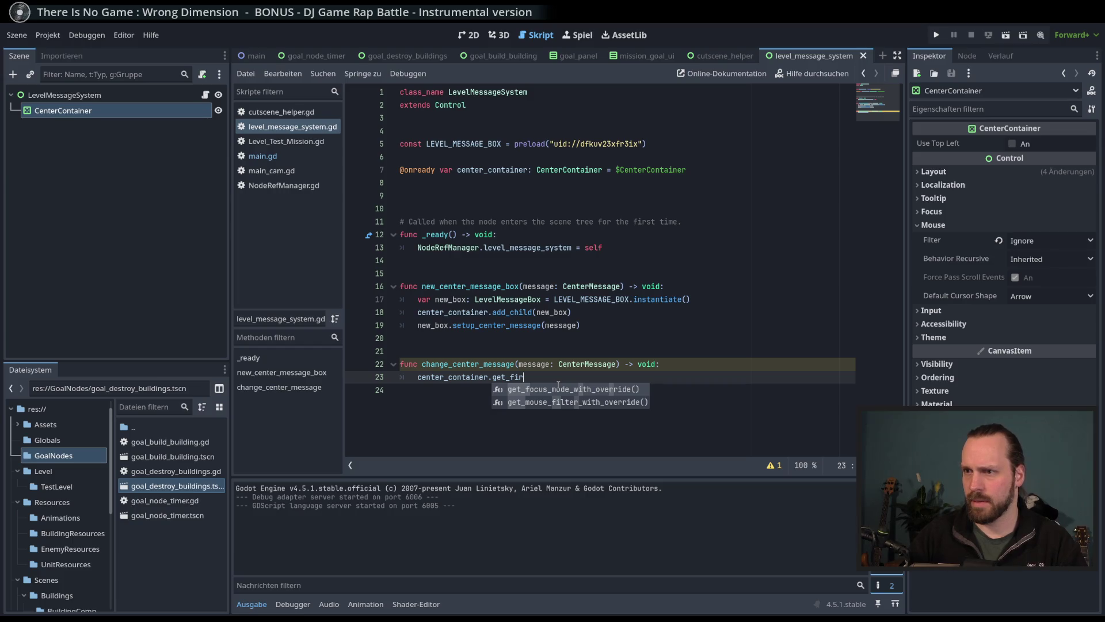
pyautogui.press('BackSpace')
pyautogui.press('BackSpace')
pyautogui.press('BackSpace')
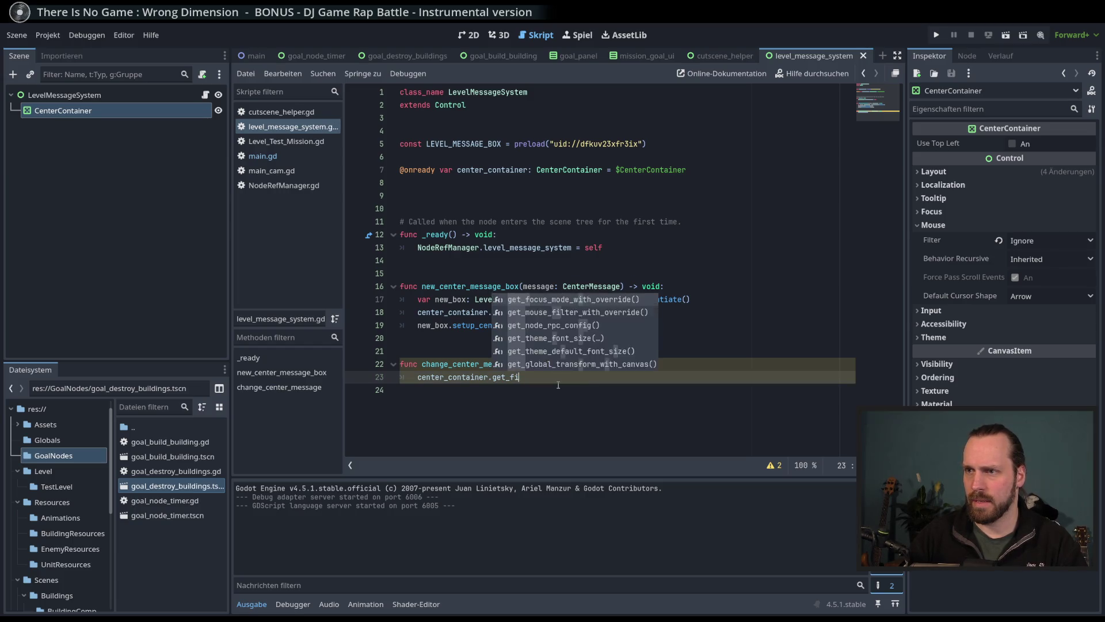
pyautogui.write('child(0')
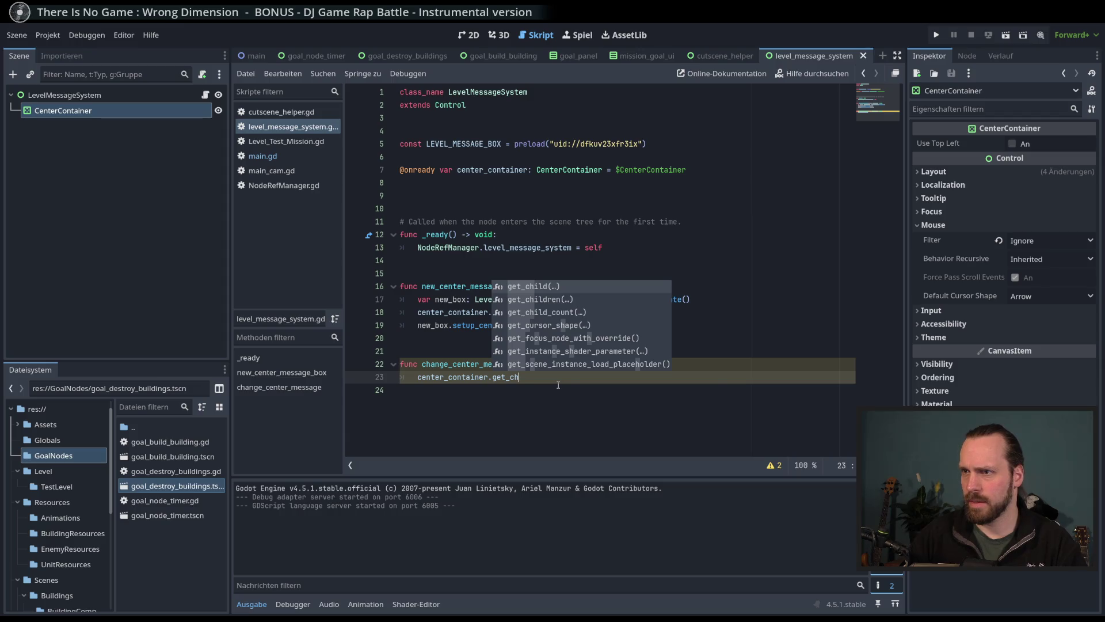
pyautogui.press('Return')
pyautogui.write('0')
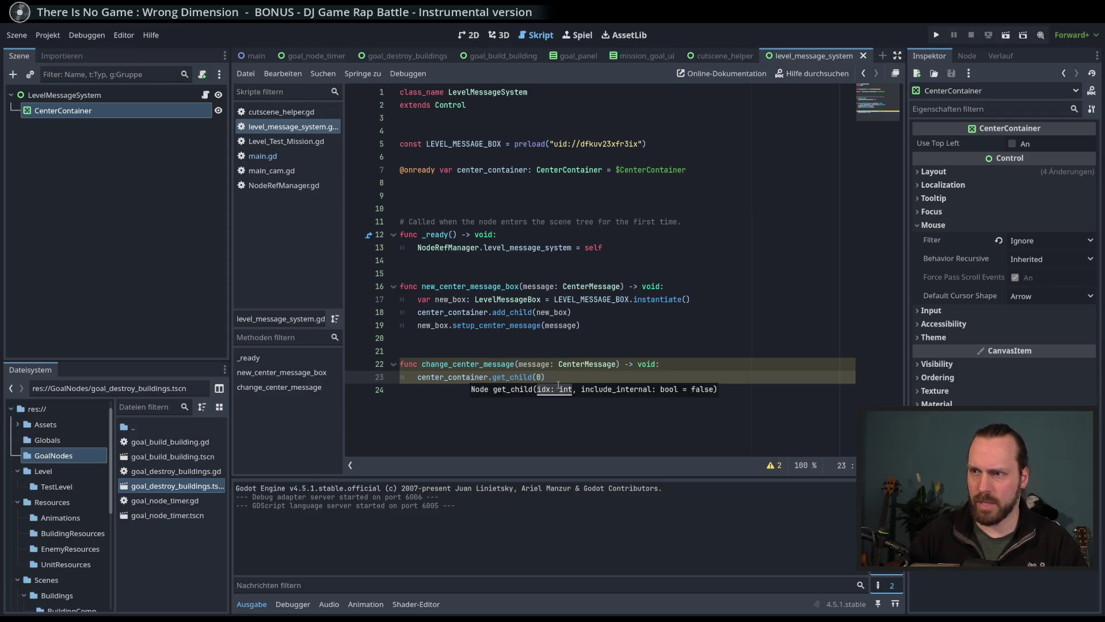
pyautogui.press('End')
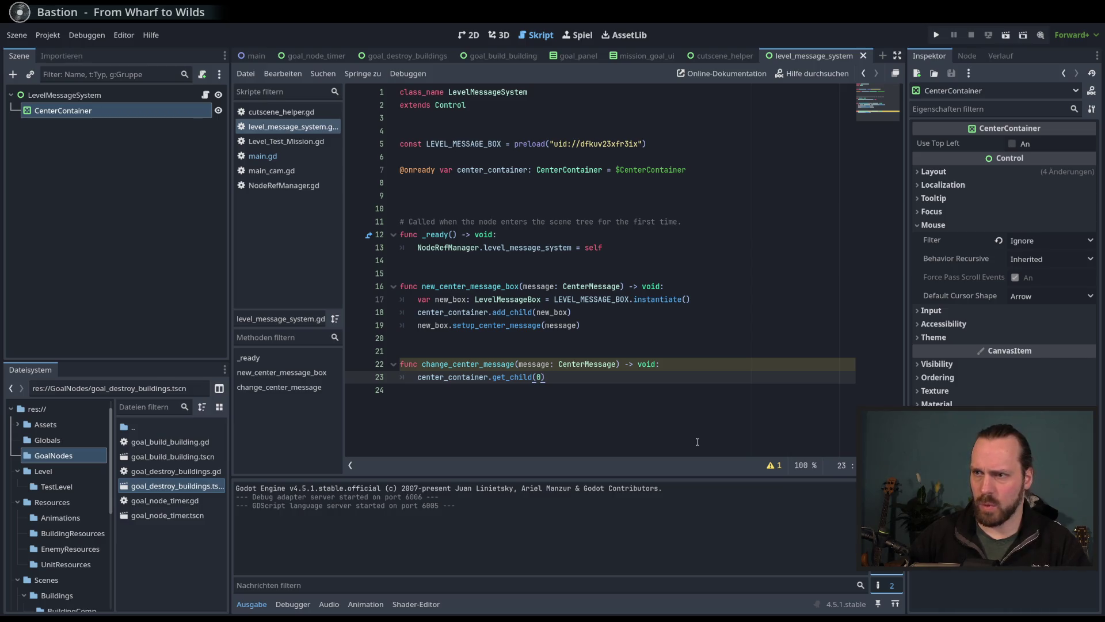
pyautogui.write('.')
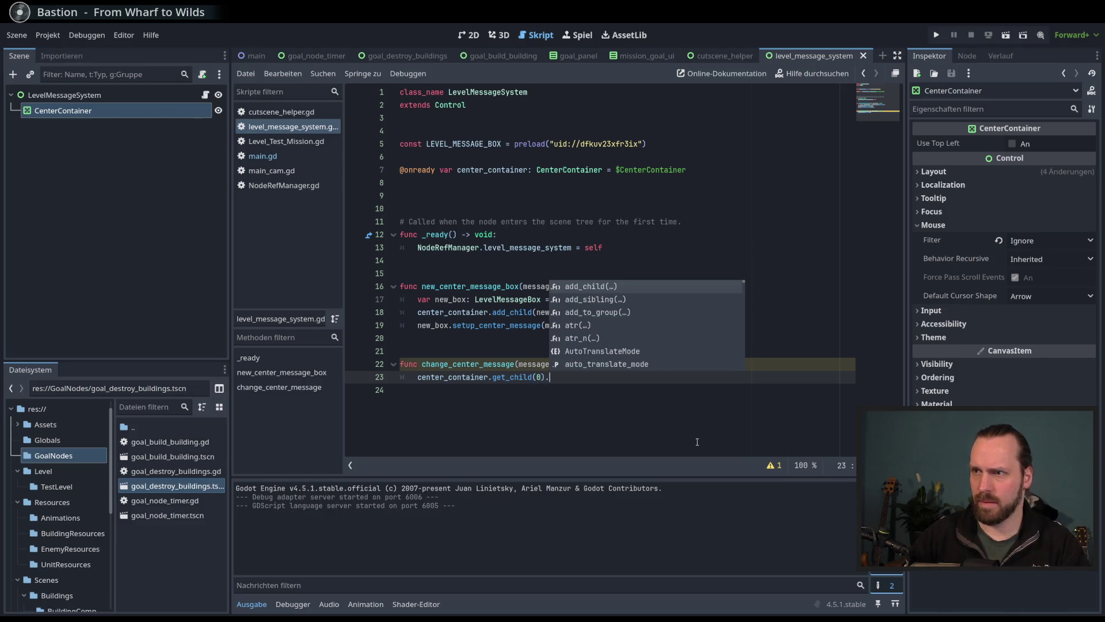
pyautogui.press('BackSpace')
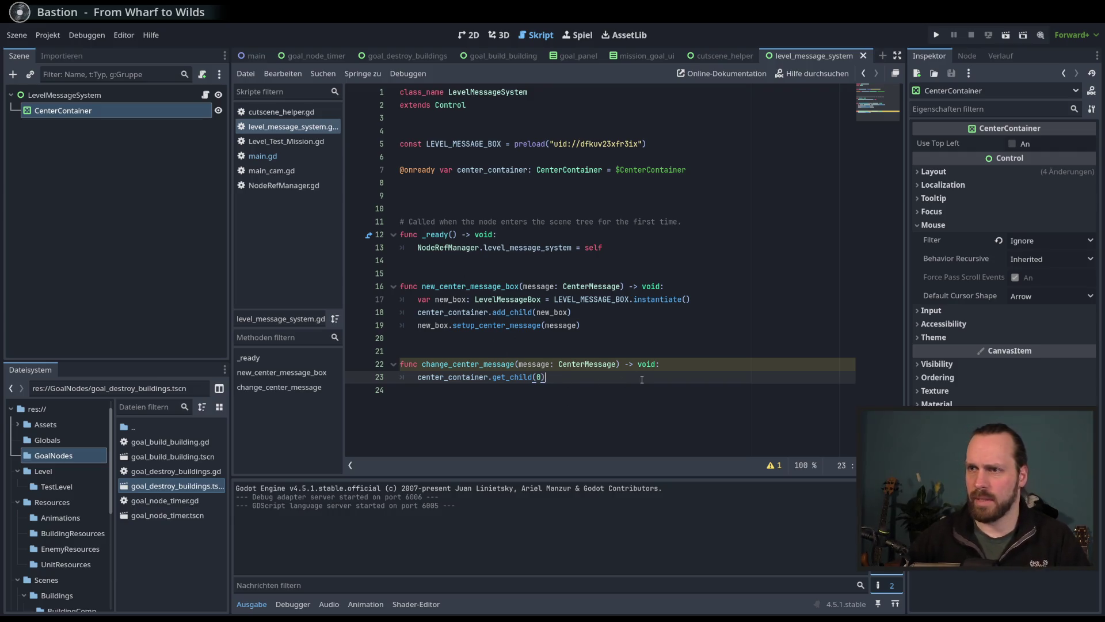
# Step: Rename the message parameter to new_message after checking setup_center_message's definition
pyautogui.click(498, 326)
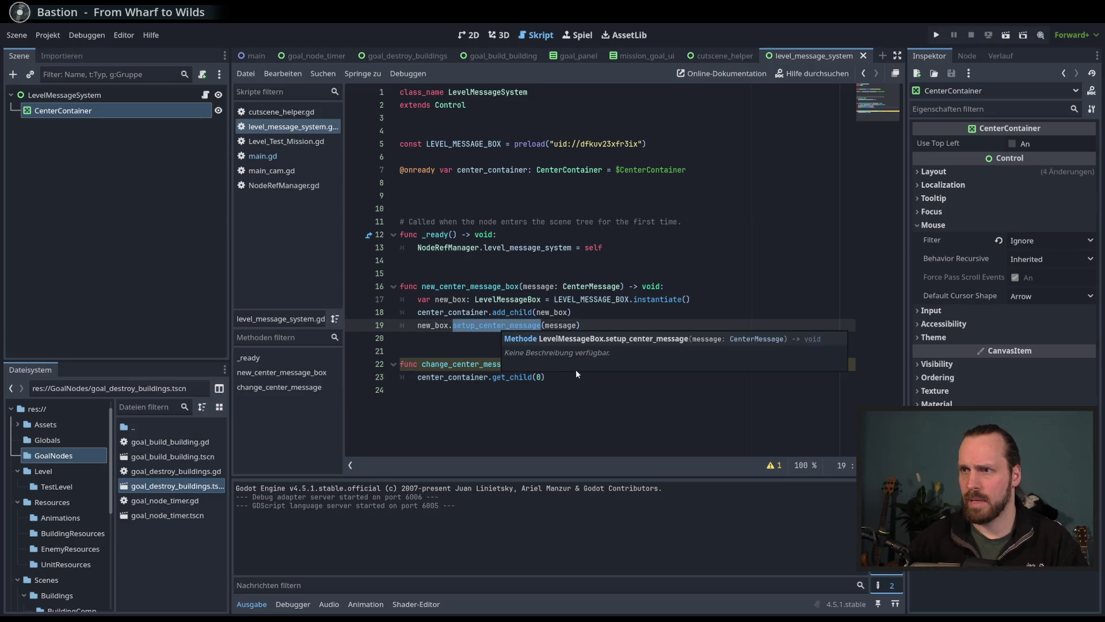
pyautogui.press('Down')
pyautogui.press('Down')
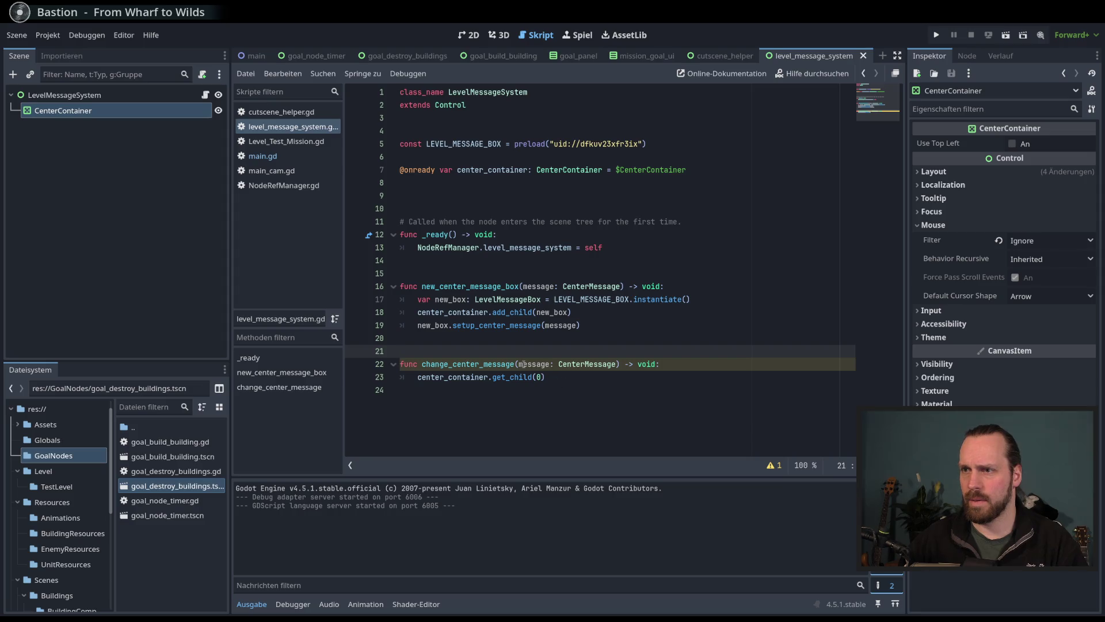
pyautogui.click(520, 364)
pyautogui.write('new_')
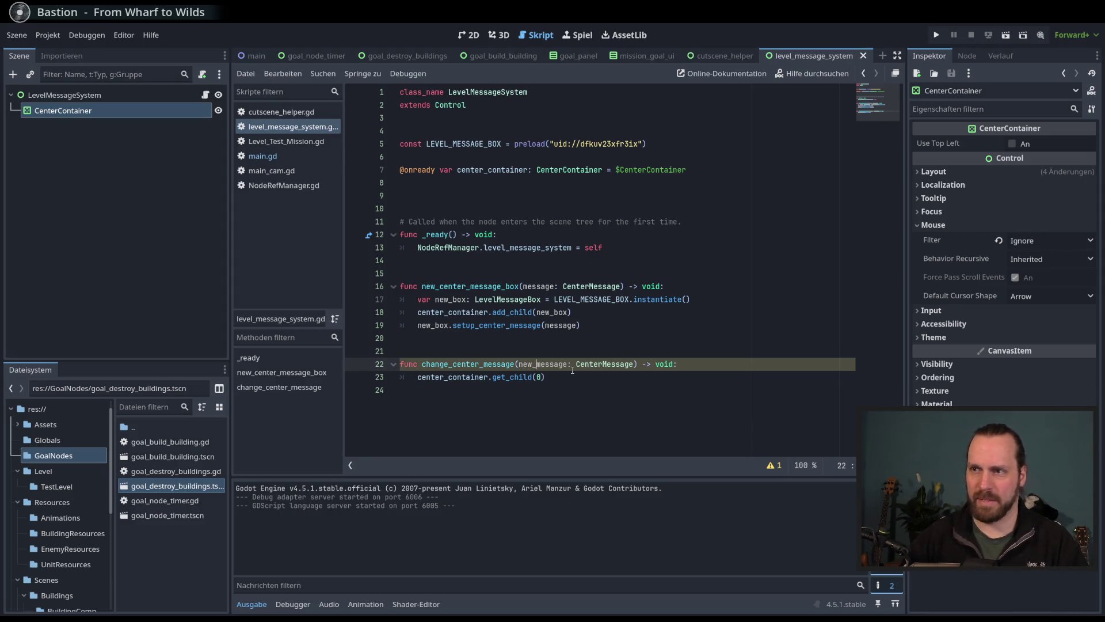
pyautogui.click(574, 379)
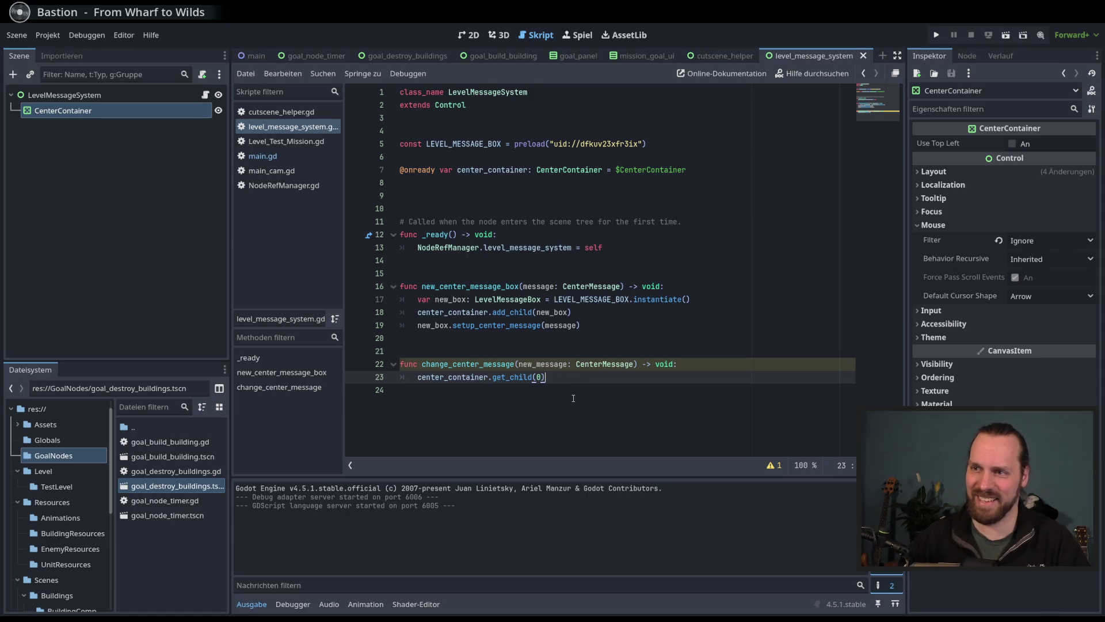
pyautogui.click(445, 328)
pyautogui.click(528, 334)
pyautogui.keyDown('ctrl'); pyautogui.click(521, 327); pyautogui.keyUp('ctrl')
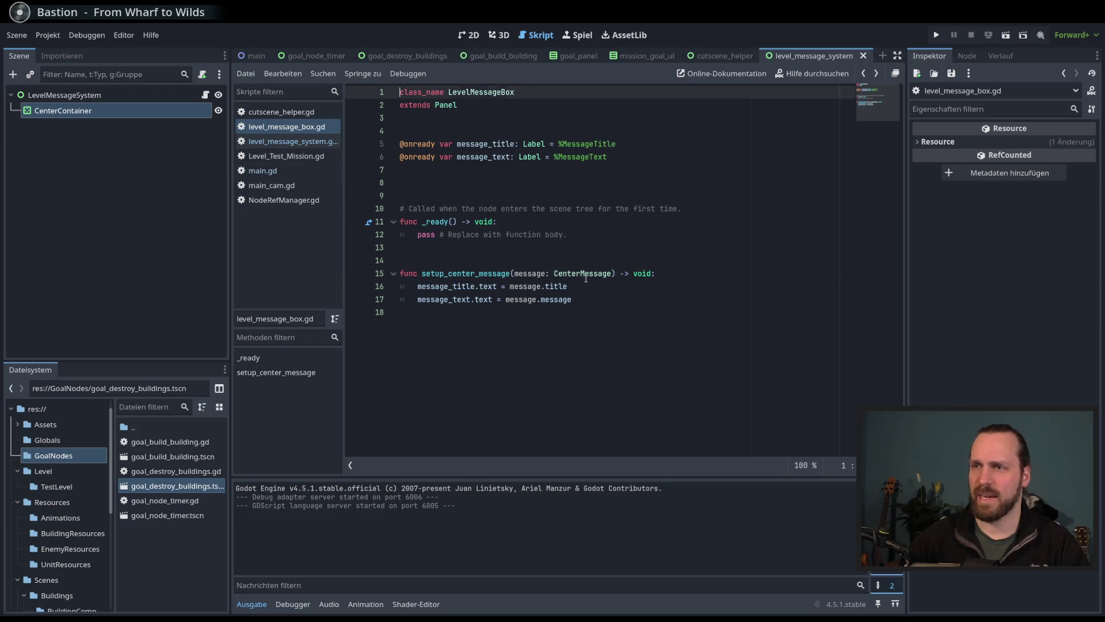
pyautogui.hotkey('alt', 'Left')
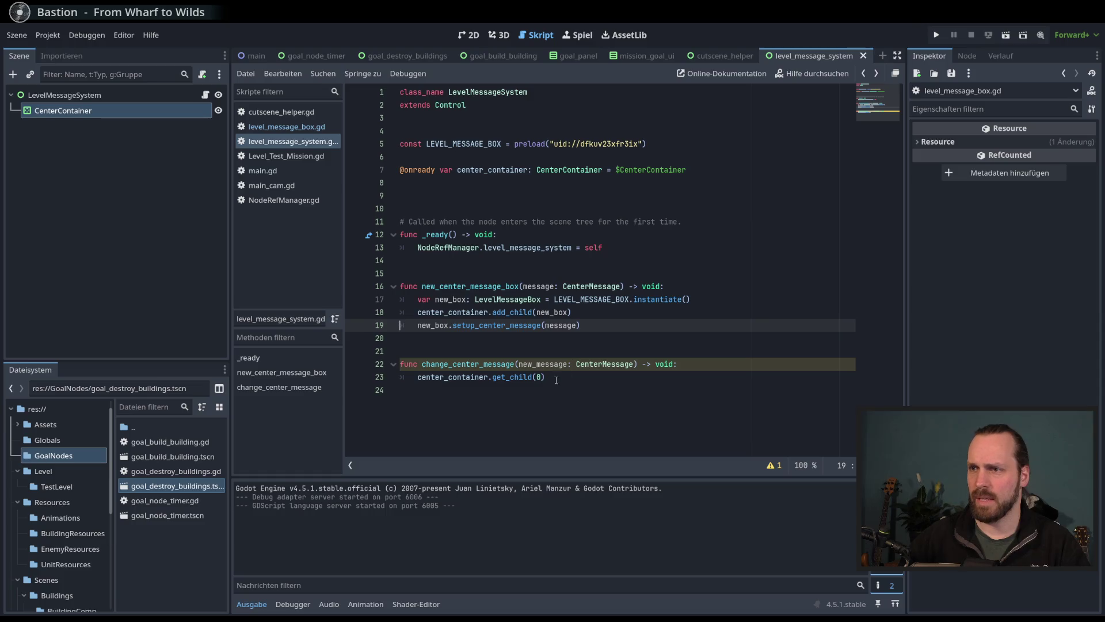
pyautogui.click(561, 381)
pyautogui.write('.ch')
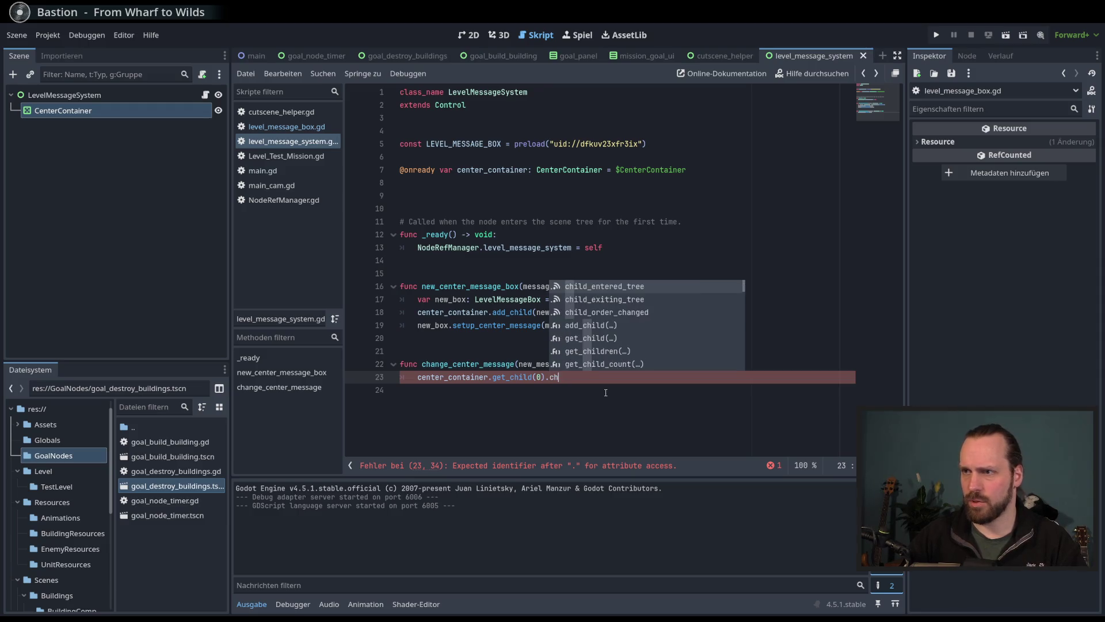
pyautogui.press('BackSpace')
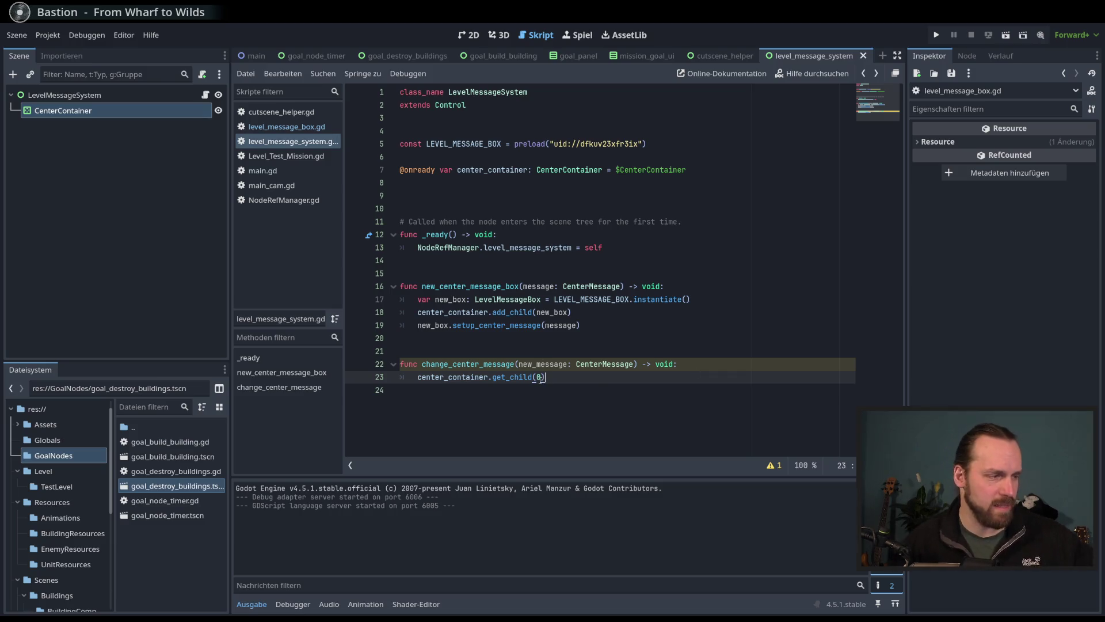
# Step: Append .setup_center_message(new_message), copied from level_message_box.gd, to the get_child(0) call and save
pyautogui.click(290, 128)
pyautogui.doubleClick(476, 93)
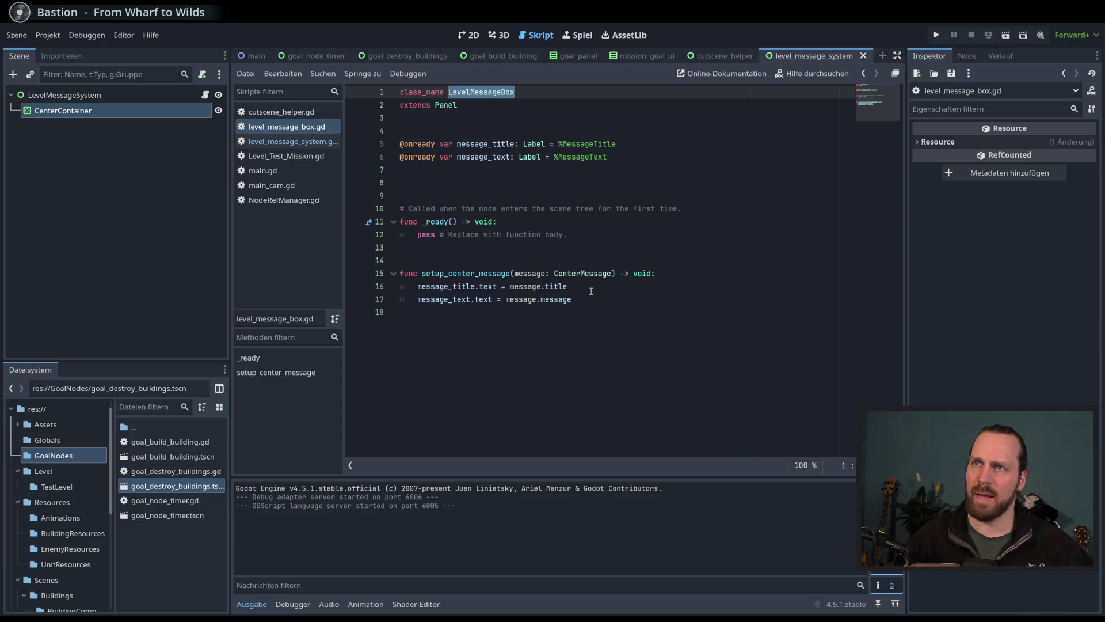
pyautogui.click(294, 142)
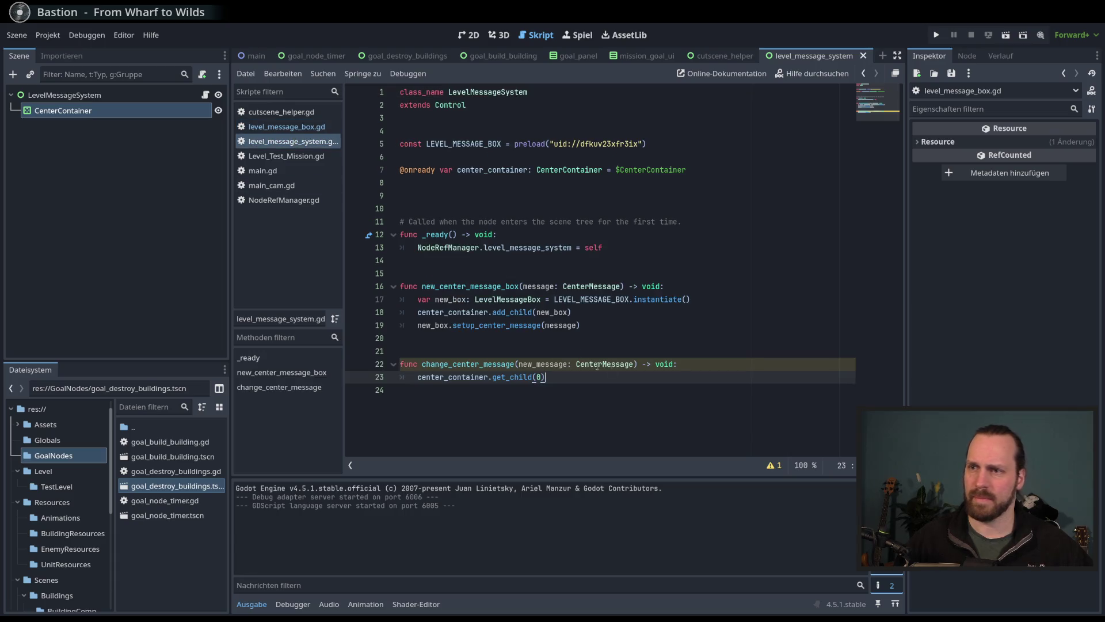
pyautogui.click(624, 380)
pyautogui.write('.')
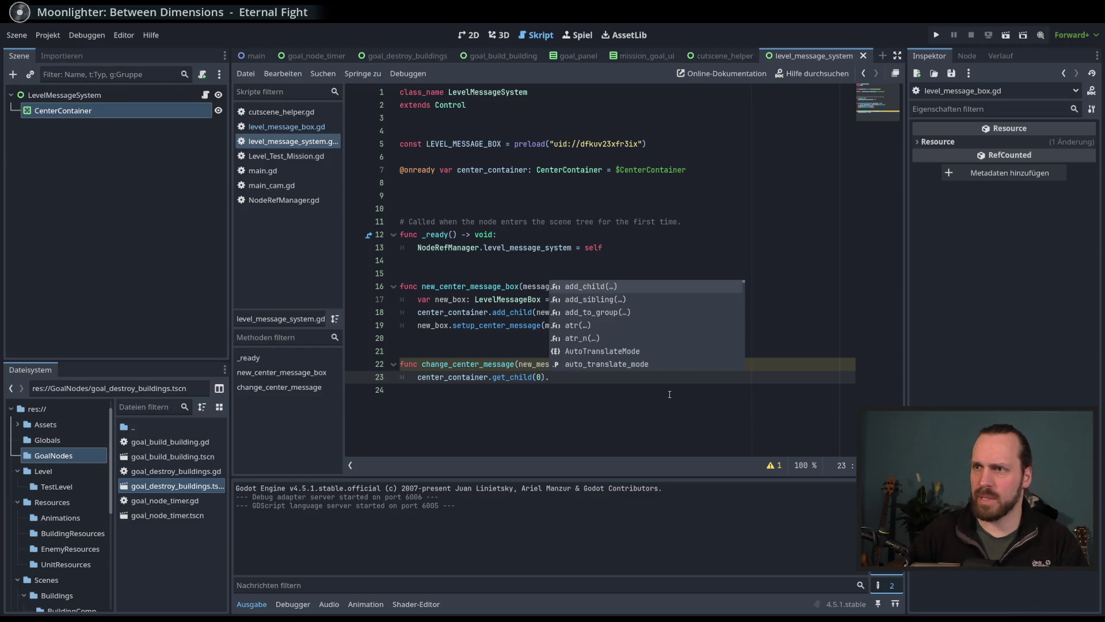
pyautogui.click(286, 126)
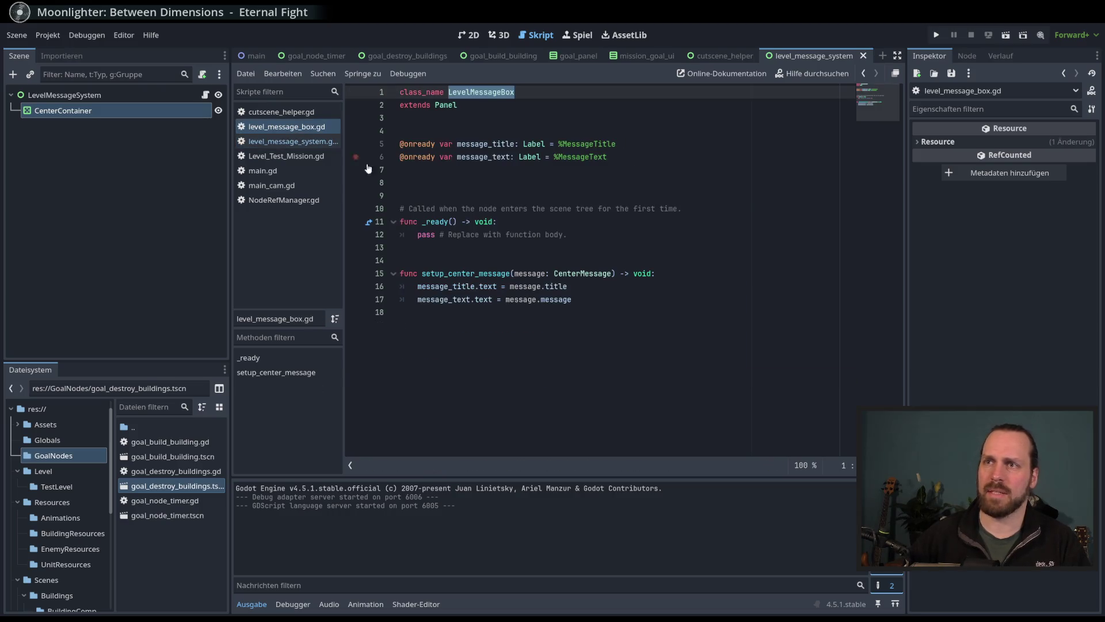
pyautogui.doubleClick(475, 273)
pyautogui.hotkey('ctrl', 'c')
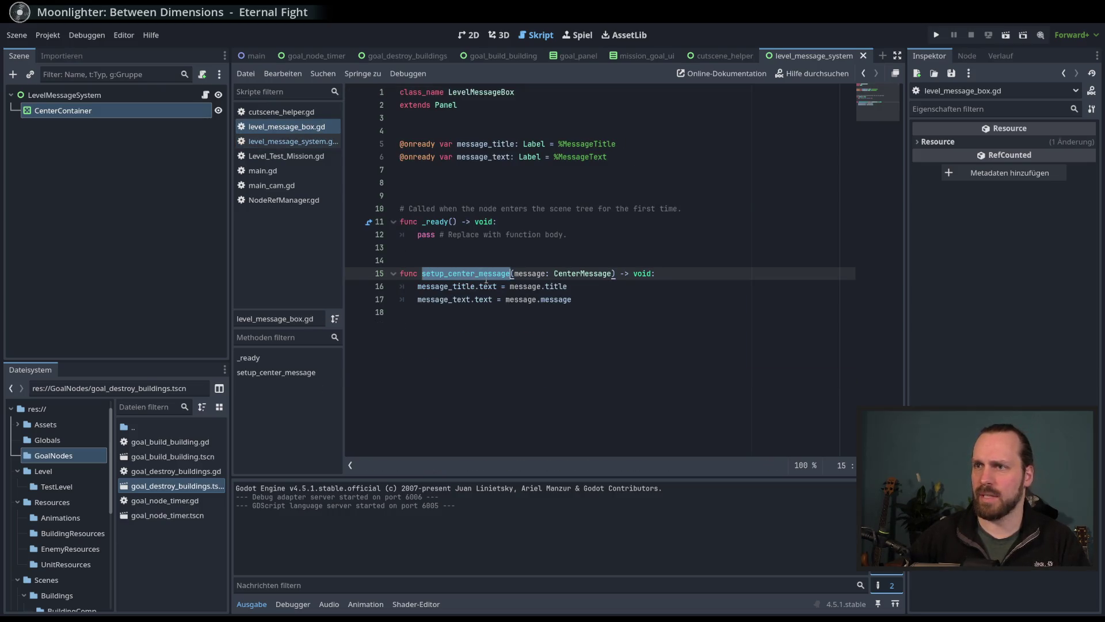
pyautogui.click(289, 141)
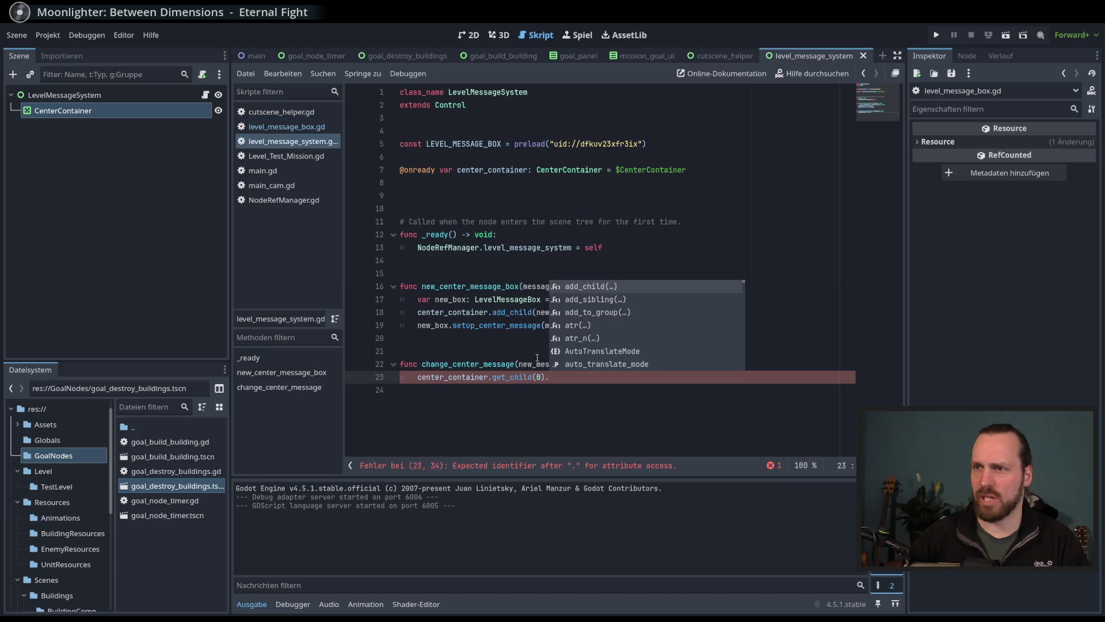
pyautogui.hotkey('ctrl', 'v')
pyautogui.write('(new')
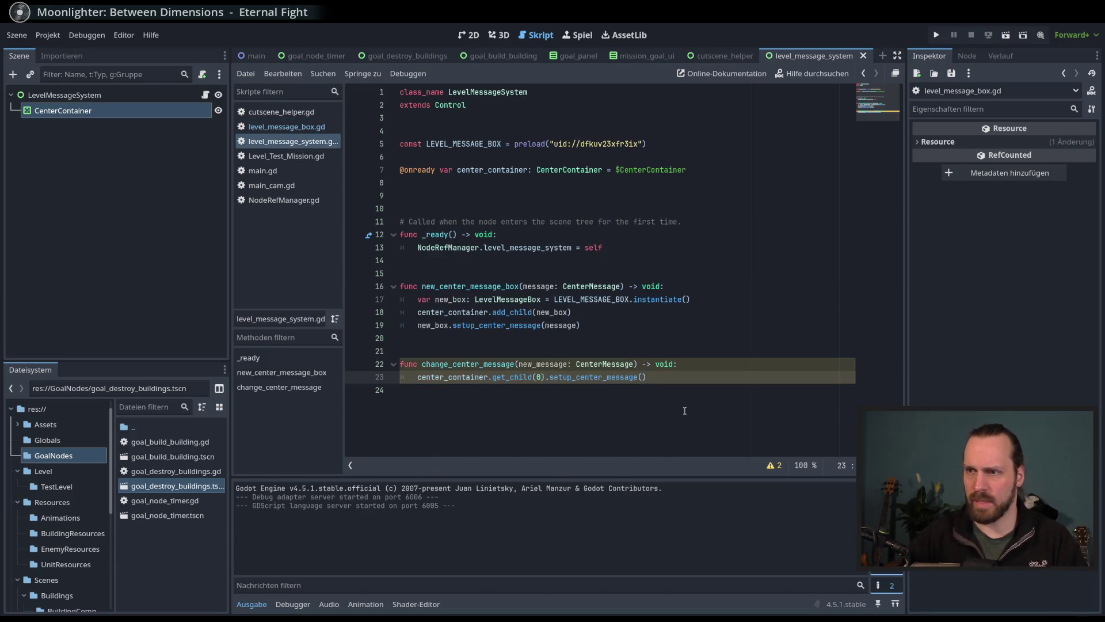
pyautogui.press('Down')
pyautogui.press('Return')
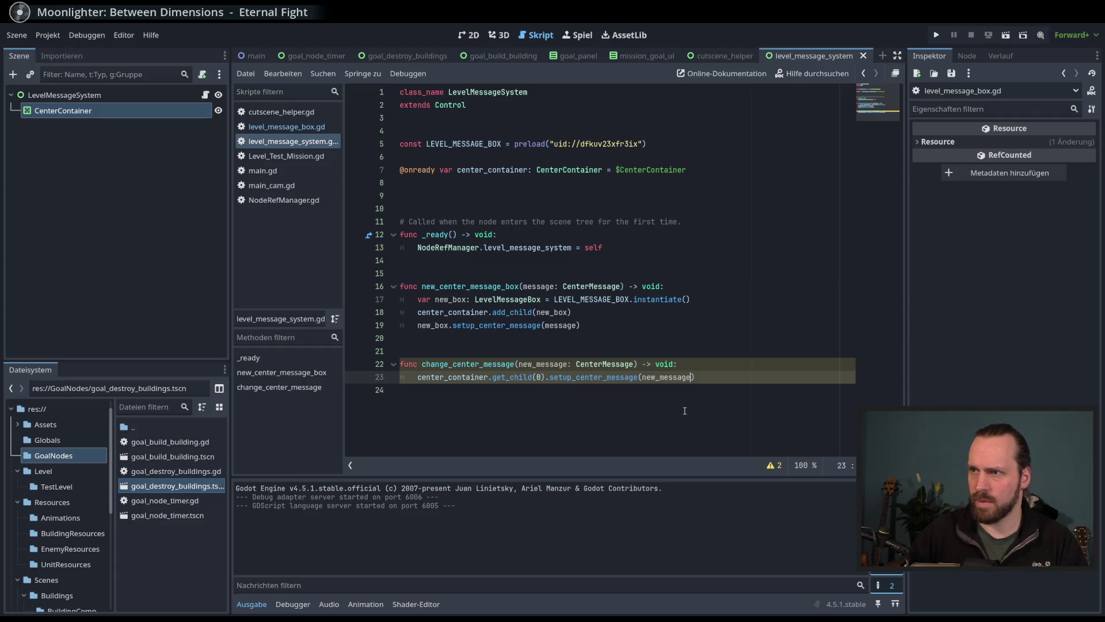
pyautogui.write(')')
pyautogui.hotkey('ctrl', 's')
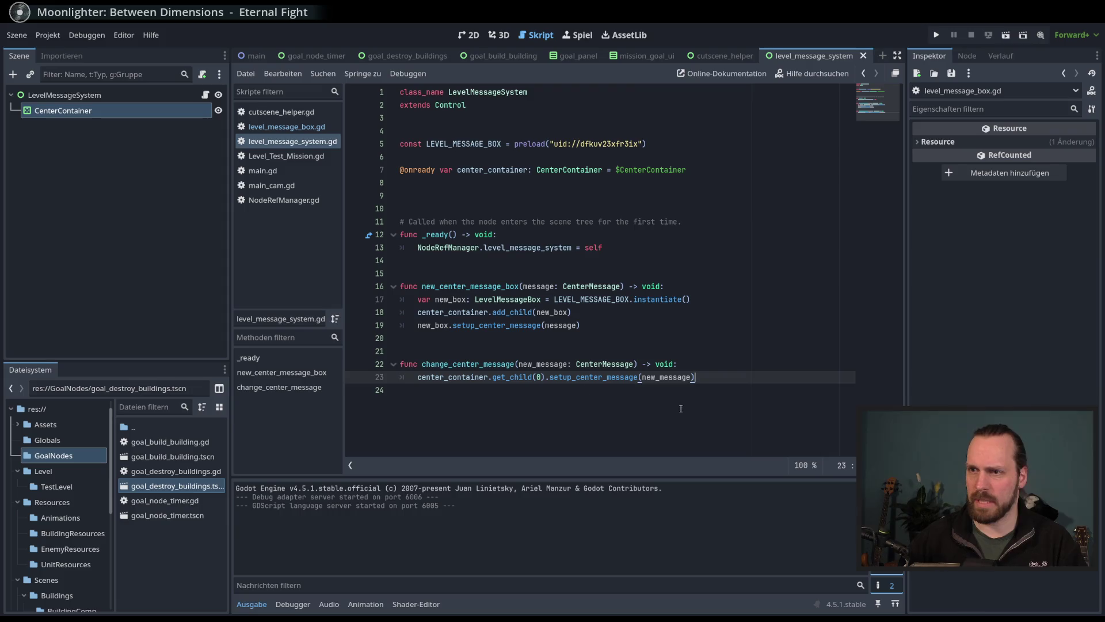
pyautogui.click(670, 407)
pyautogui.press('Return')
# Step: Declare func close_center_message_box() -> void: below change_center_message
pyautogui.write('fun')
pyautogui.press('BackSpace')
pyautogui.press('BackSpace')
pyautogui.press('BackSpace')
pyautogui.press('Return')
pyautogui.write('func clos')
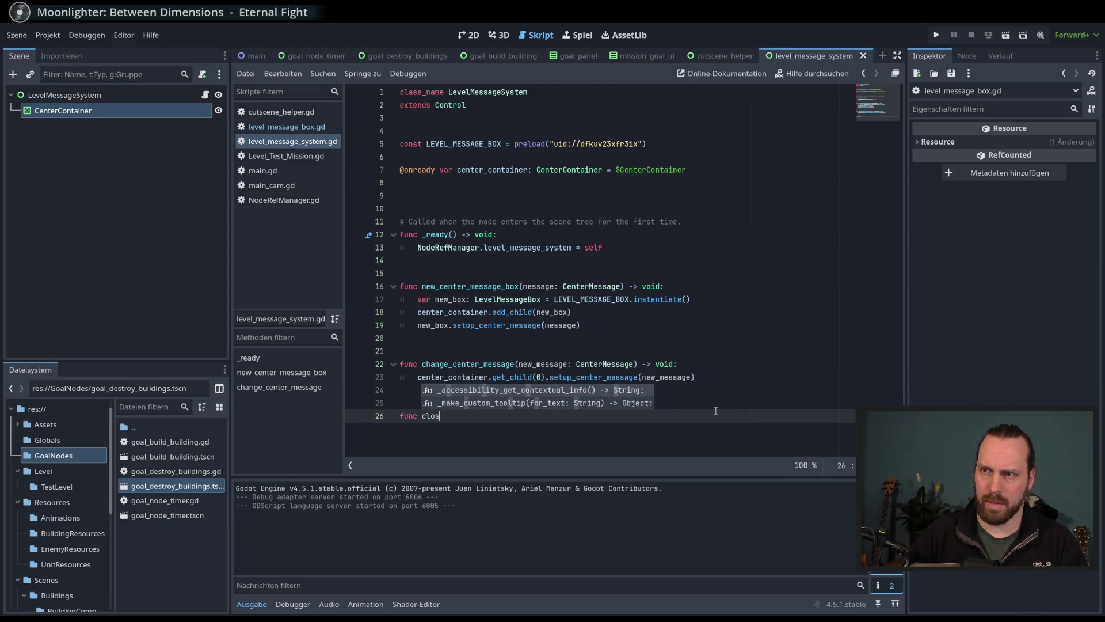
pyautogui.write('e_center_message_')
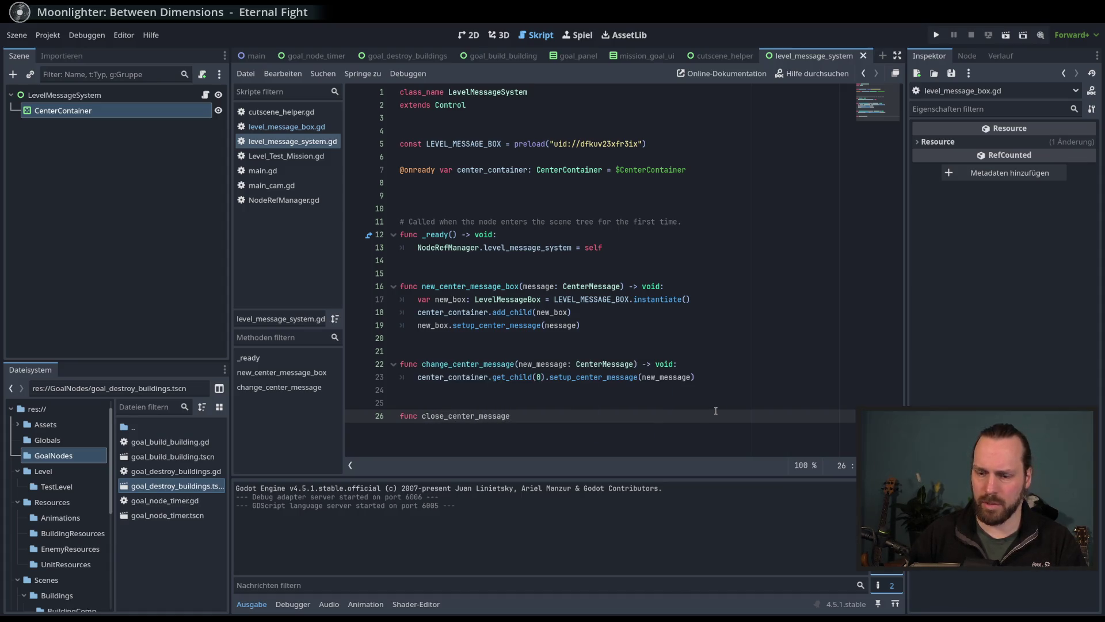
pyautogui.write('box() -')
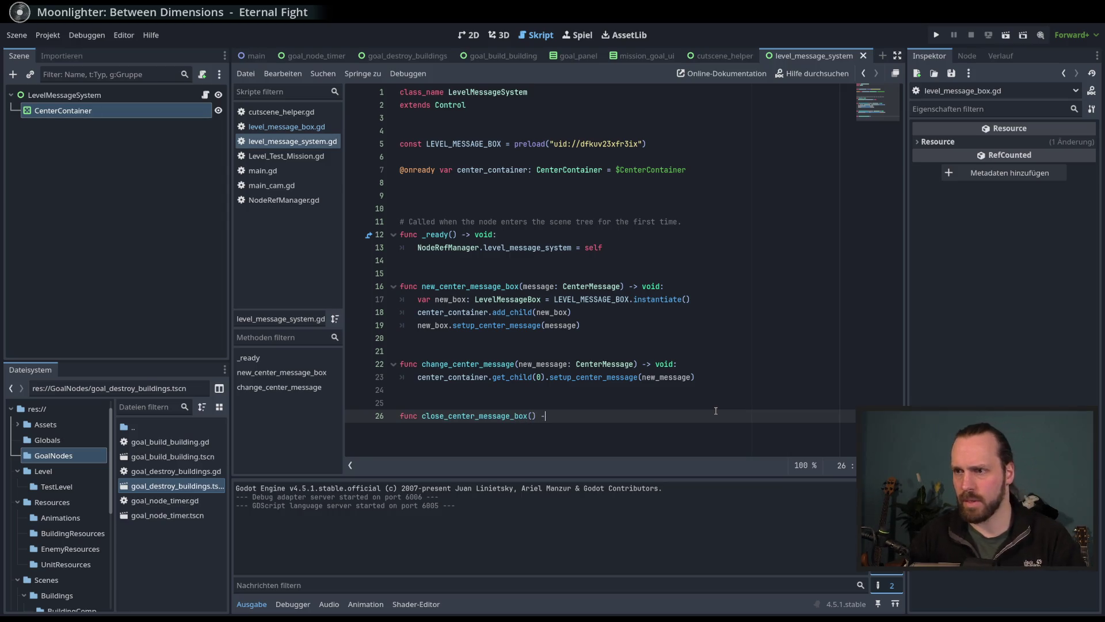
pyautogui.write('> void:')
pyautogui.press('Return')
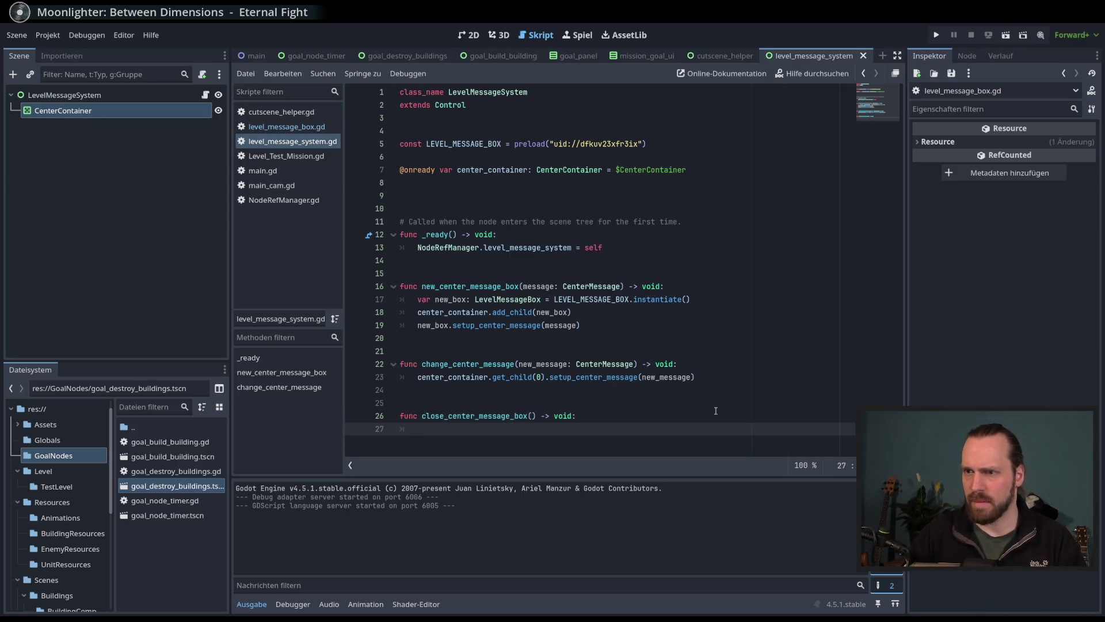
# Step: Begin its body with center_container.get_child() and compare it to line 23's get_child(0) call
pyautogui.write('center')
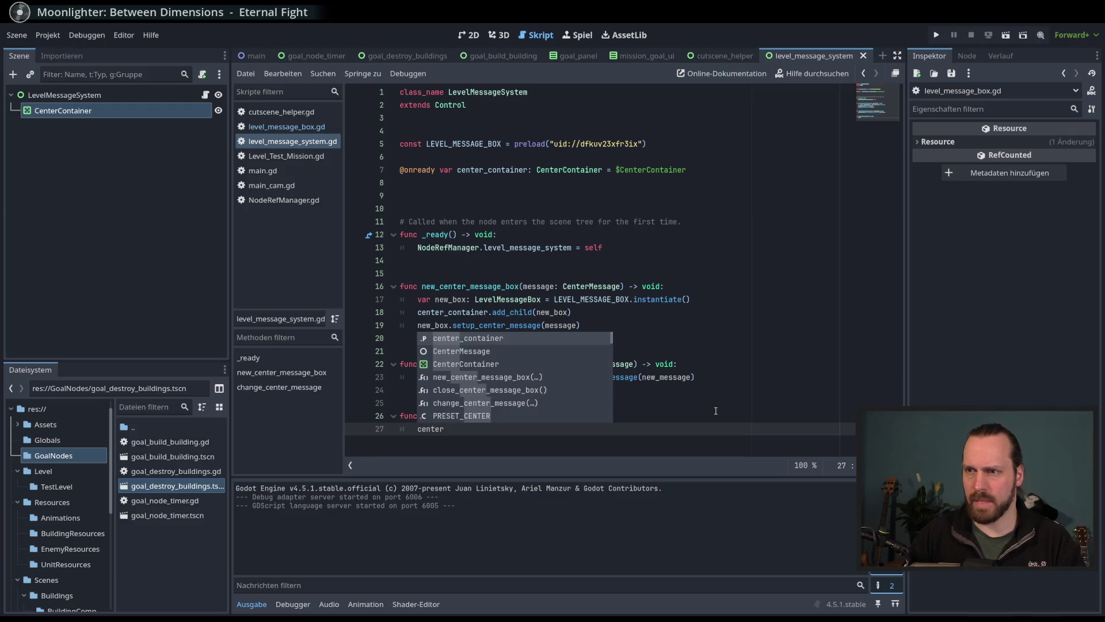
pyautogui.press('Return')
pyautogui.write('.')
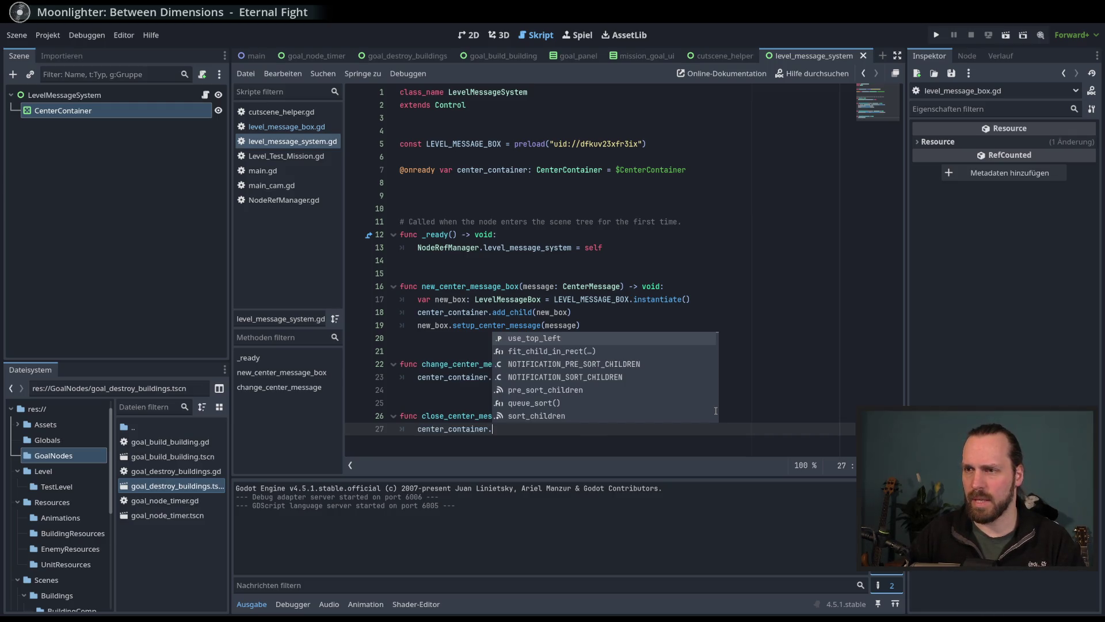
pyautogui.write('get_')
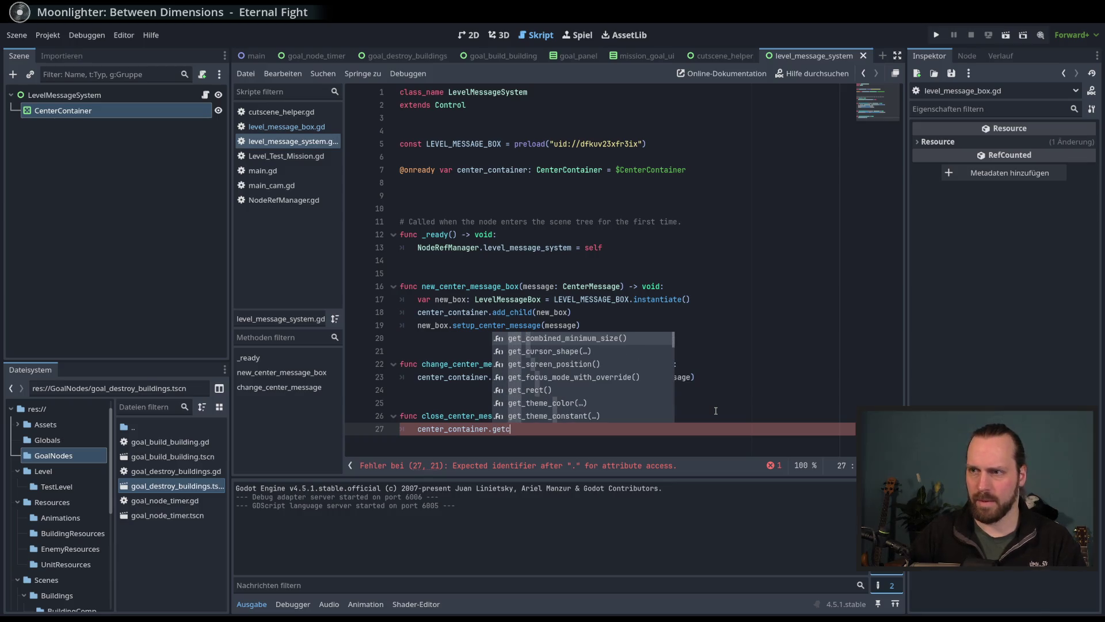
pyautogui.write('chi')
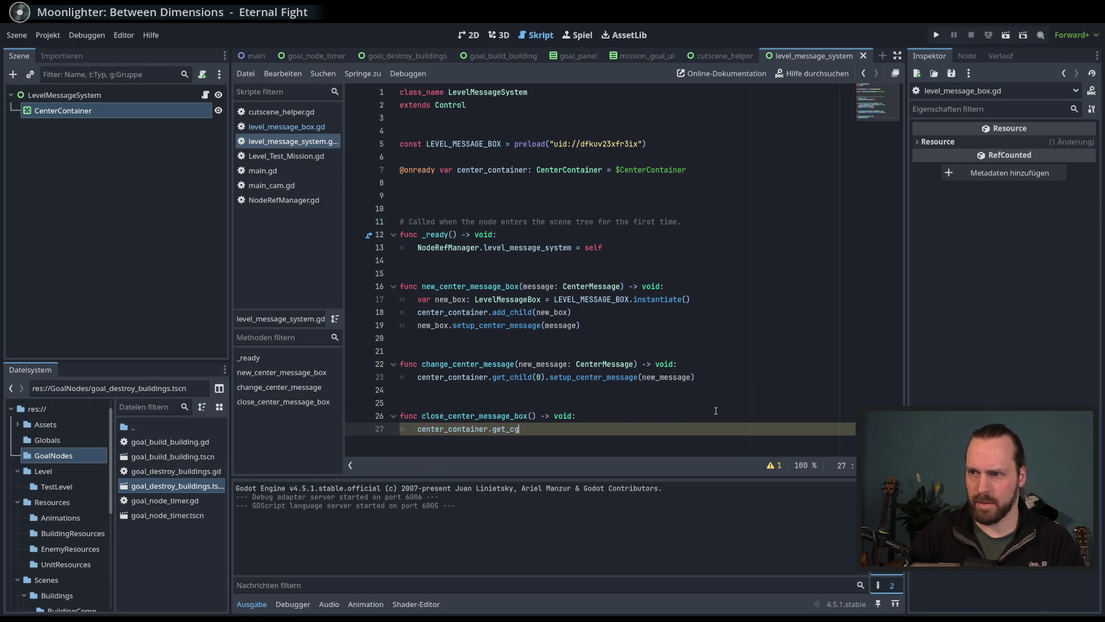
pyautogui.press('Return')
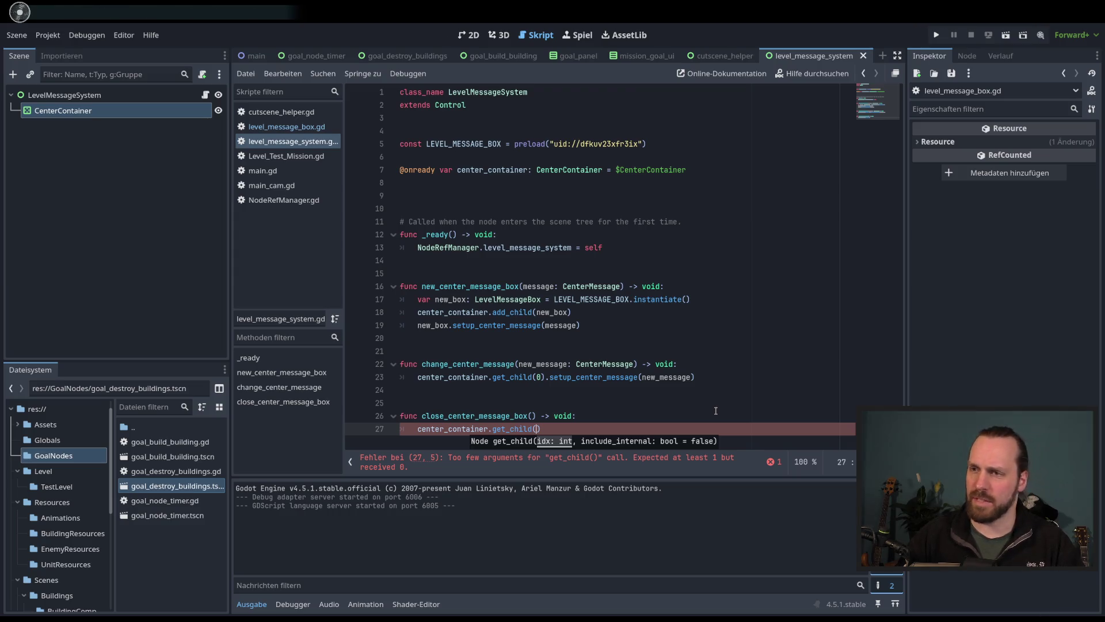
pyautogui.press('Escape')
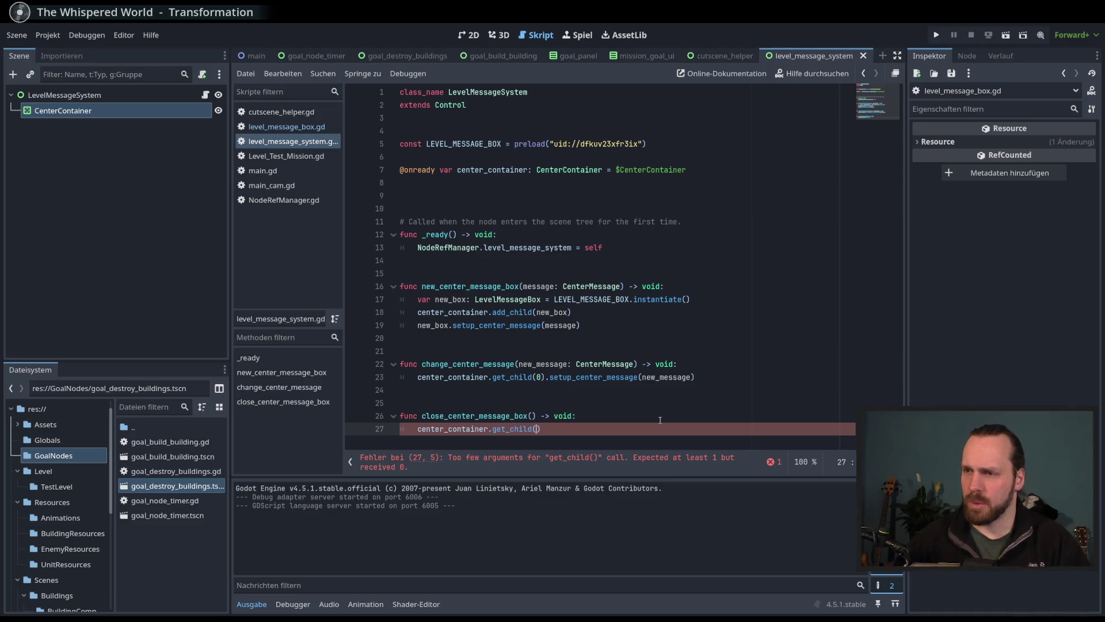
pyautogui.doubleClick(516, 379)
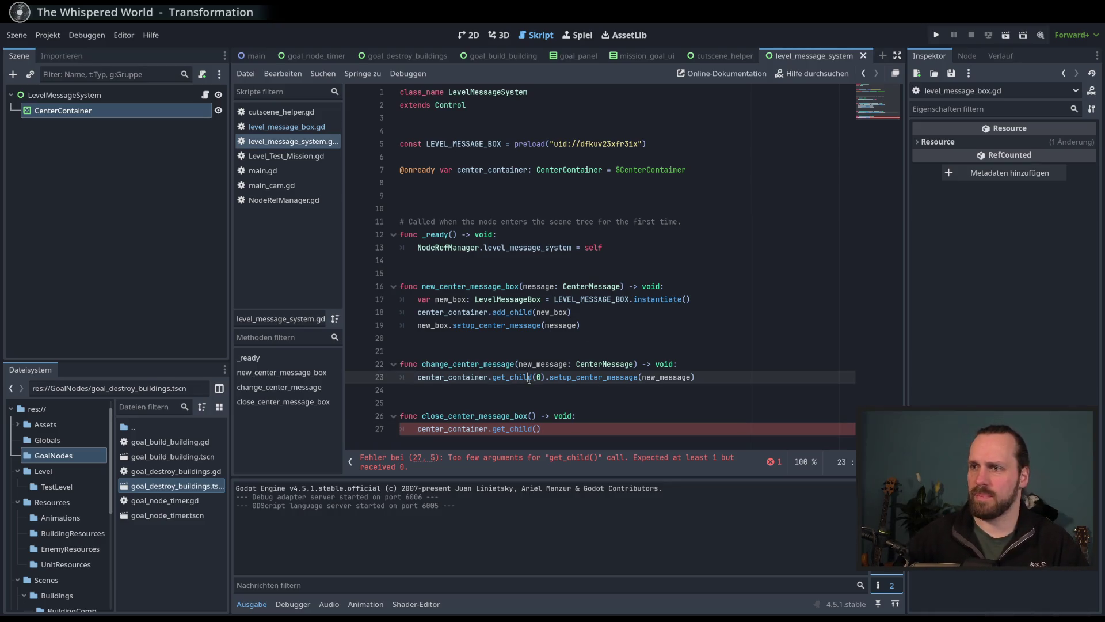
pyautogui.click(471, 378)
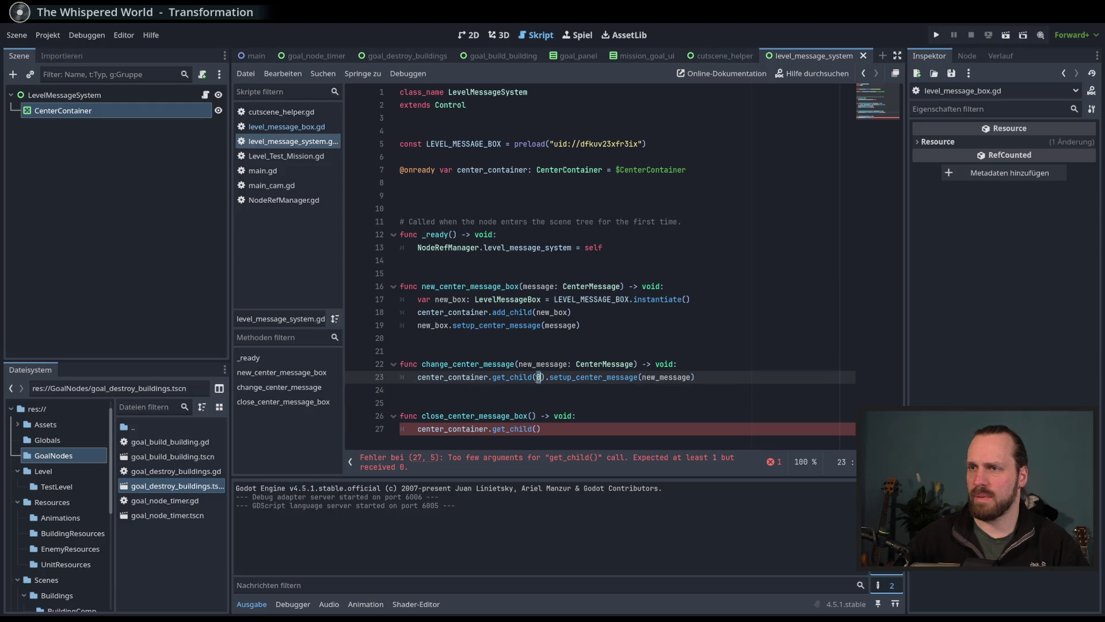
pyautogui.click(450, 325)
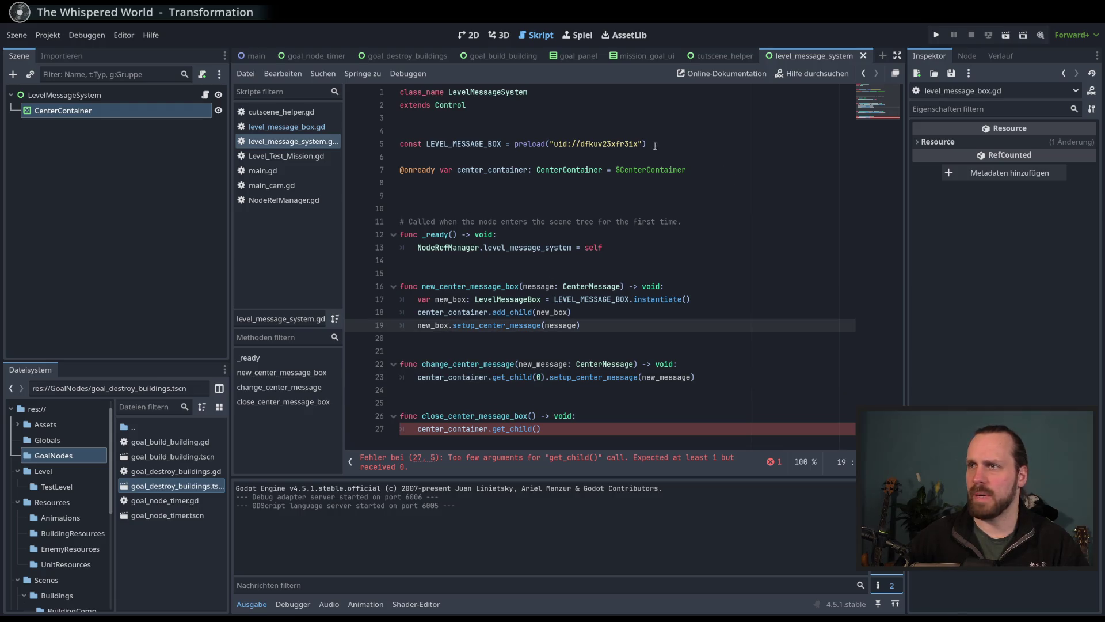
pyautogui.click(703, 161)
# Step: Declare var open_center_message_box: LevelMessageBox below the LEVEL_MESSAGE_BOX constant
pyautogui.press('Return')
pyautogui.press('Up')
pyautogui.write('var ')
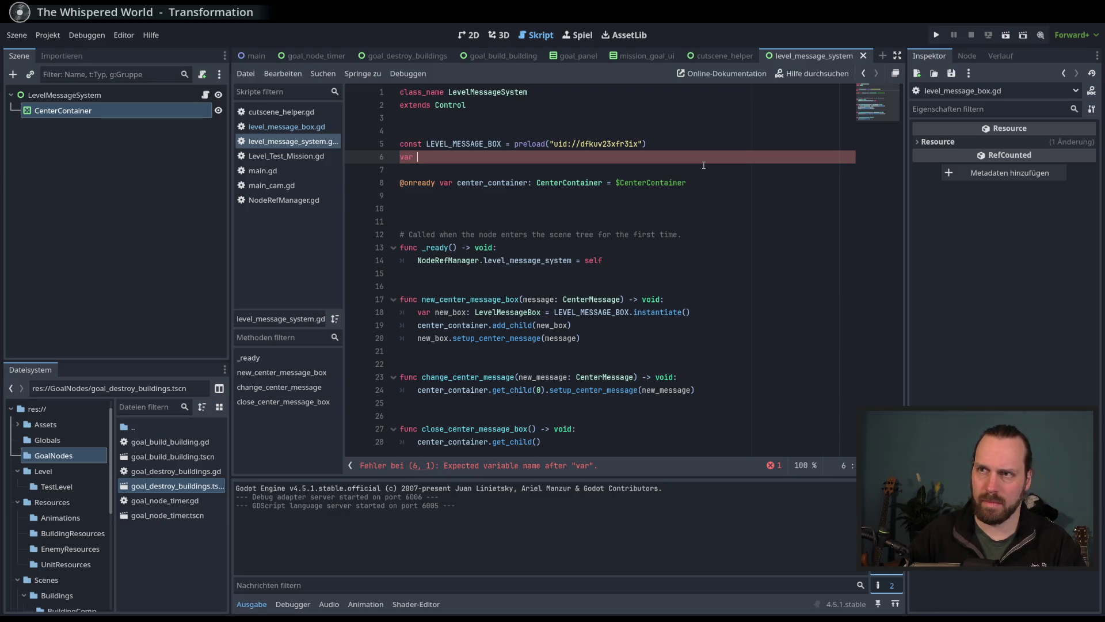
pyautogui.write('open_')
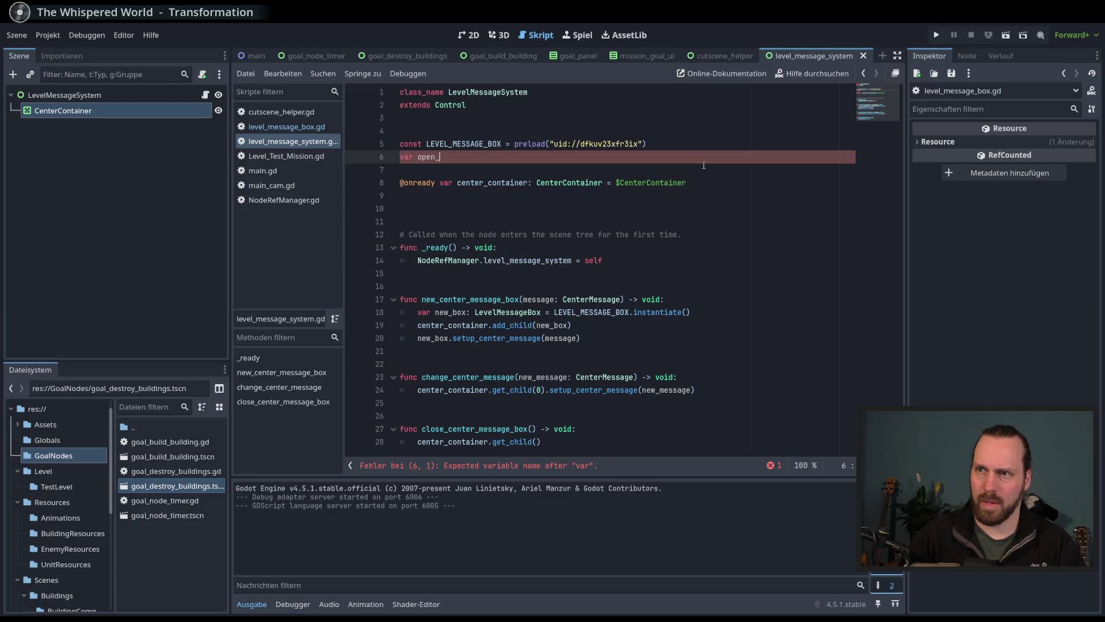
pyautogui.write('center')
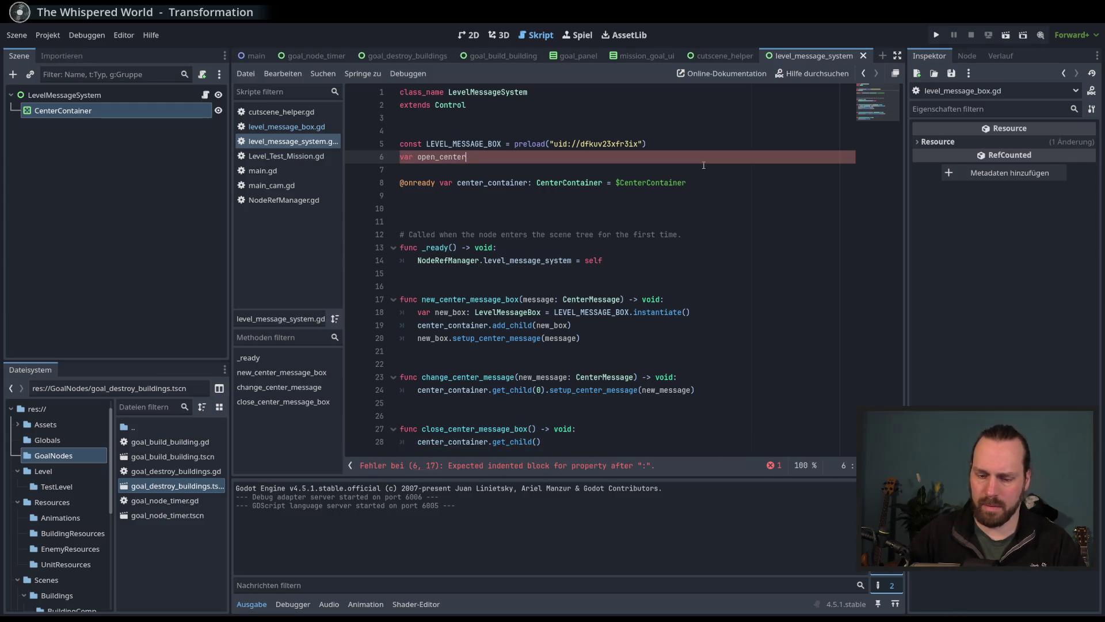
pyautogui.write('_message_box: ')
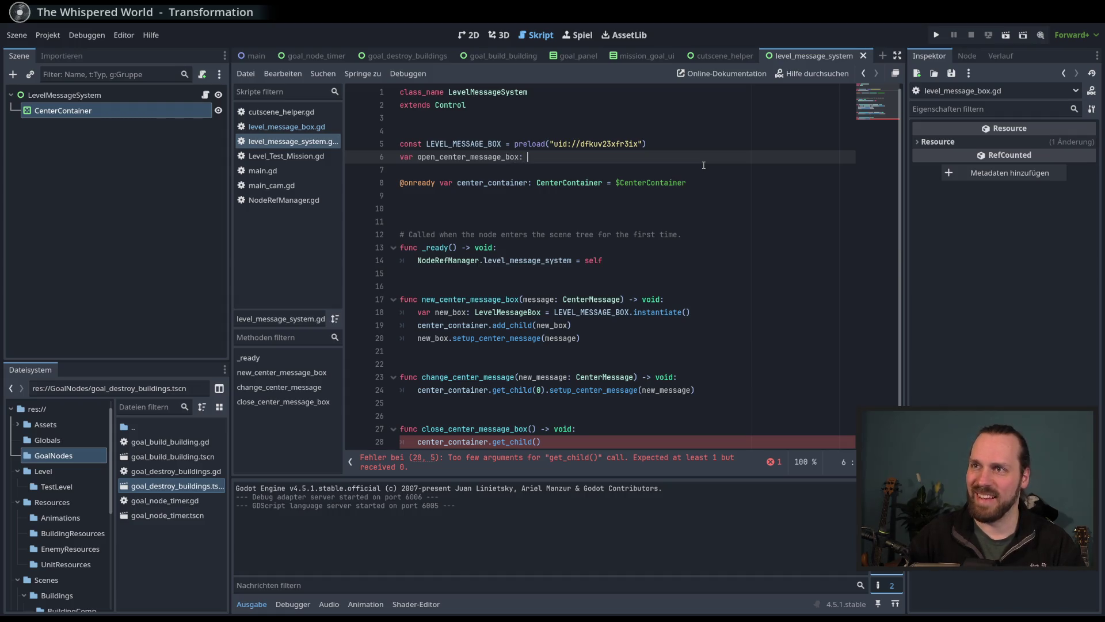
pyautogui.write('Level')
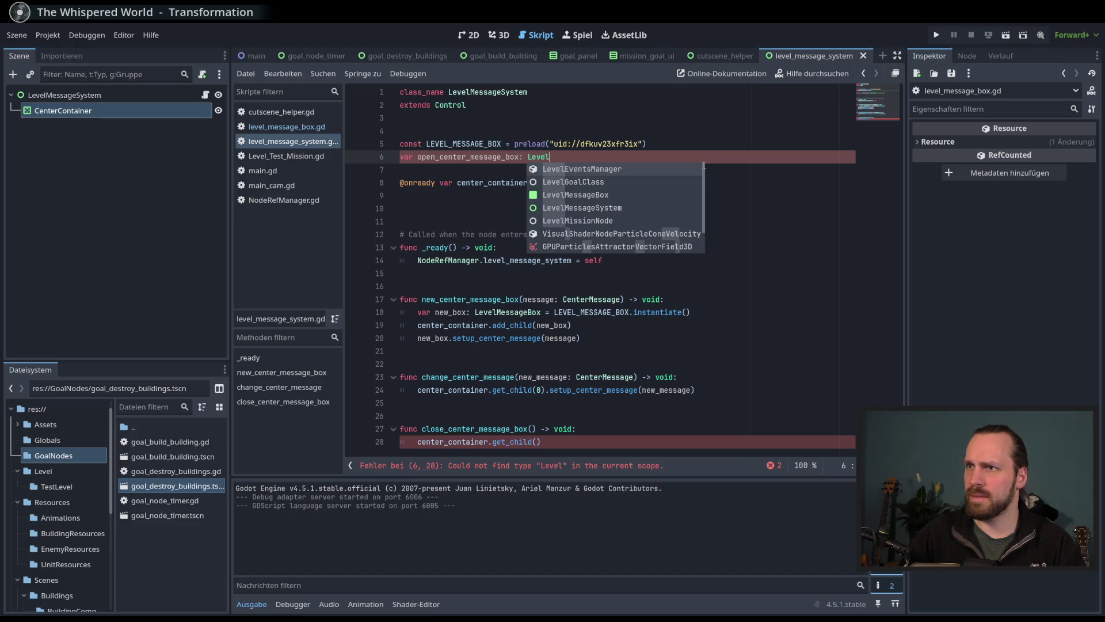
pyautogui.press('Down')
pyautogui.press('Down')
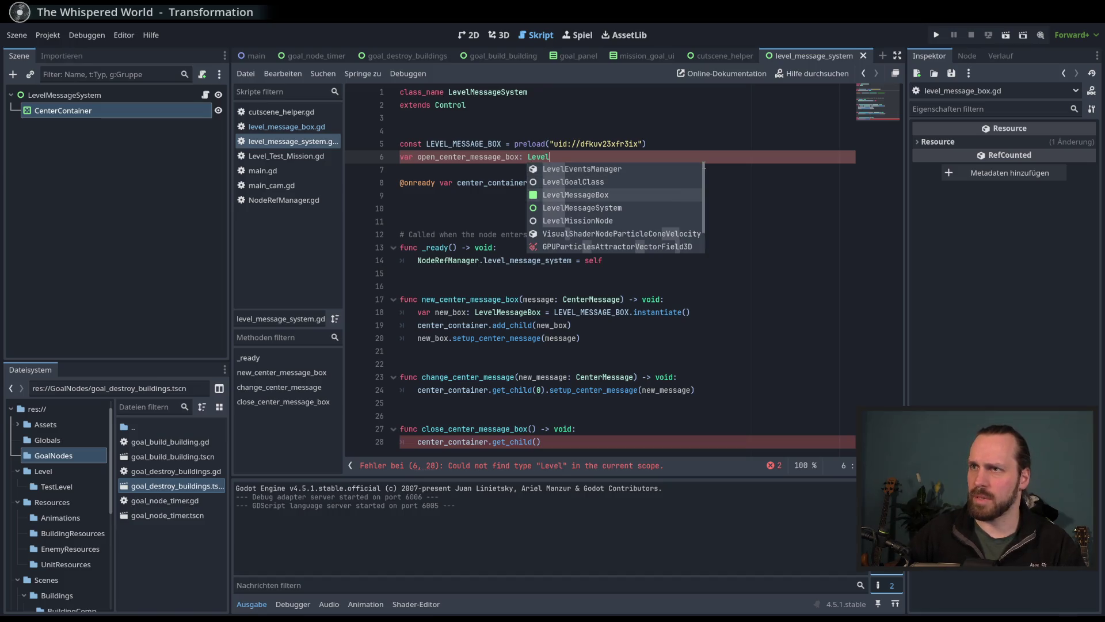
pyautogui.press('Return')
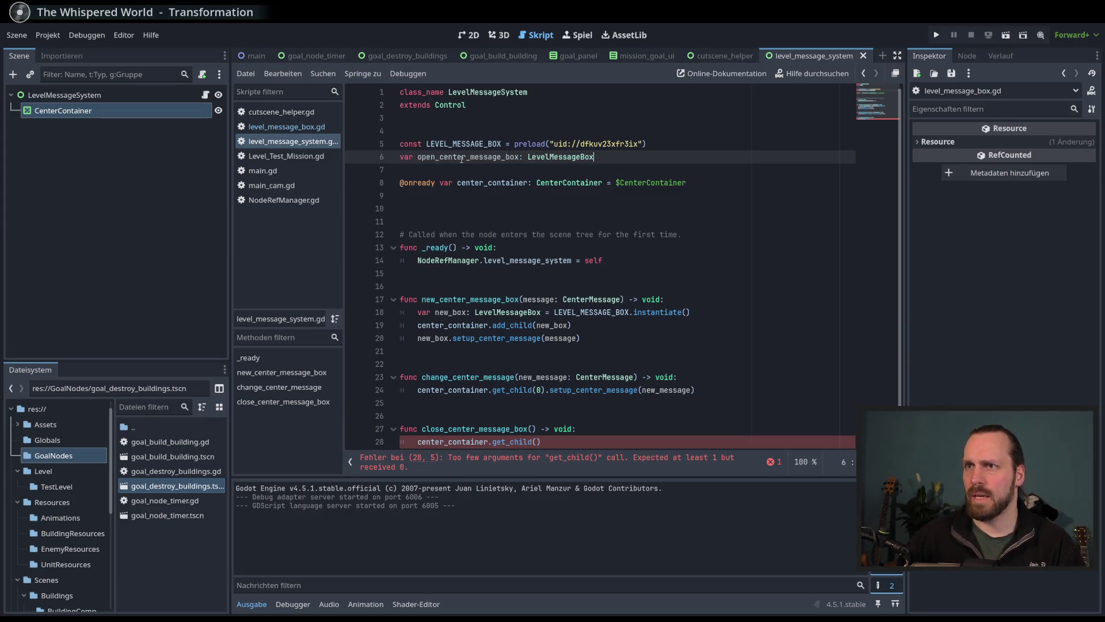
# Step: Add open_center_message_box = new_box right after add_child(new_box) in new_center_message_box
pyautogui.click(587, 326)
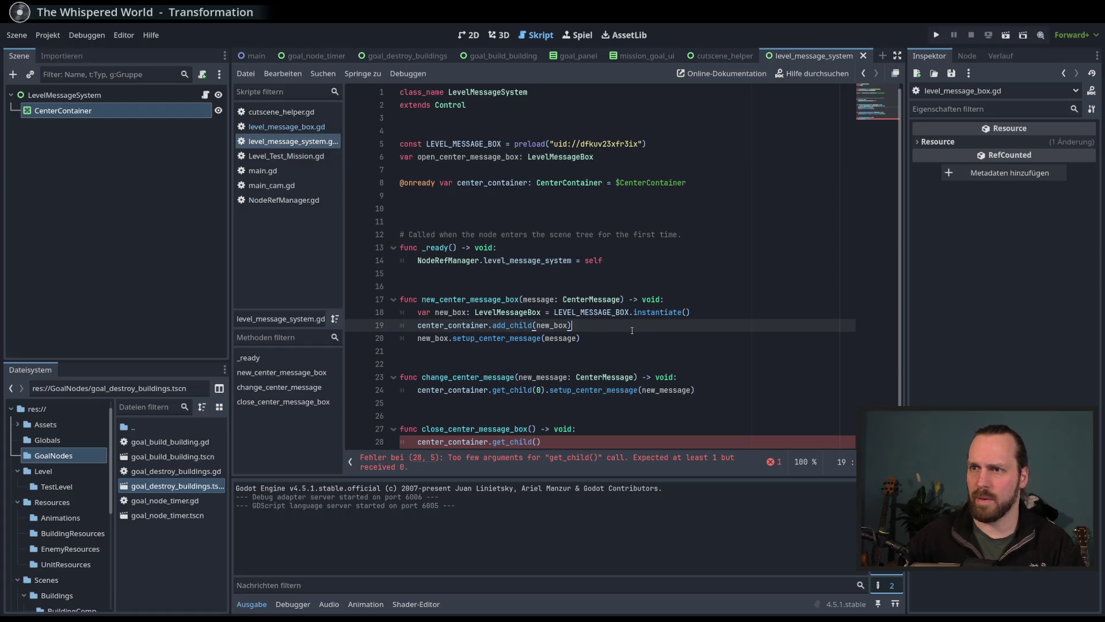
pyautogui.click(729, 317)
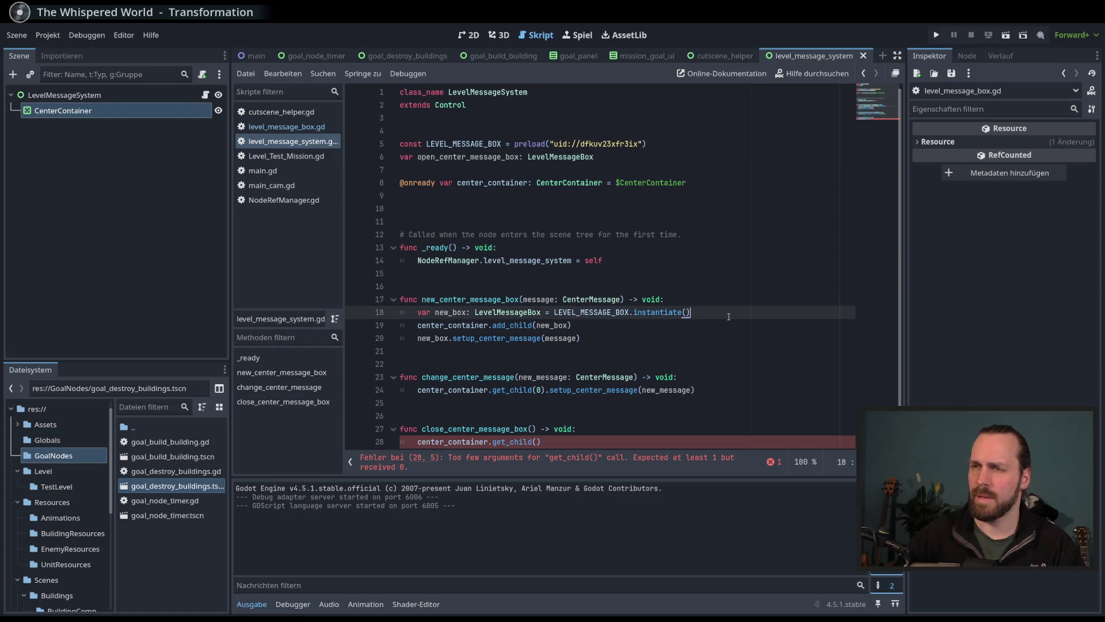
pyautogui.press('Return')
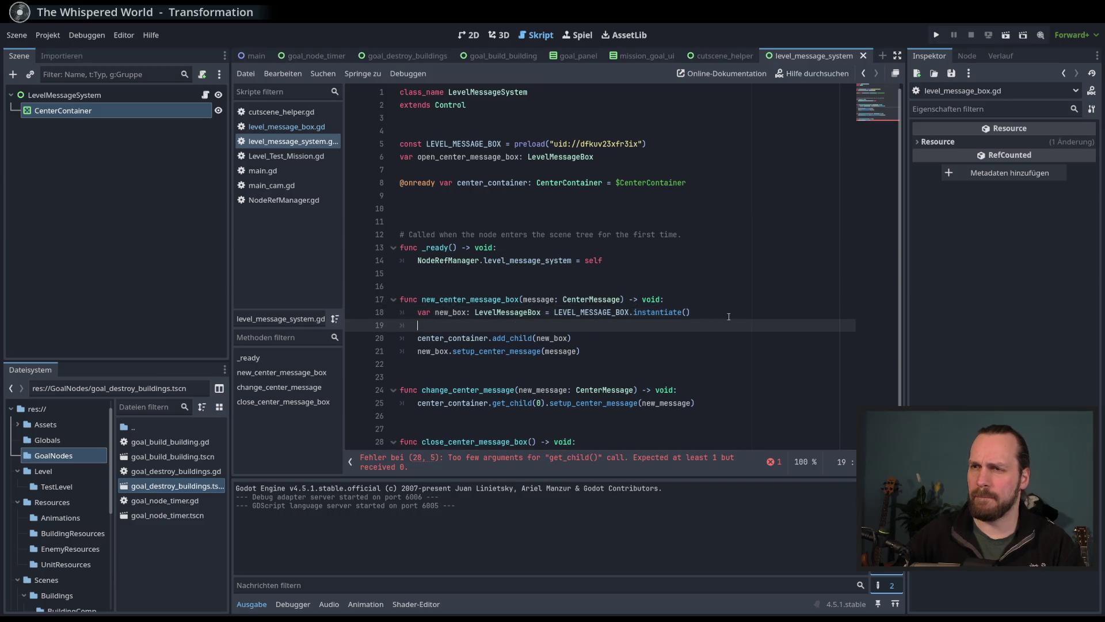
pyautogui.write('open')
pyautogui.press('BackSpace')
pyautogui.press('BackSpace')
pyautogui.press('BackSpace')
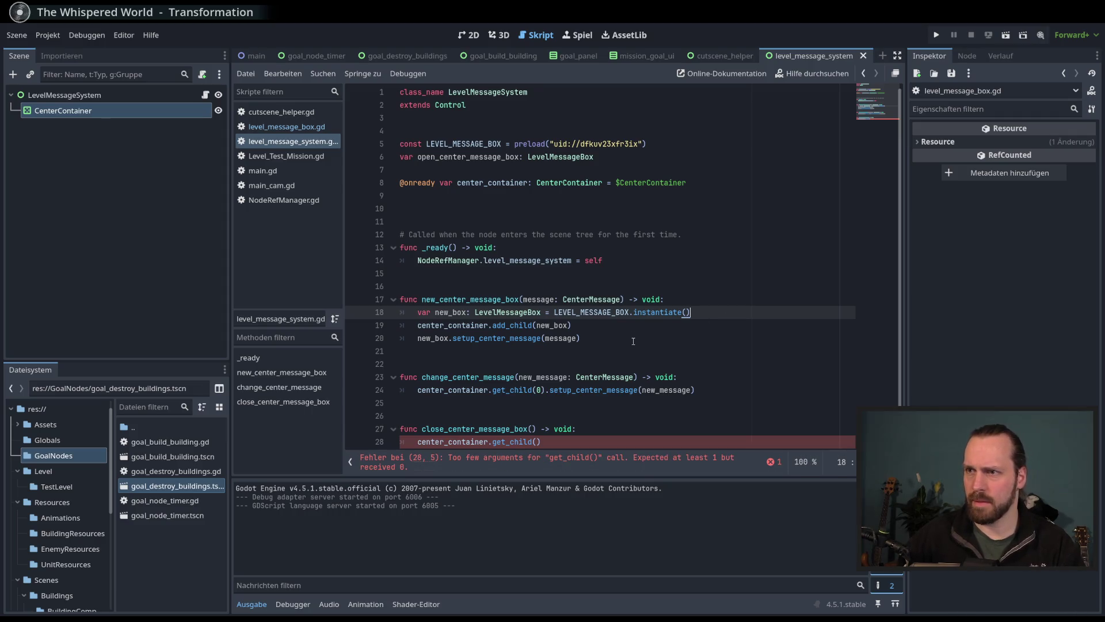
pyautogui.click(654, 326)
pyautogui.press('Return')
pyautogui.write('open_ce')
pyautogui.press('Return')
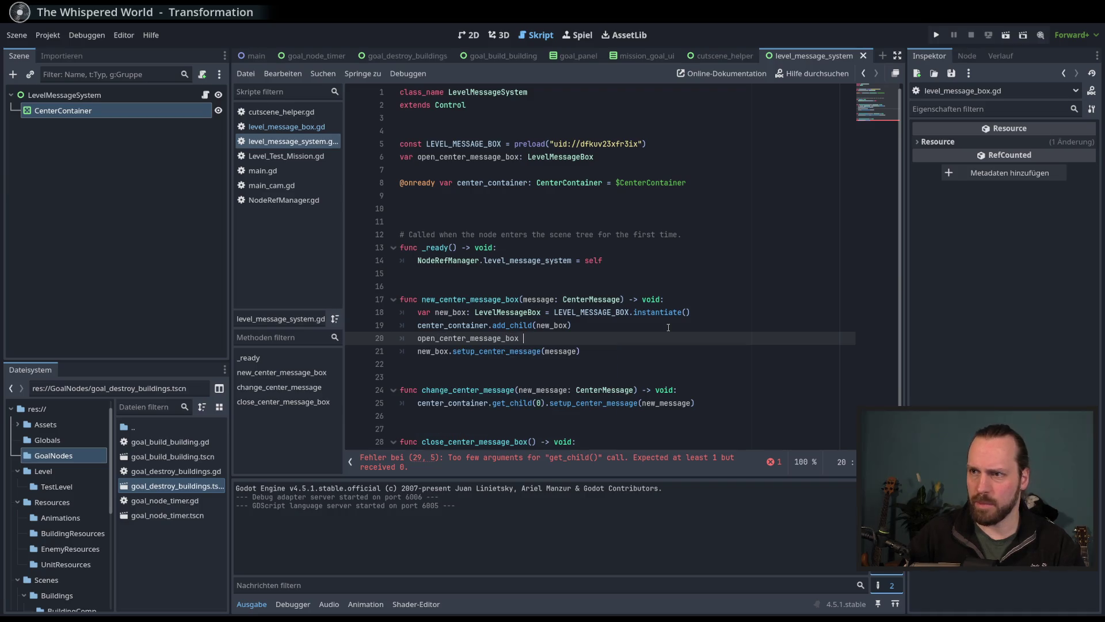
pyautogui.write('=')
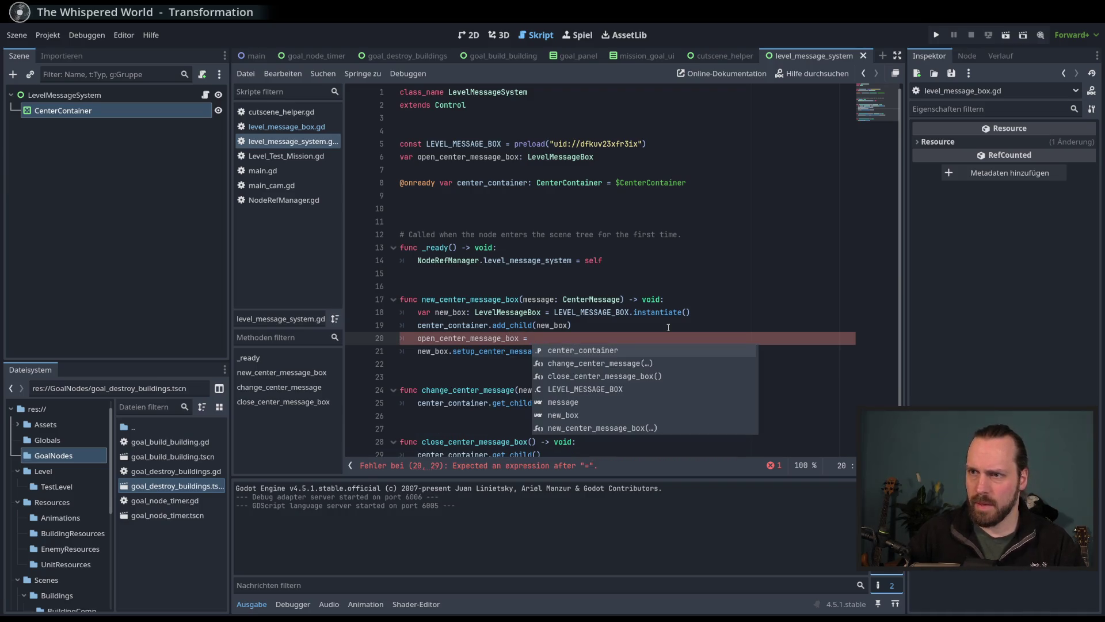
pyautogui.write(' new')
pyautogui.press('Return')
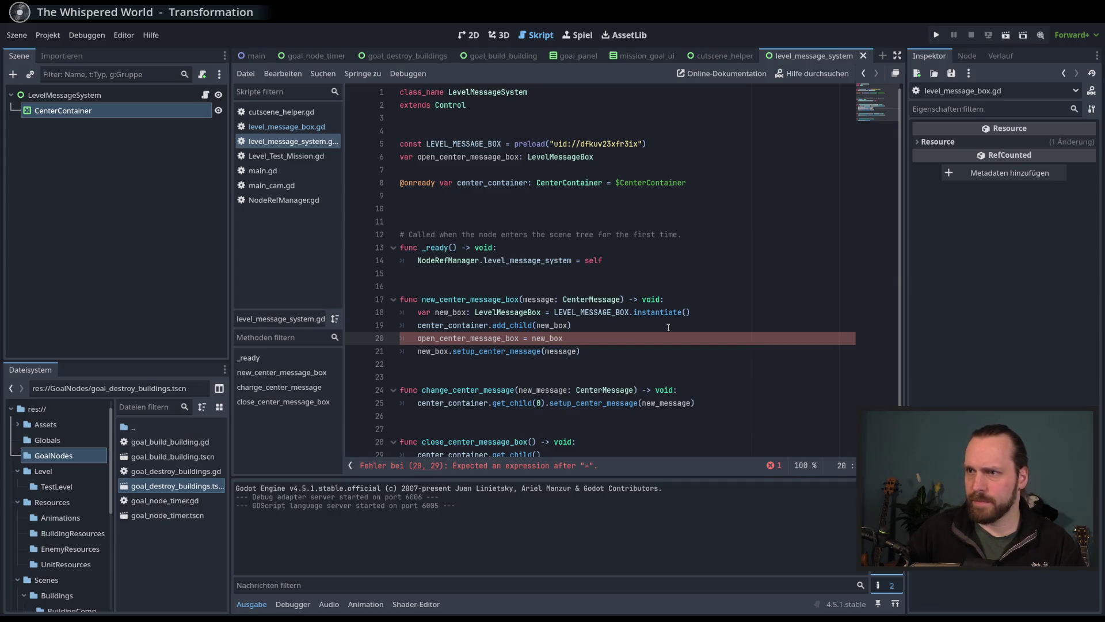
pyautogui.scroll(-1, 662, 340)
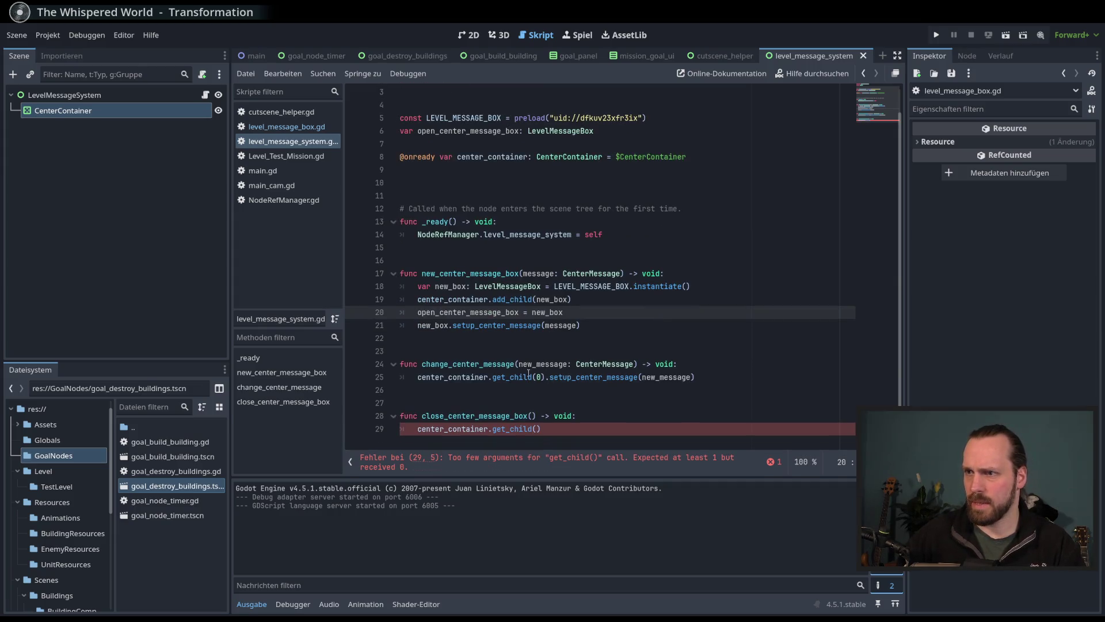
# Step: Replace center_container.get_child(0) in change_center_message with open_center_message_box
pyautogui.click(534, 377)
pyautogui.moveTo(545, 377); pyautogui.dragTo(417, 377)
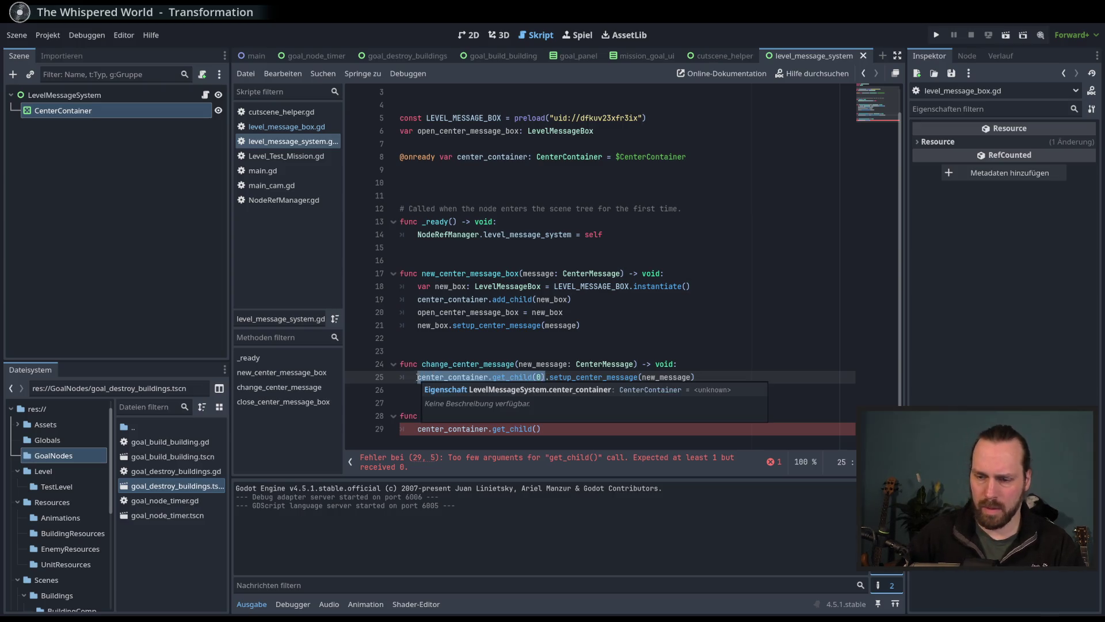
pyautogui.write('opejn')
pyautogui.press('BackSpace')
pyautogui.press('BackSpace')
pyautogui.write('n')
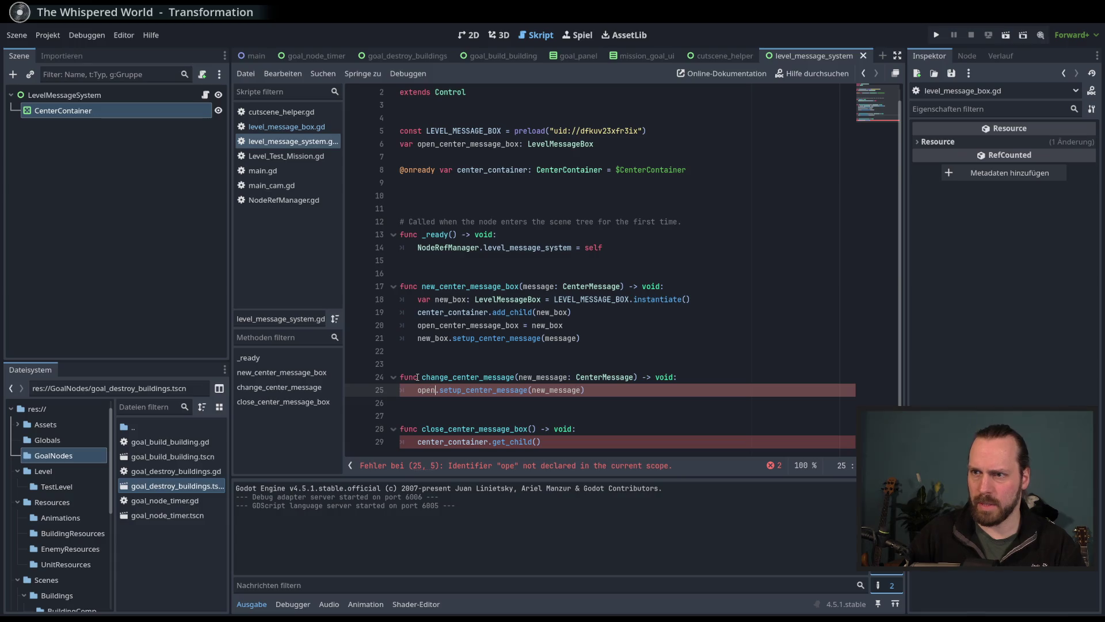
pyautogui.press('Return')
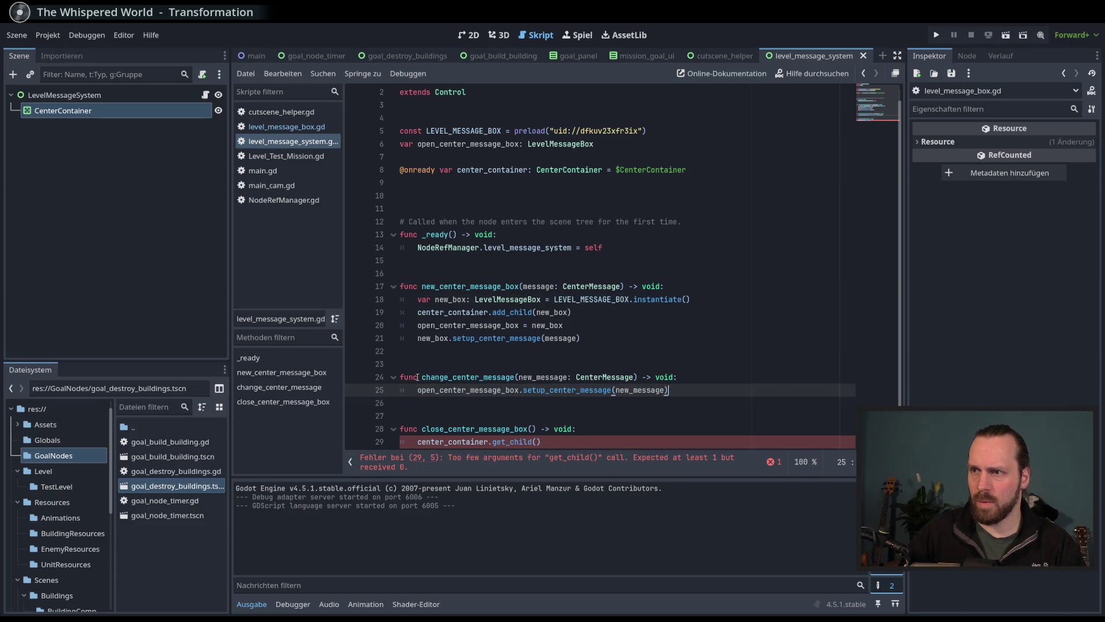
# Step: Replace center_container.get_child() in close_center_message_box with open_center_message_box and save the script
pyautogui.scroll(-1, 409, 395)
pyautogui.click(569, 432)
pyautogui.moveTo(568, 432); pyautogui.dragTo(416, 428)
pyautogui.write('open')
pyautogui.press('Return')
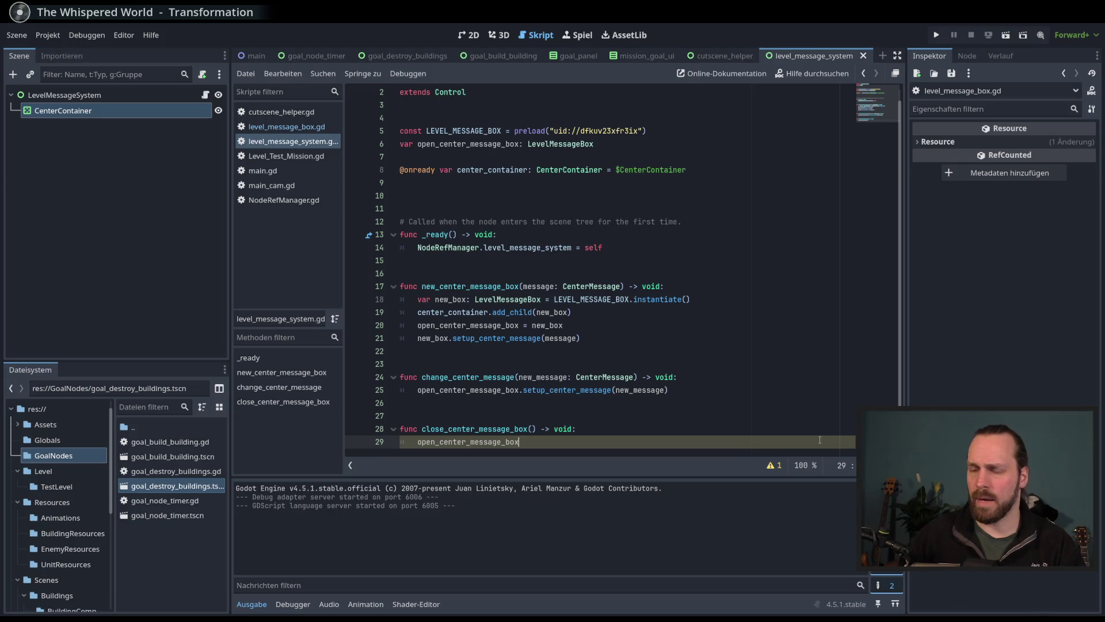
pyautogui.write('.')
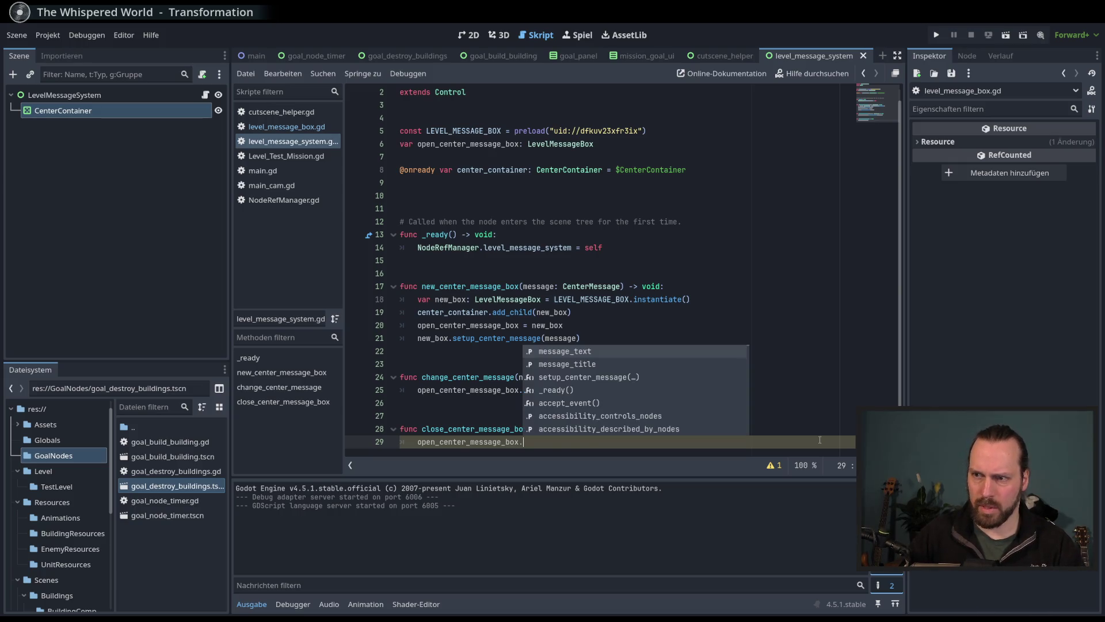
pyautogui.press('BackSpace')
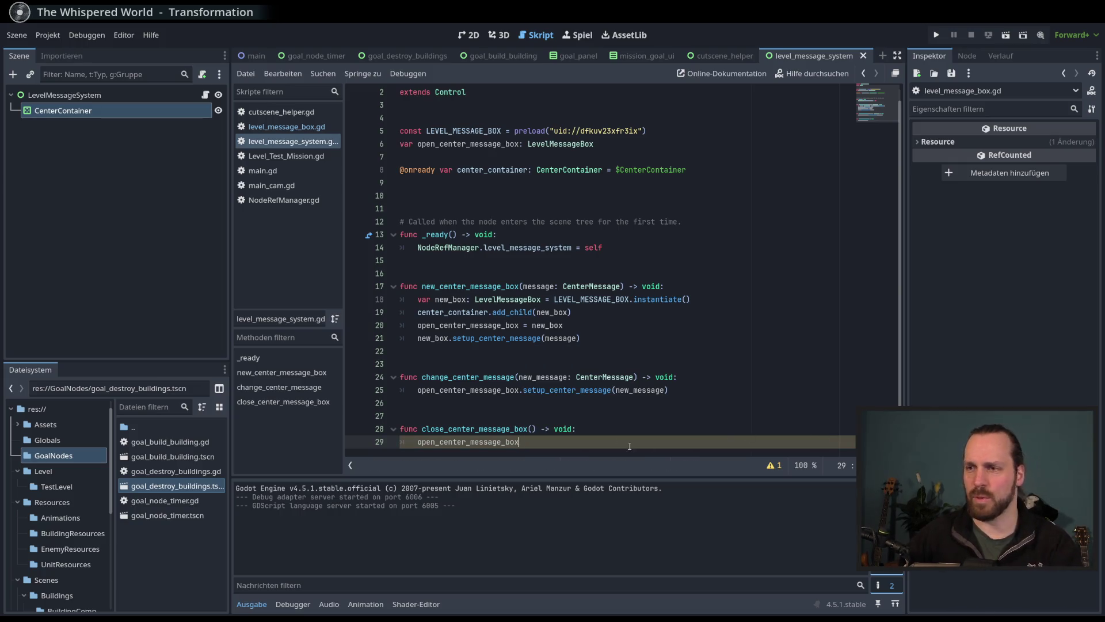
pyautogui.hotkey('ctrl', 's')
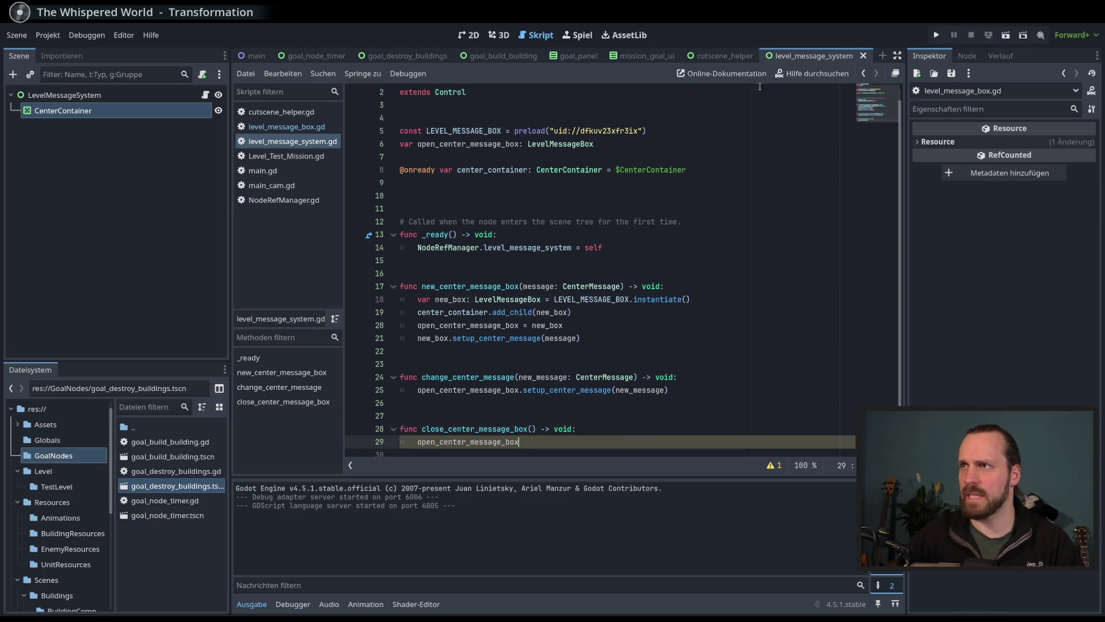
pyautogui.keyDown('ctrl'); pyautogui.click(550, 144); pyautogui.keyUp('ctrl')
pyautogui.click(562, 384)
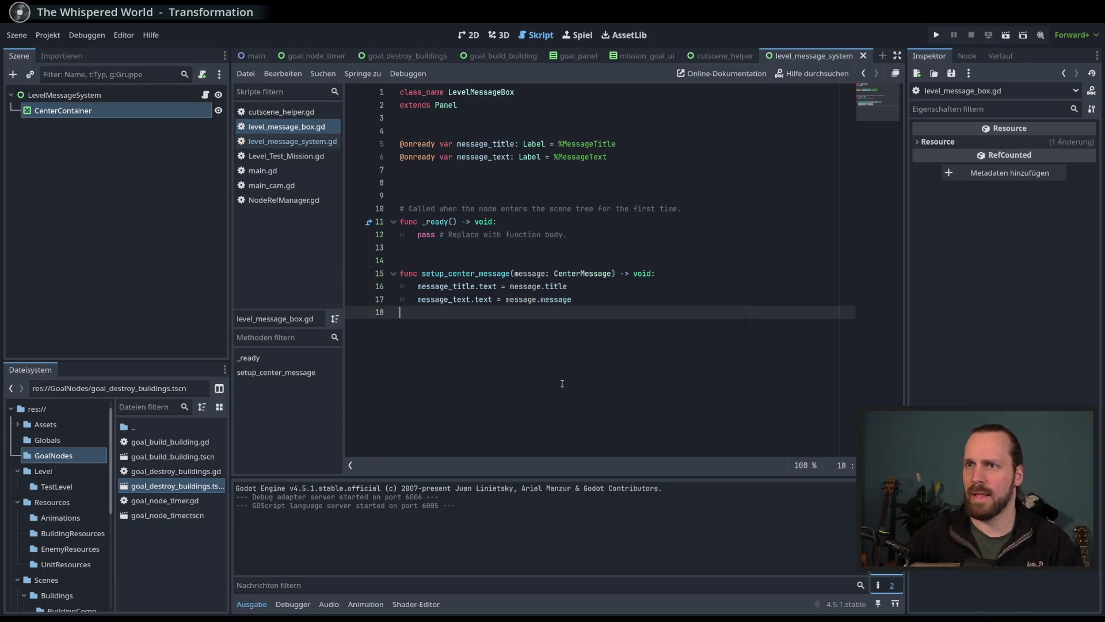
pyautogui.press('Return')
pyautogui.press('Return')
pyautogui.write('func close')
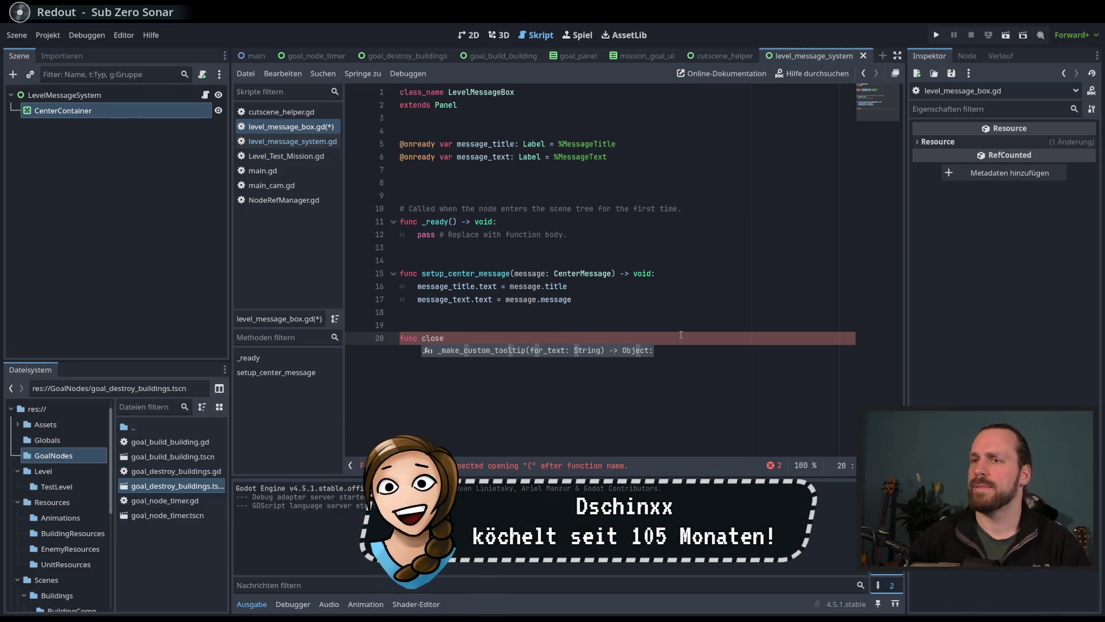
pyautogui.press('Escape')
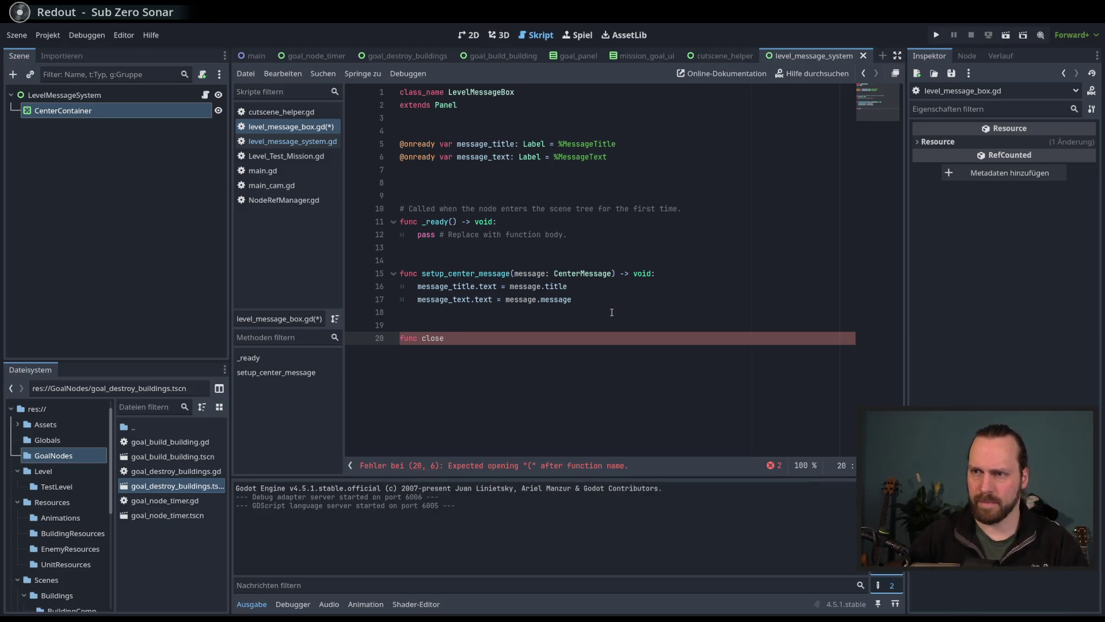
pyautogui.write('_center_message_')
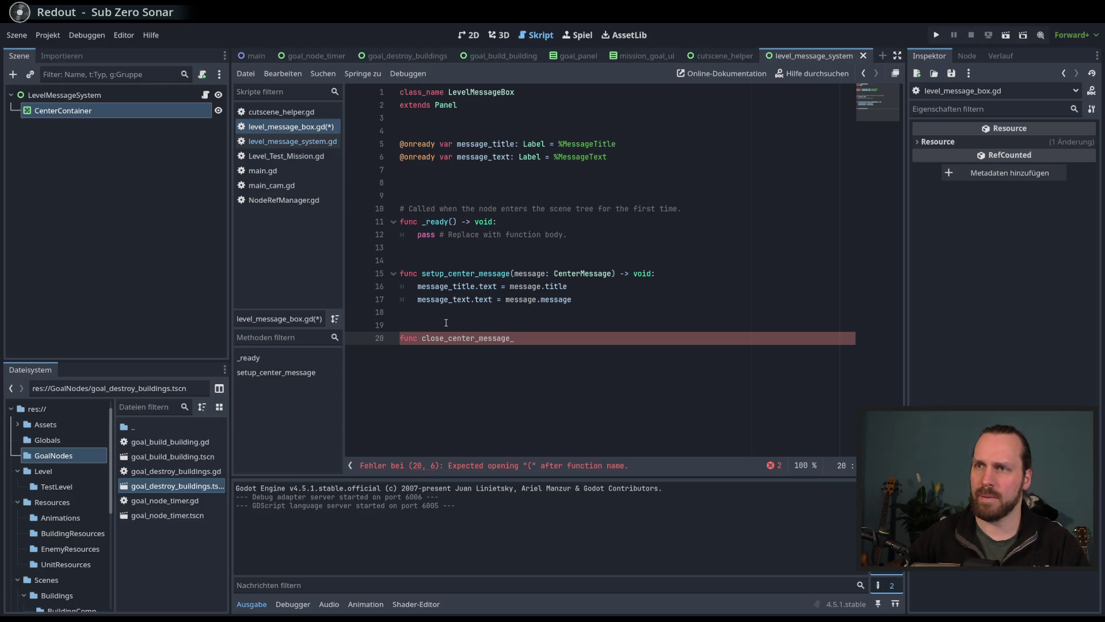
pyautogui.hotkey('shift', 'Left')
pyautogui.hotkey('shift', 'Left')
pyautogui.hotkey('shift', 'Left')
pyautogui.press('Right')
pyautogui.hotkey('shift', 'Home')
pyautogui.press('BackSpace')
pyautogui.press('BackSpace')
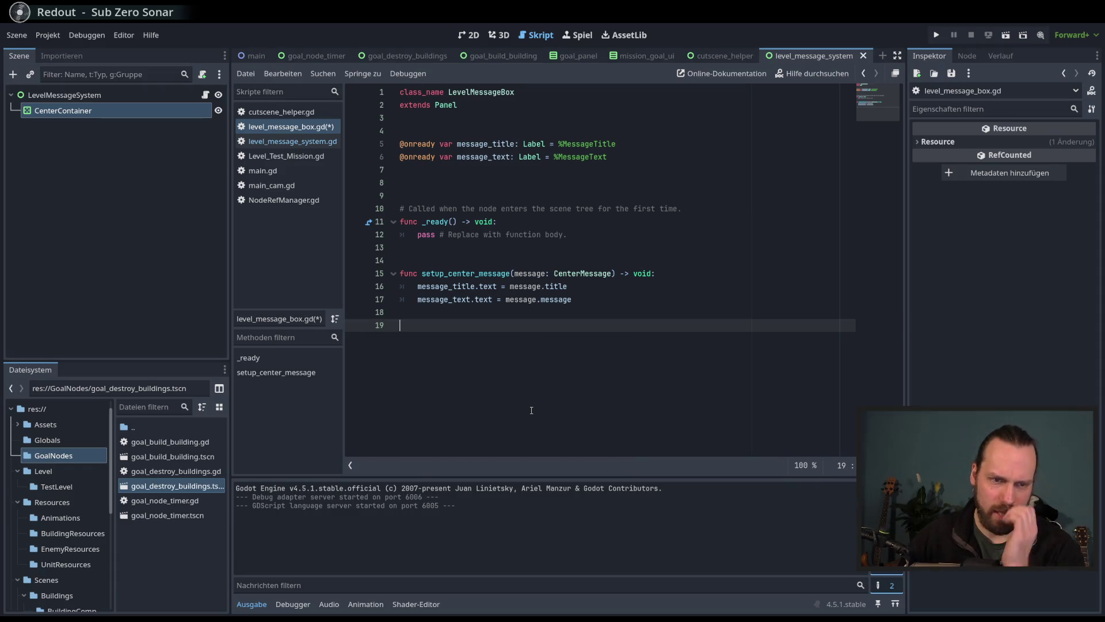
pyautogui.hotkey('ctrl', 's')
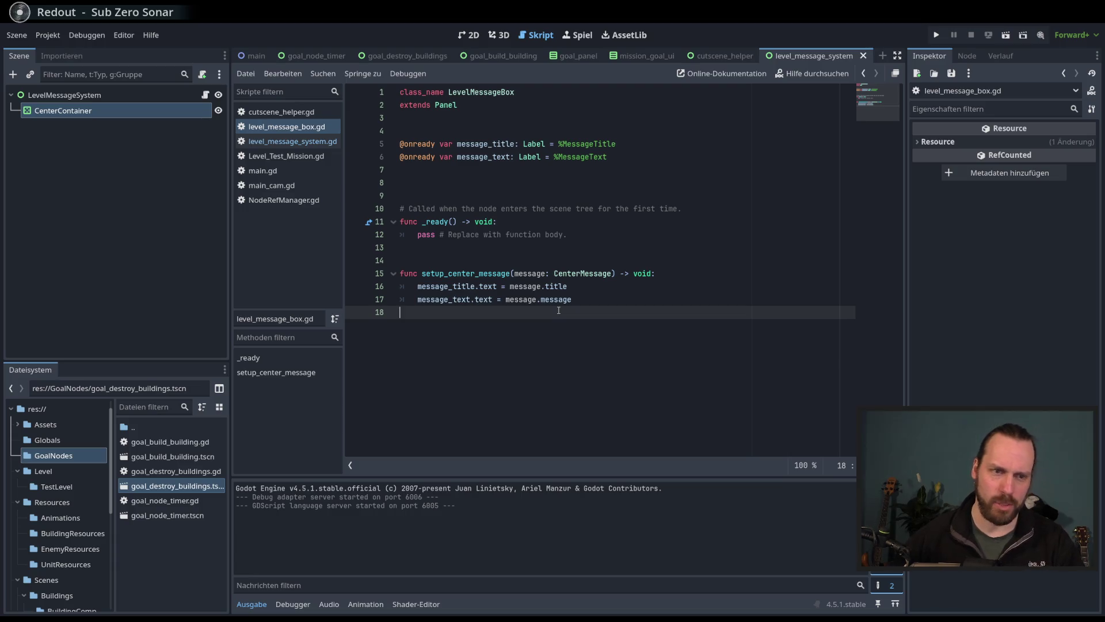
pyautogui.click(616, 301)
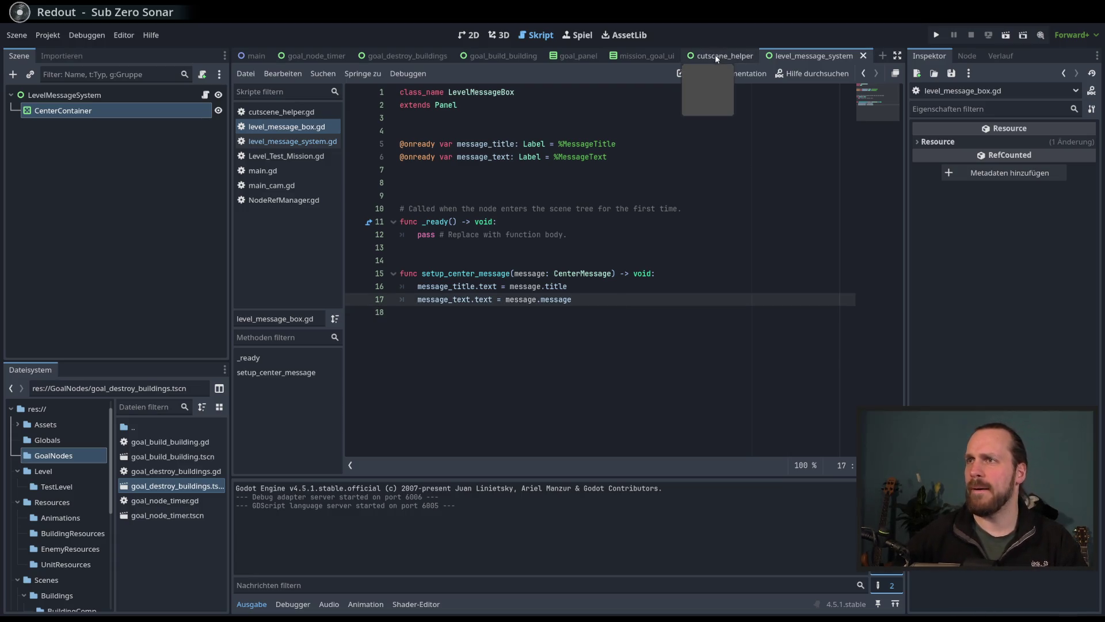
# Step: In level_message_system.gd, make close_center_message_box call open_center_message_box.queue_free()
pyautogui.click(206, 95)
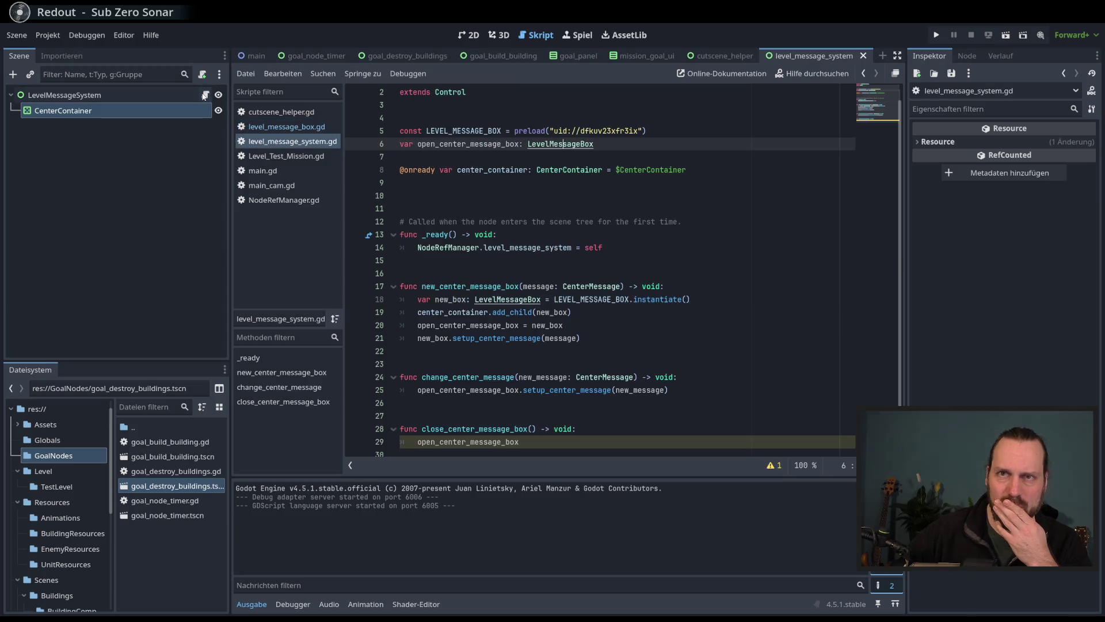
pyautogui.scroll(-1, 640, 318)
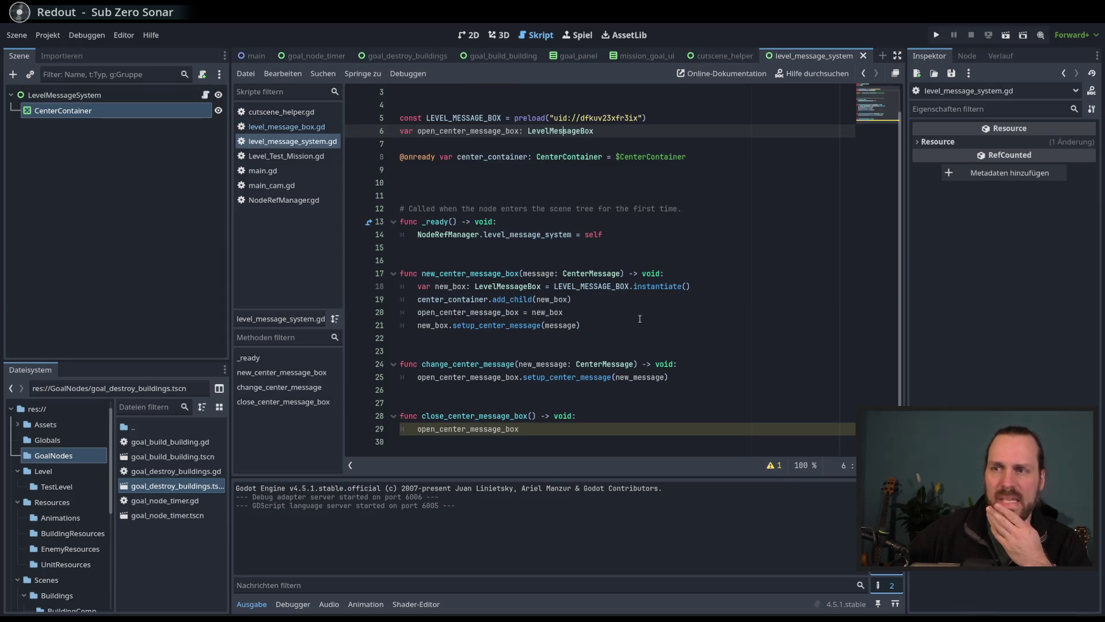
pyautogui.doubleClick(483, 415)
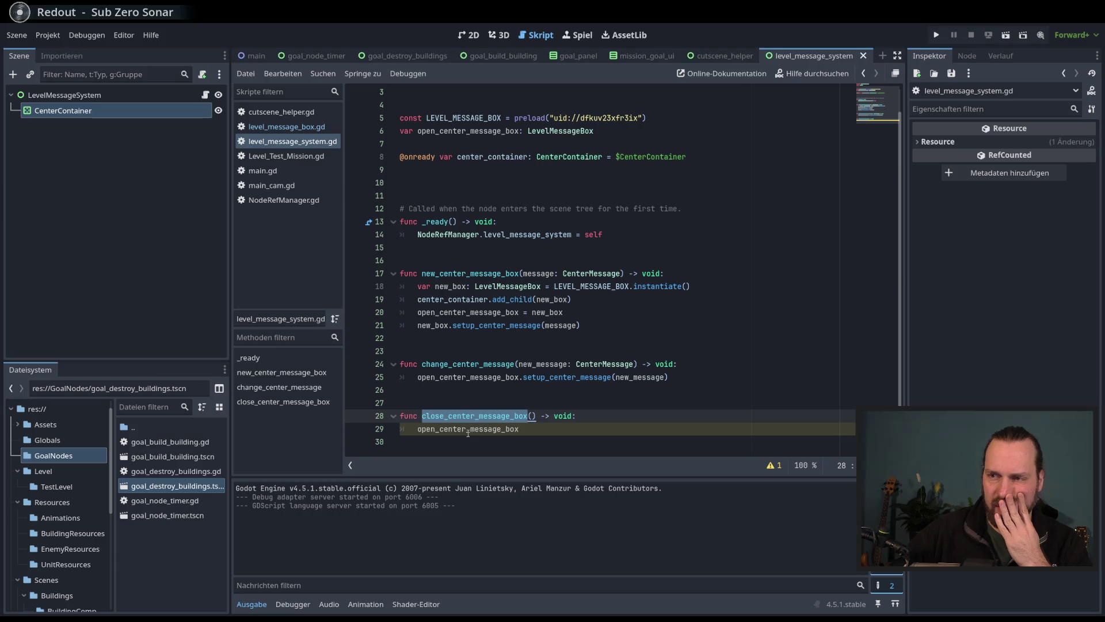
pyautogui.moveTo(468, 433)
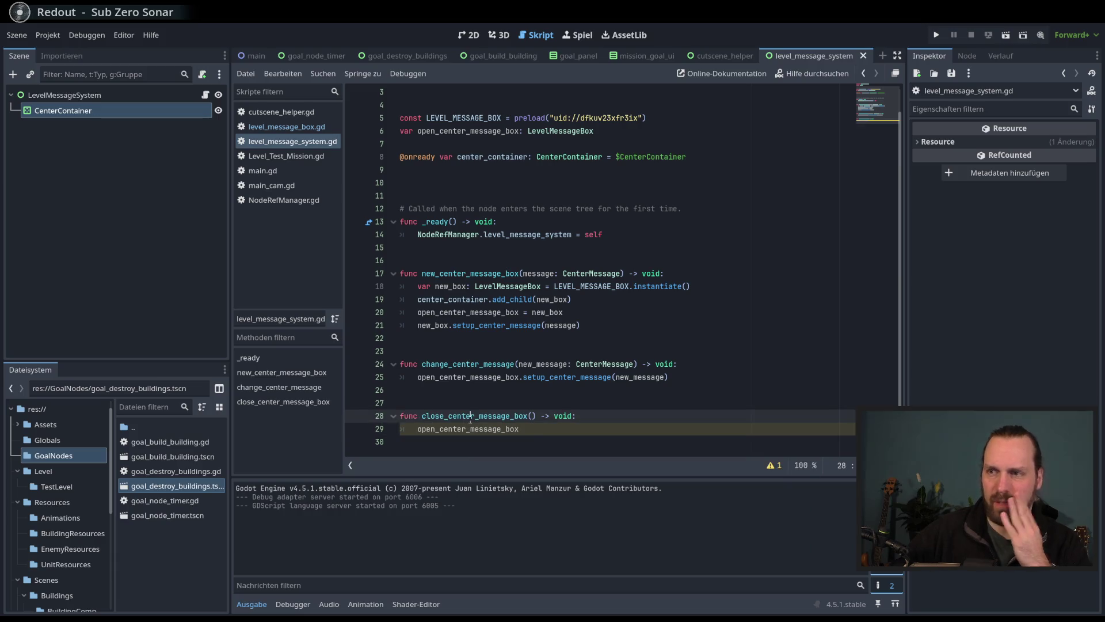
pyautogui.click(548, 431)
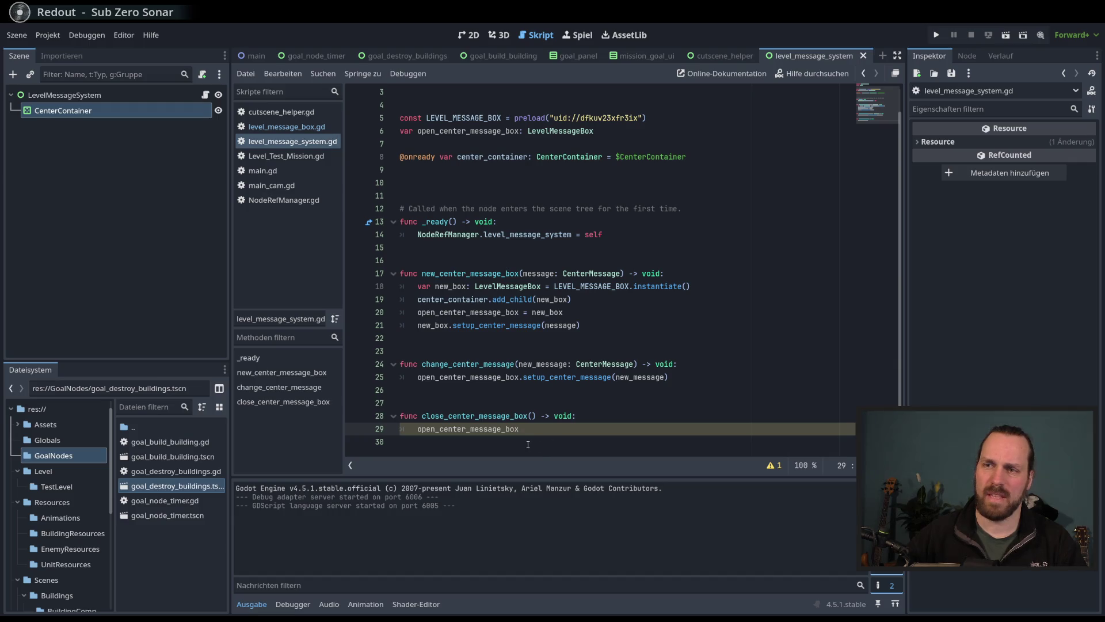
pyautogui.write('.qeue')
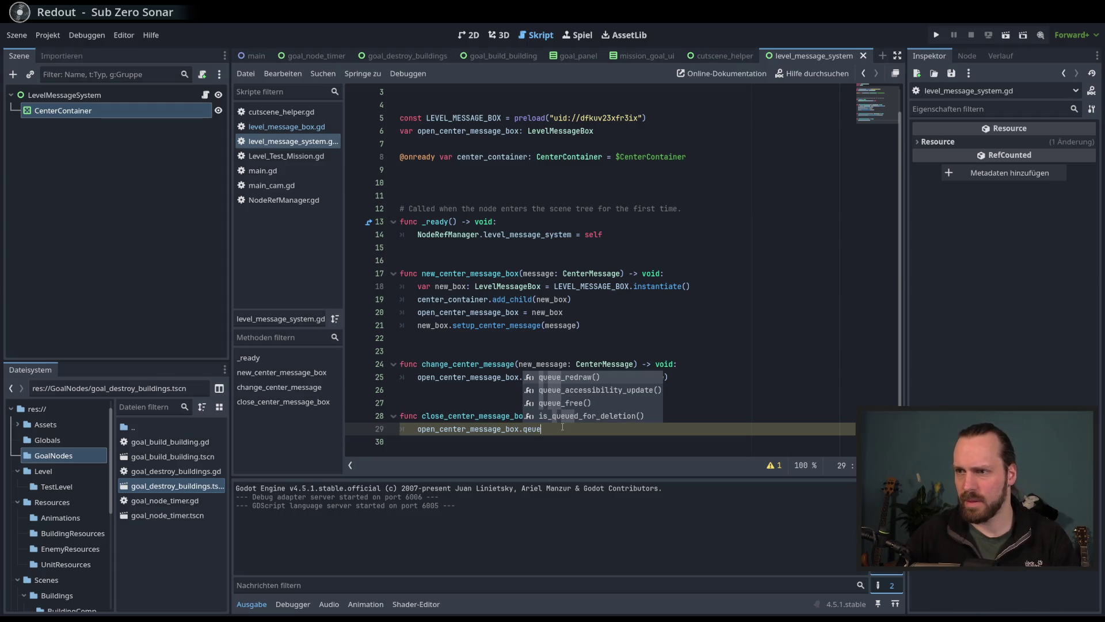
pyautogui.press('Down')
pyautogui.press('Down')
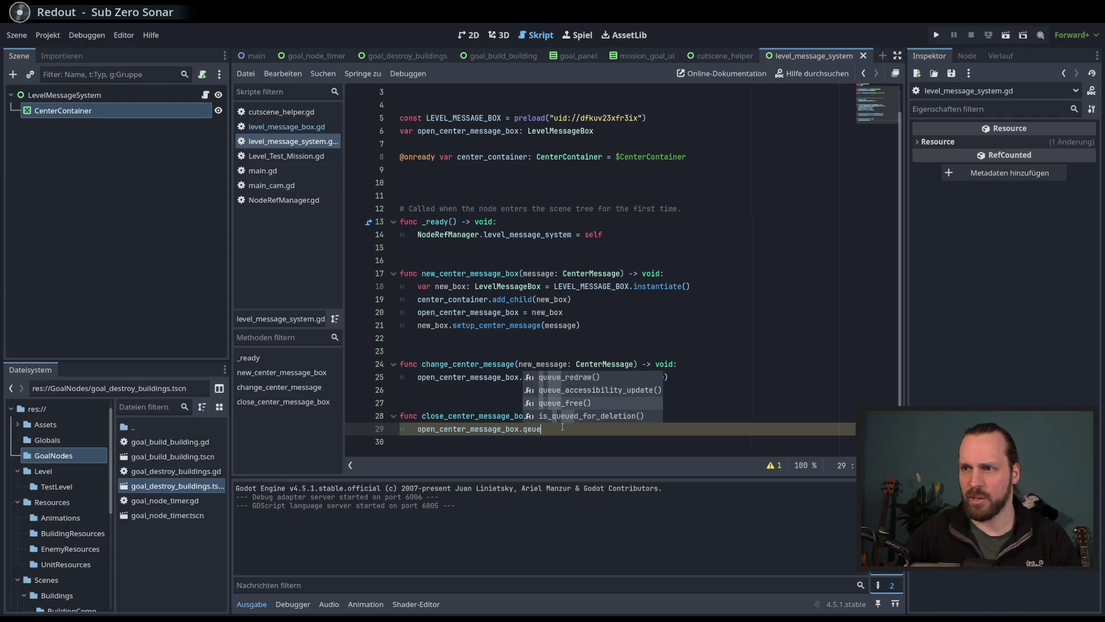
pyautogui.press('Return')
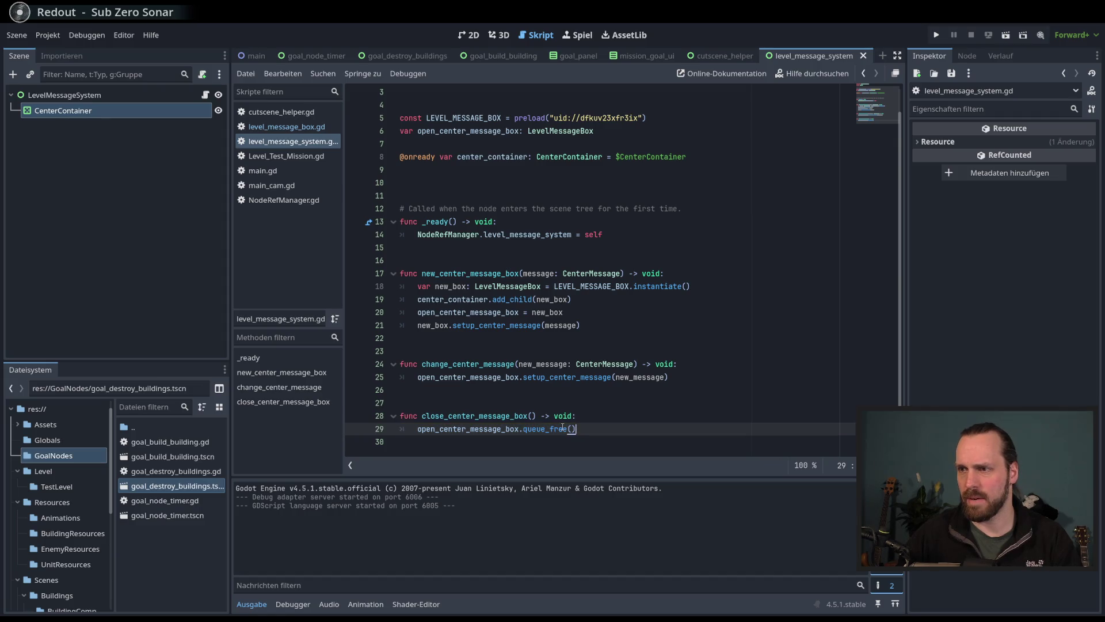
# Step: Try an open_center_message_box = null line below it, then delete that line again
pyautogui.press('Return')
pyautogui.write('open_center')
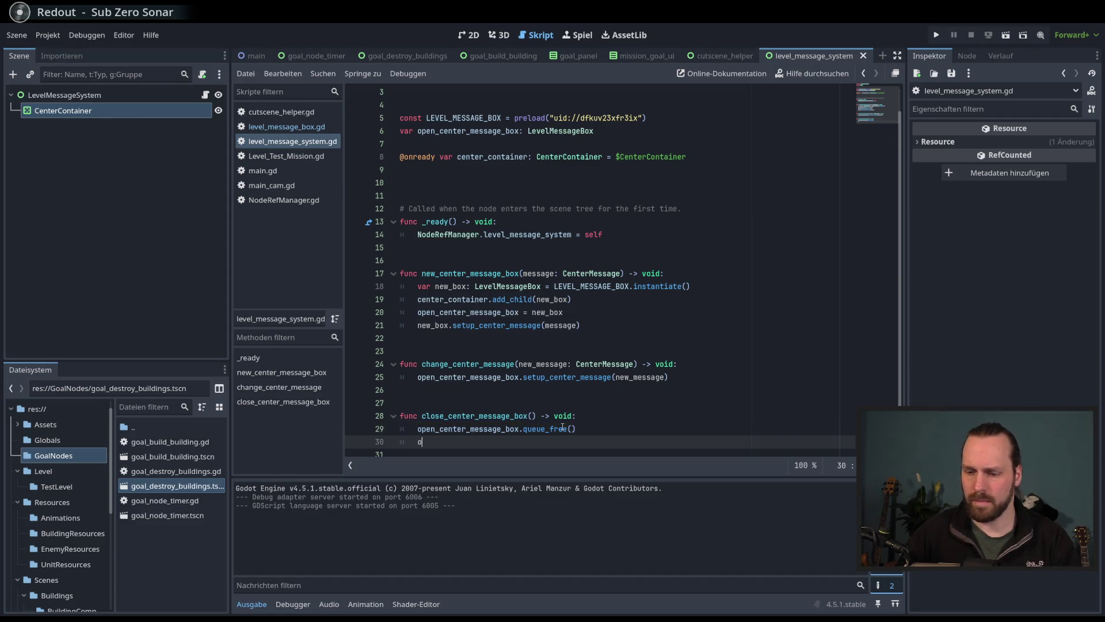
pyautogui.press('Return')
pyautogui.write('.')
pyautogui.press('BackSpace')
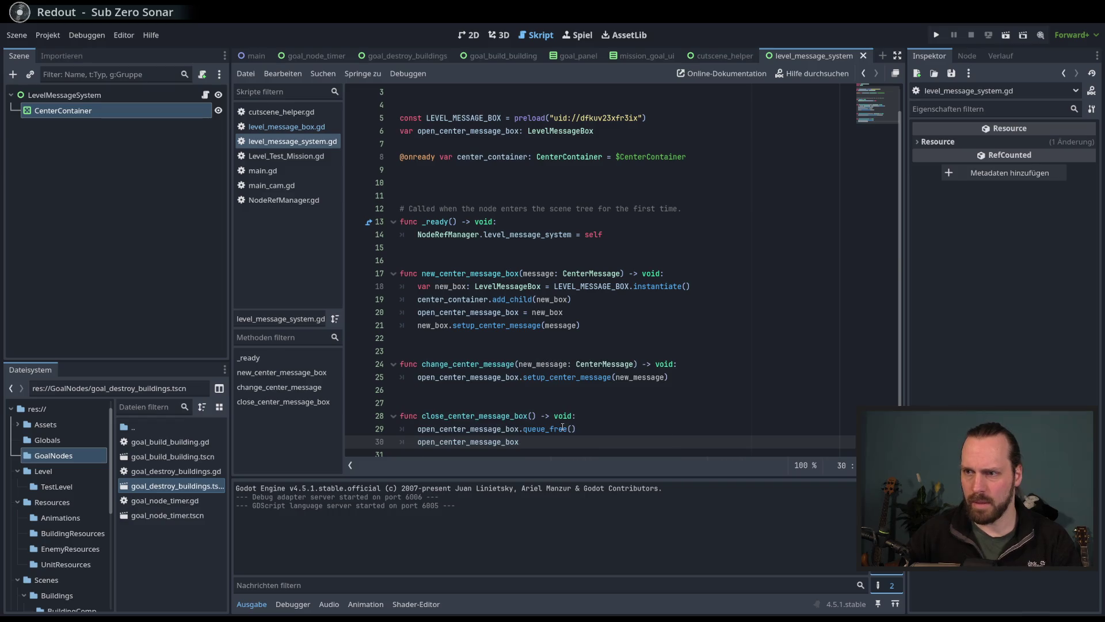
pyautogui.write(' = nu')
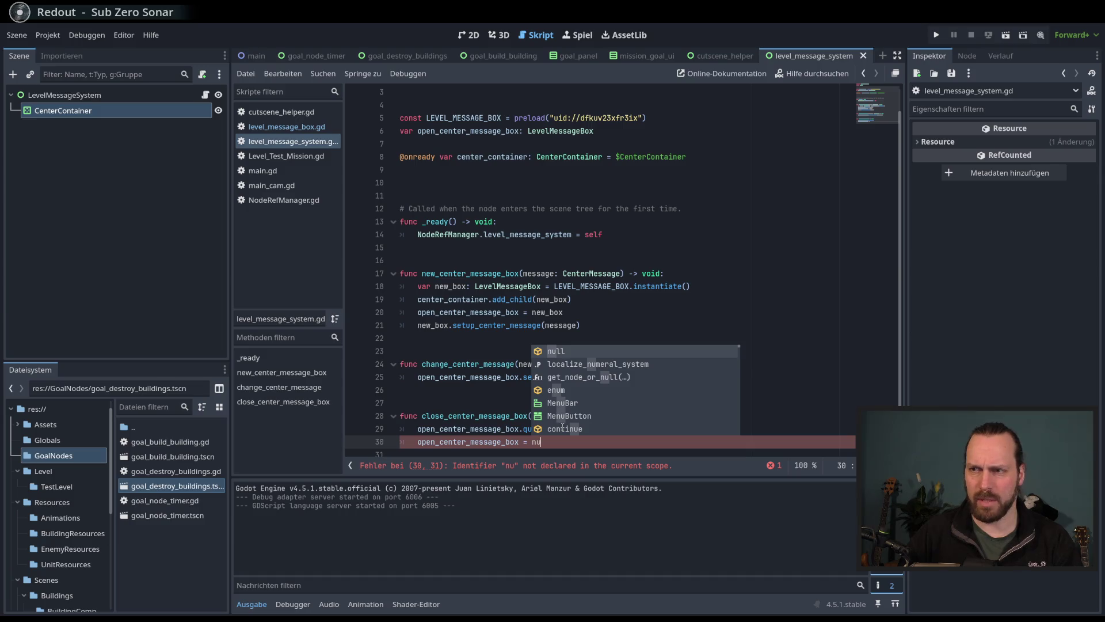
pyautogui.press('Return')
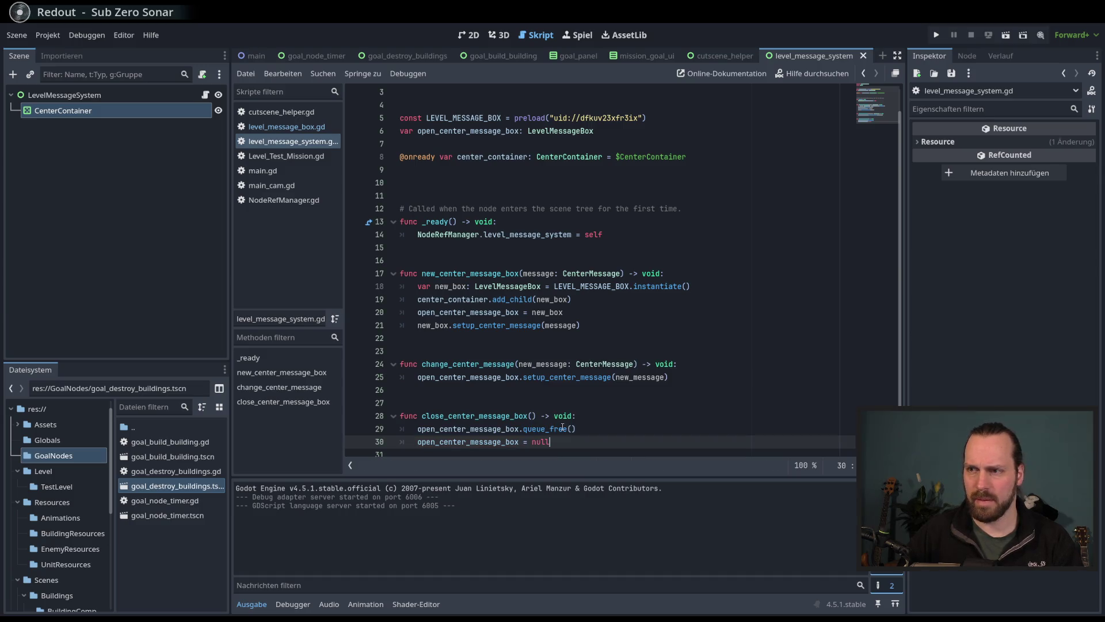
pyautogui.hotkey('shift', 'Home')
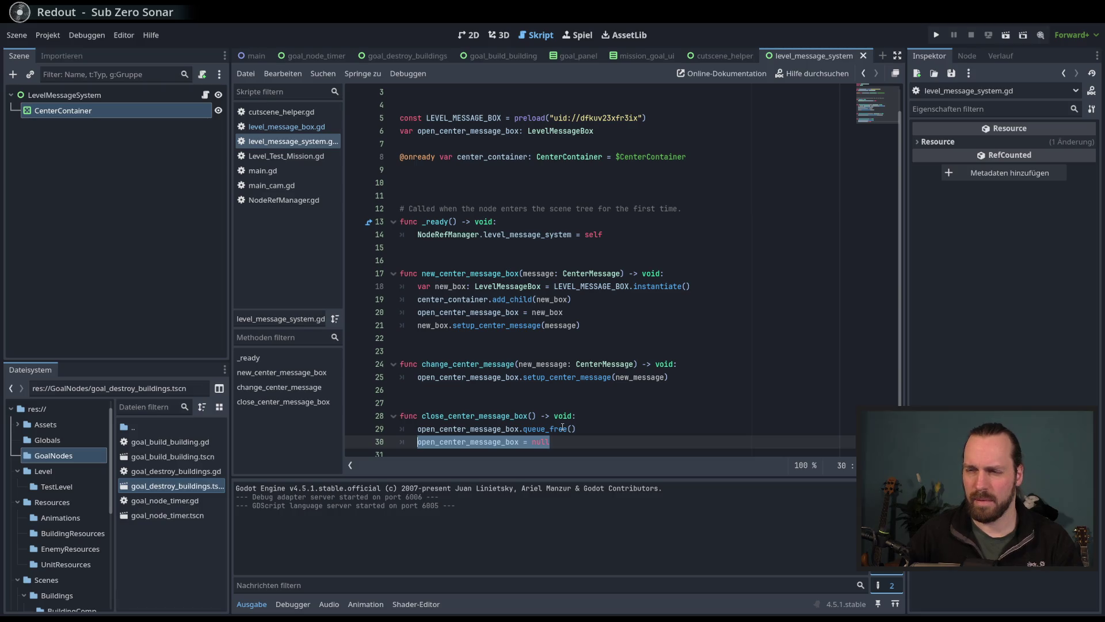
pyautogui.press('BackSpace')
pyautogui.press('BackSpace')
pyautogui.press('BackSpace')
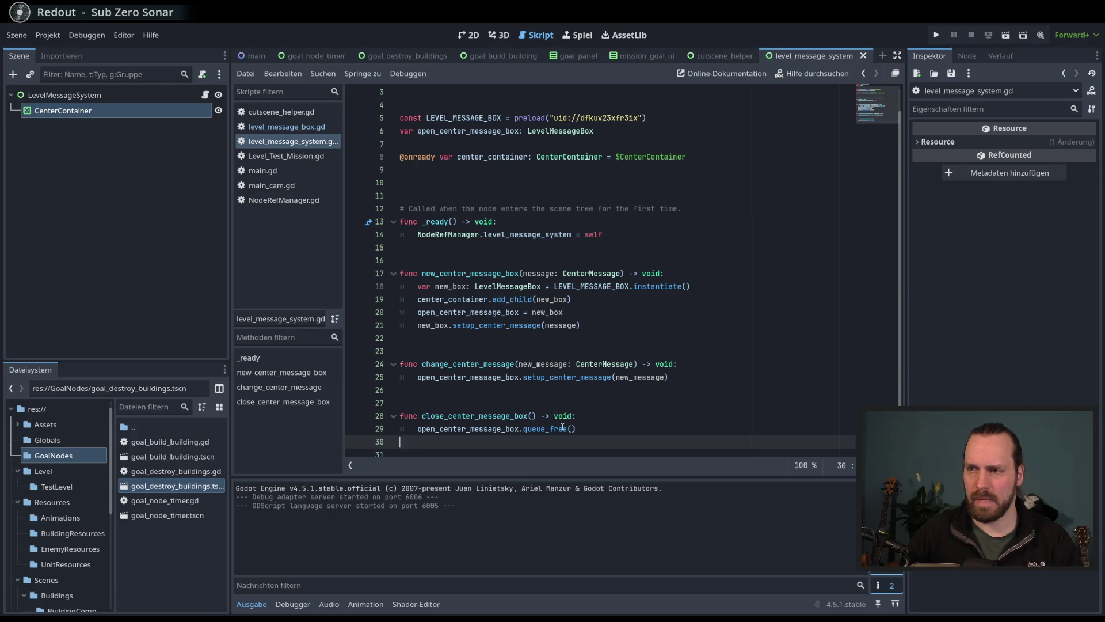
pyautogui.click(574, 415)
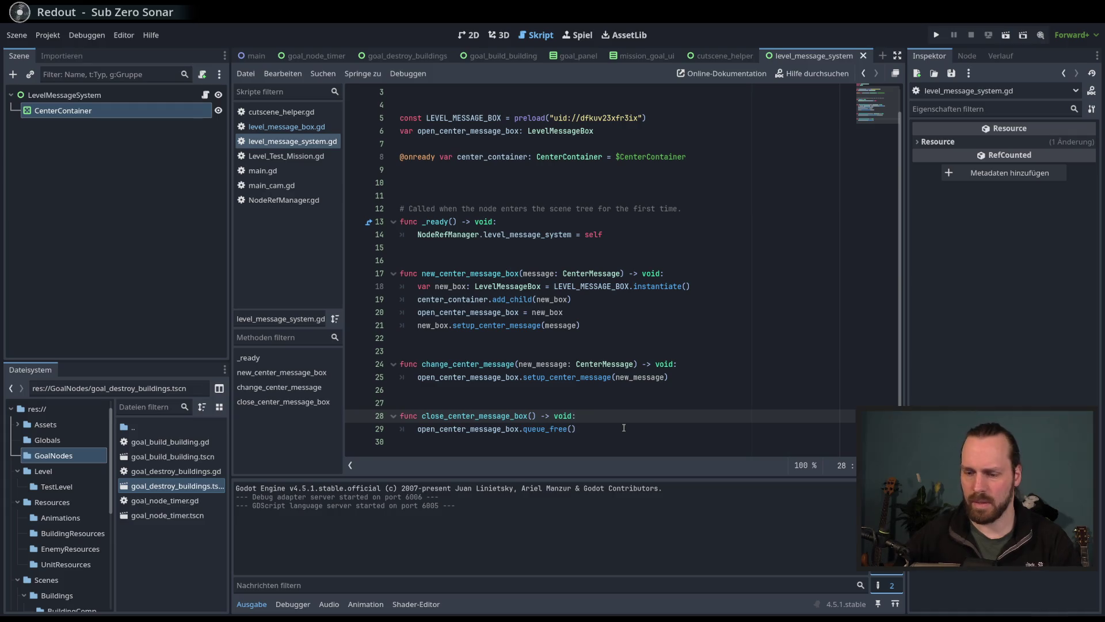
# Step: Put the queue_free() call inside an 'if open_center_message_box:' check
pyautogui.press('Return')
pyautogui.write('if open')
pyautogui.press('Return')
pyautogui.write(',')
pyautogui.press('BackSpace')
pyautogui.write(':')
pyautogui.press('Down')
pyautogui.press('Home')
pyautogui.press('Tab')
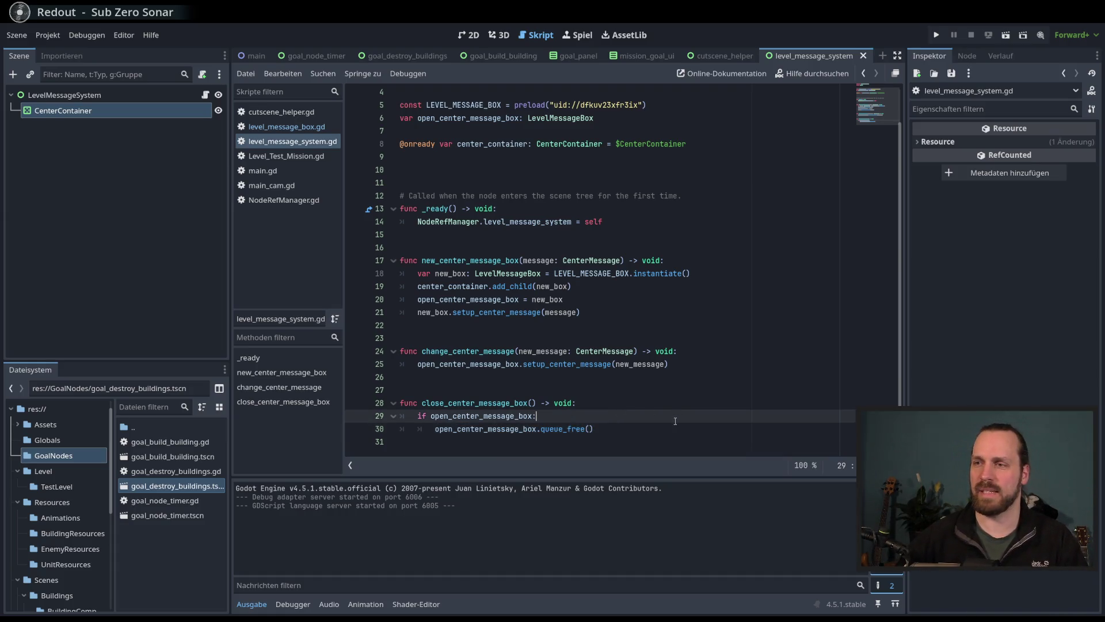
# Step: Review the guarded close_center_message_box lines, then switch to level_message_box.gd
pyautogui.click(680, 429)
pyautogui.press('Up')
pyautogui.press('Down')
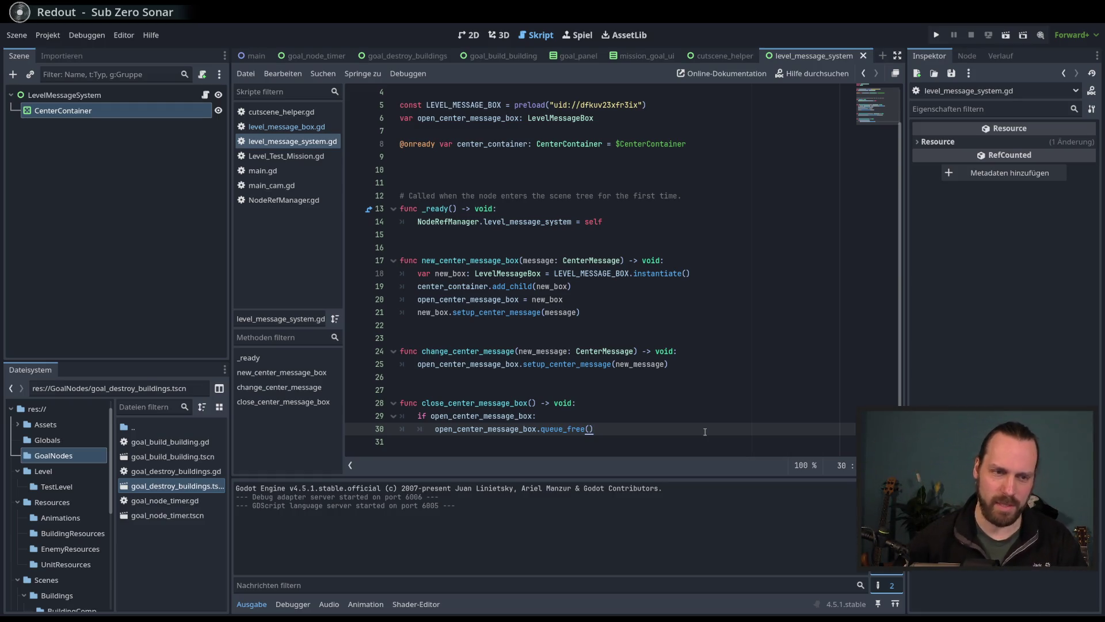
pyautogui.press('Up')
pyautogui.press('Up')
pyautogui.press('Down')
pyautogui.press('Down')
pyautogui.press('Up')
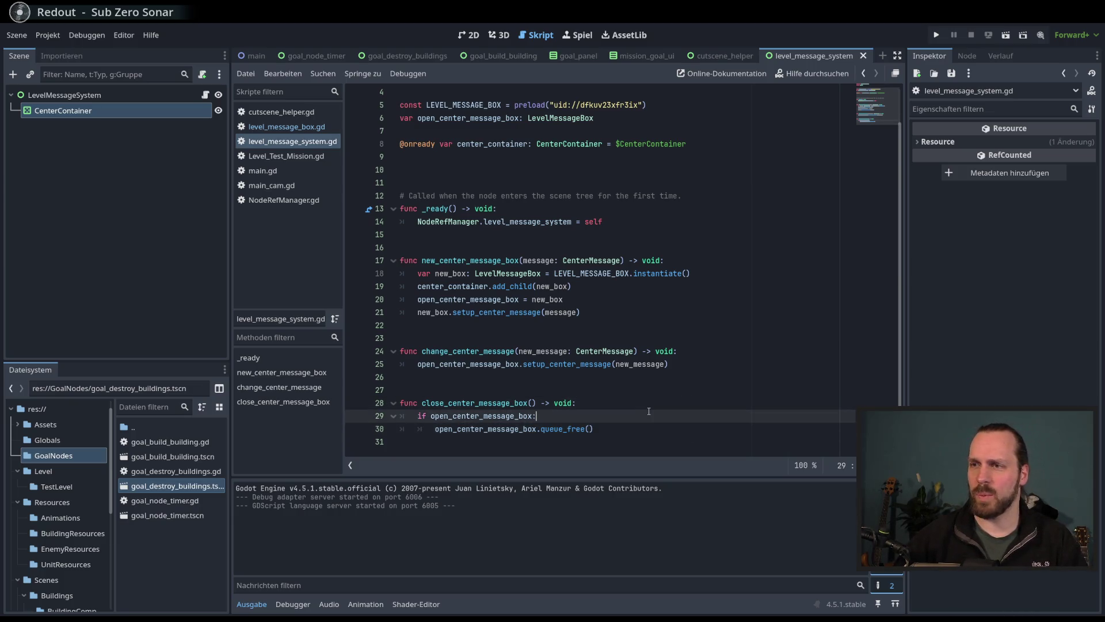
pyautogui.click(287, 131)
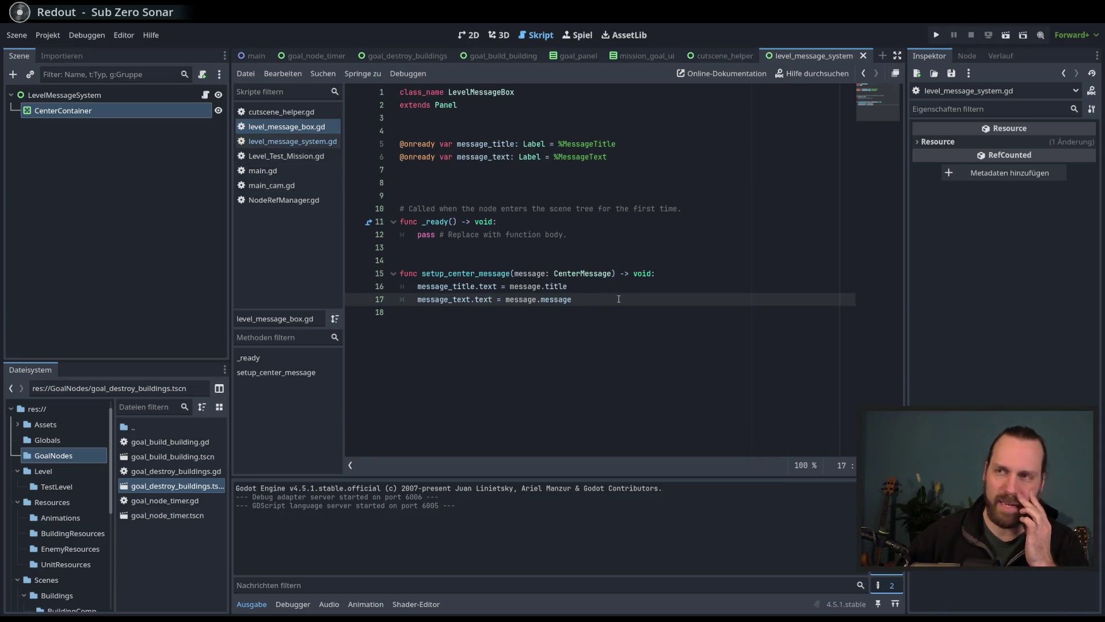
pyautogui.click(292, 141)
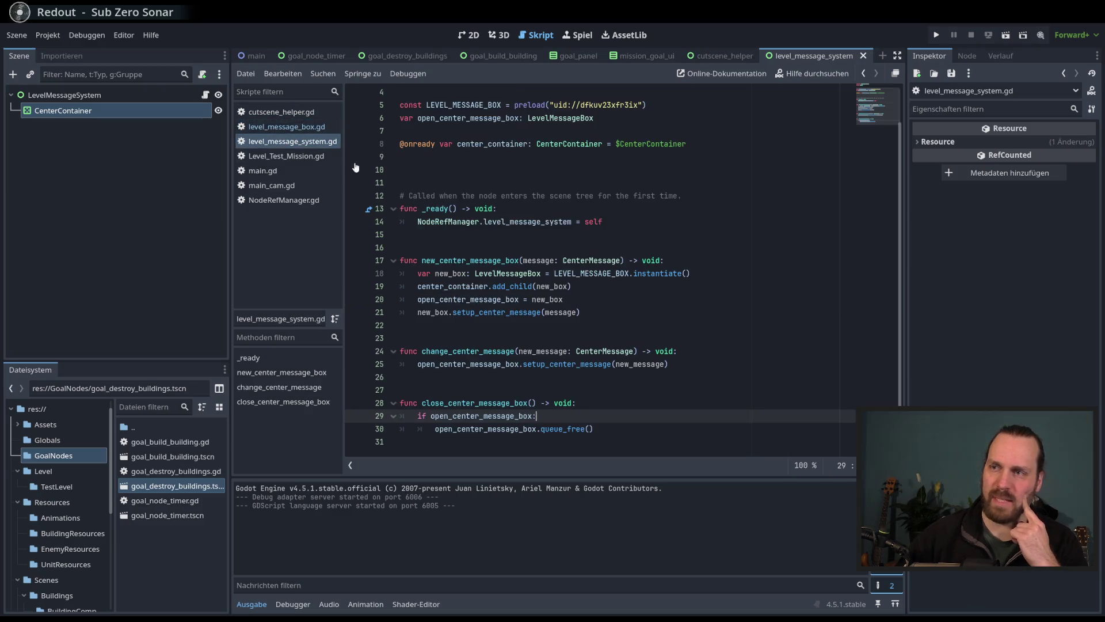
pyautogui.click(281, 112)
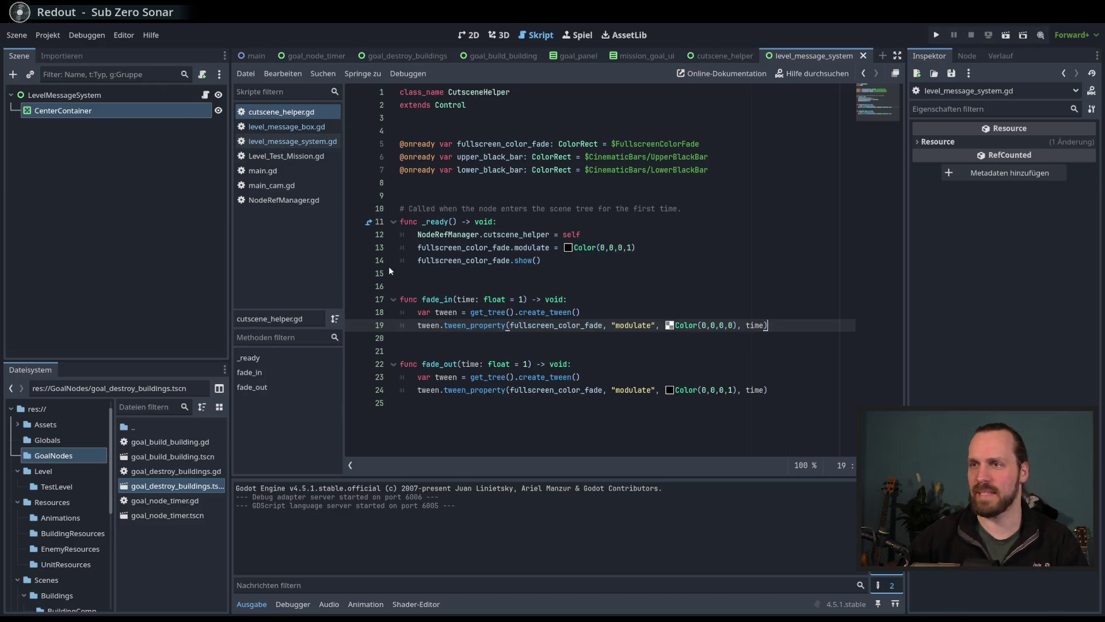
pyautogui.click(292, 141)
pyautogui.click(668, 407)
pyautogui.click(694, 413)
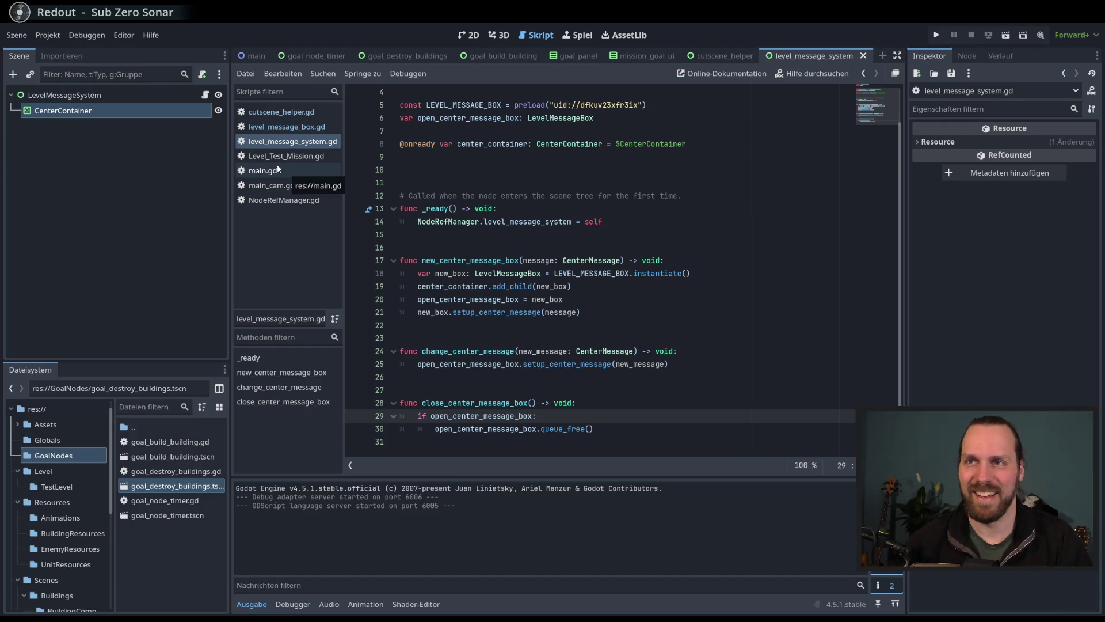
pyautogui.click(278, 156)
pyautogui.scroll(-4, 679, 339)
pyautogui.click(651, 364)
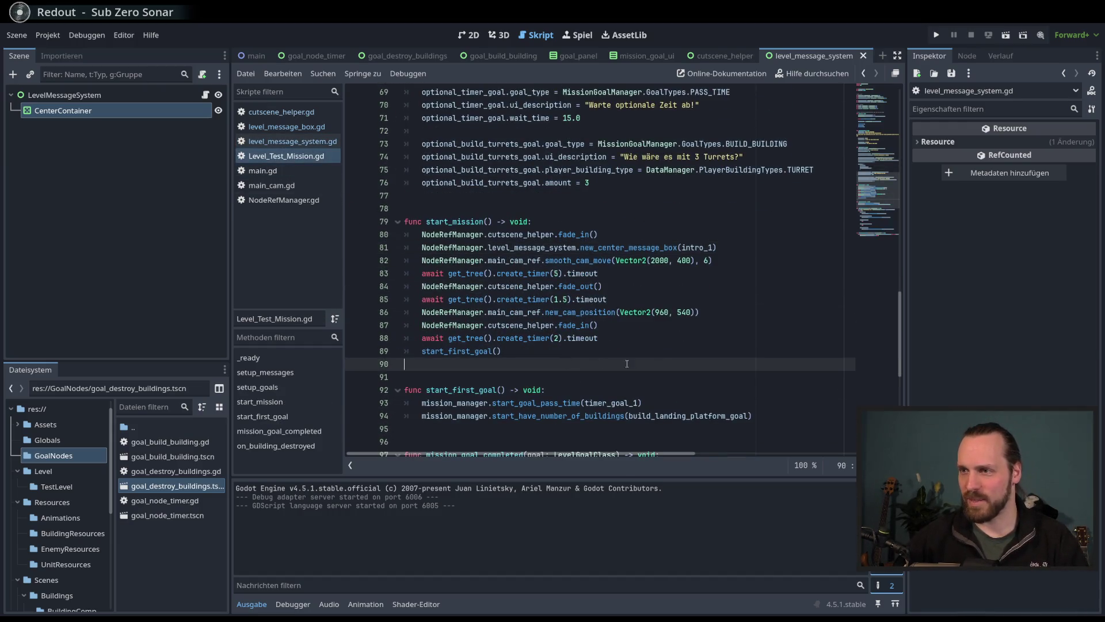
pyautogui.scroll(-2, 665, 366)
pyautogui.click(642, 273)
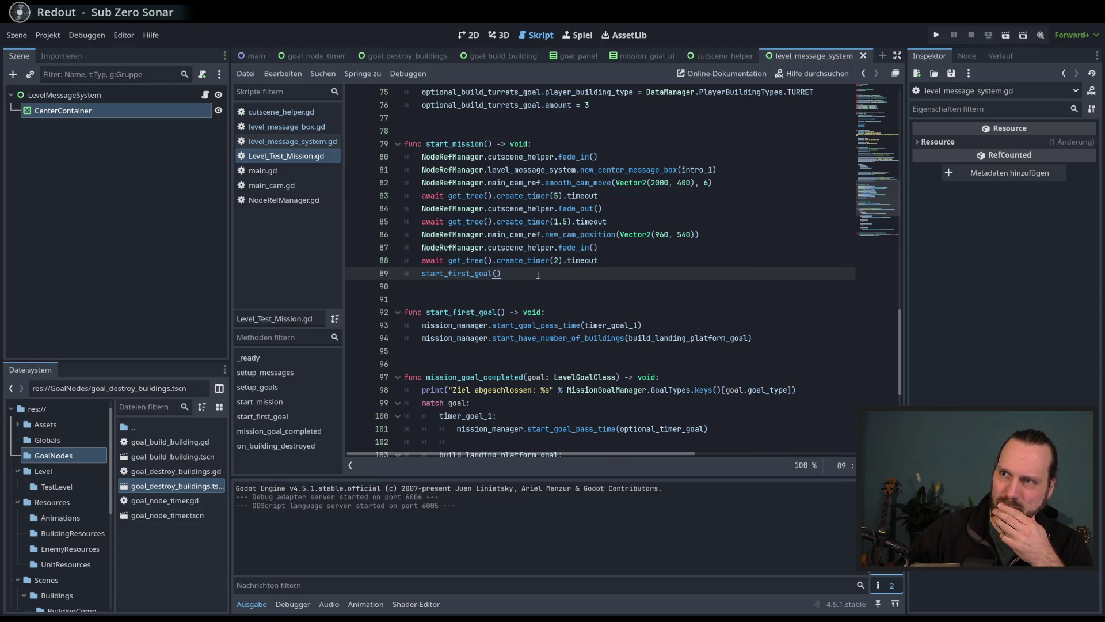
pyautogui.doubleClick(622, 169)
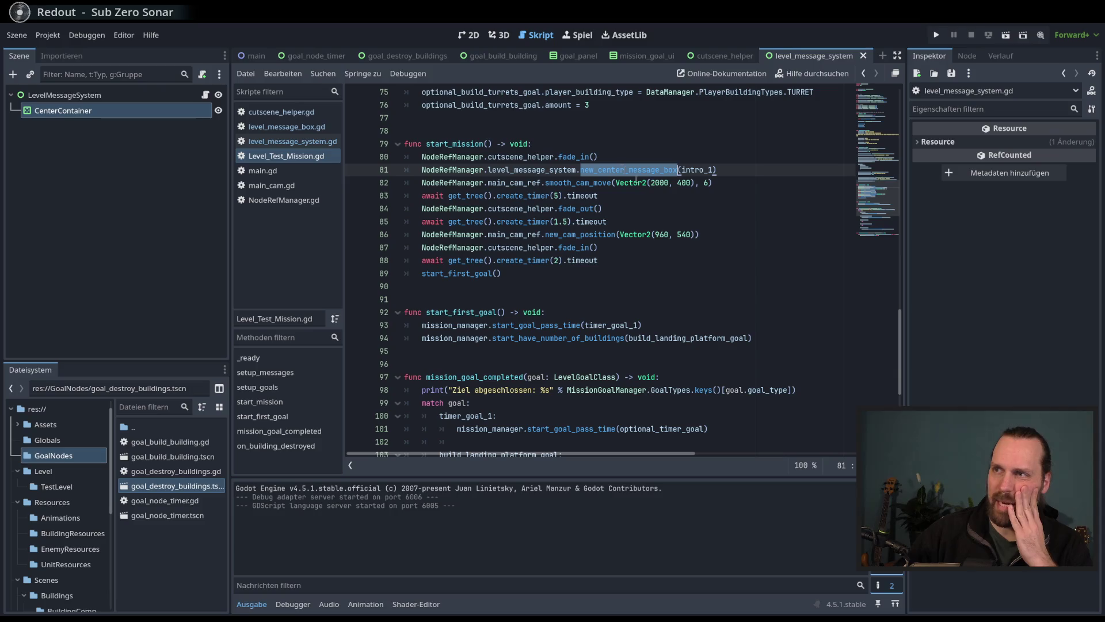
pyautogui.moveTo(641, 183)
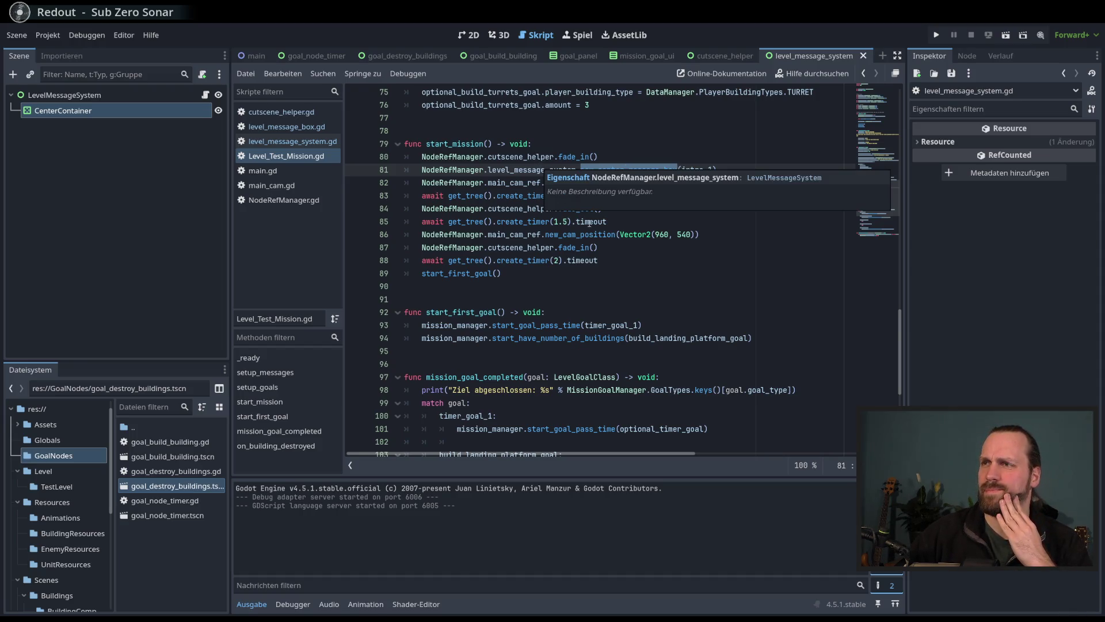
pyautogui.scroll(1, 698, 287)
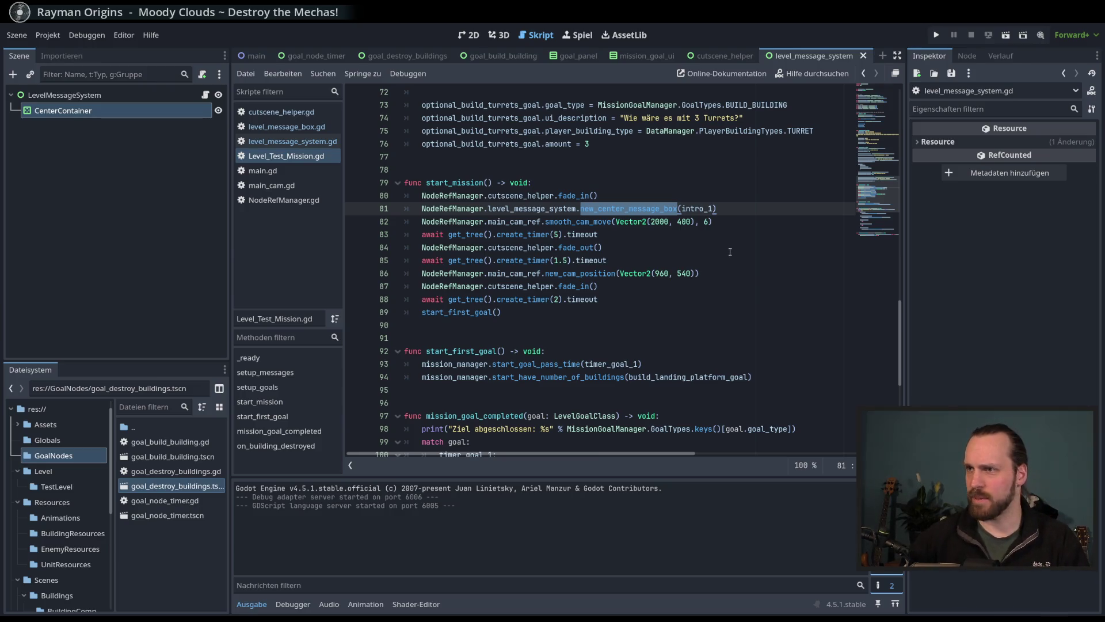
# Step: Review start_mission's new_cam_position, 1.5-second wait, fade_out and smooth_cam_move lines
pyautogui.click(730, 252)
pyautogui.click(736, 275)
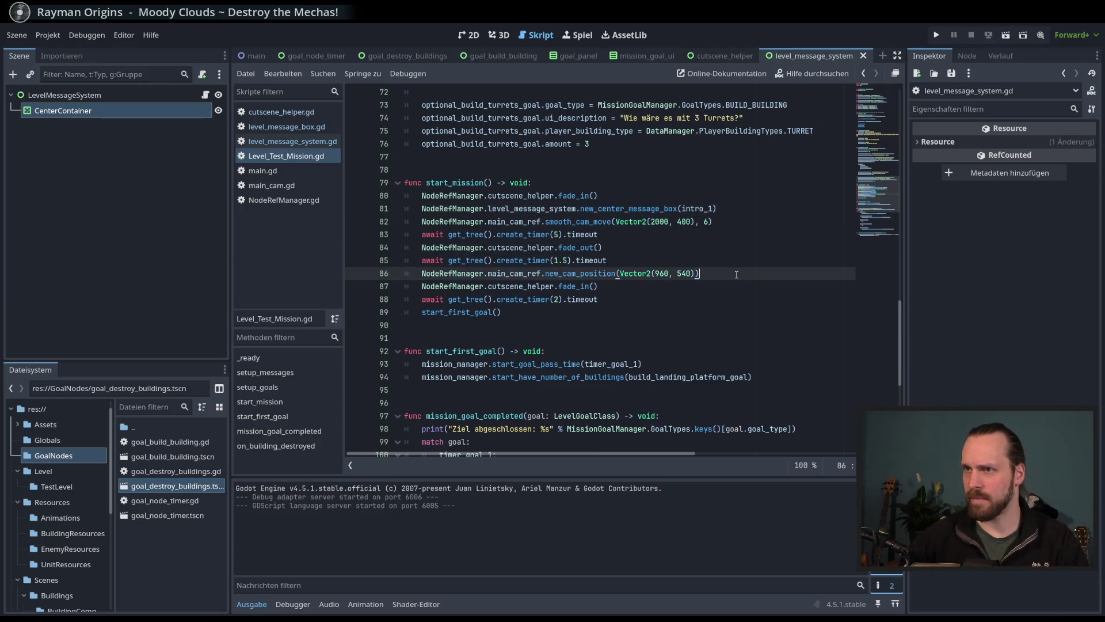
pyautogui.press('Up')
pyautogui.press('Up')
pyautogui.press('Down')
pyautogui.press('Down')
pyautogui.press('Up')
pyautogui.press('Down')
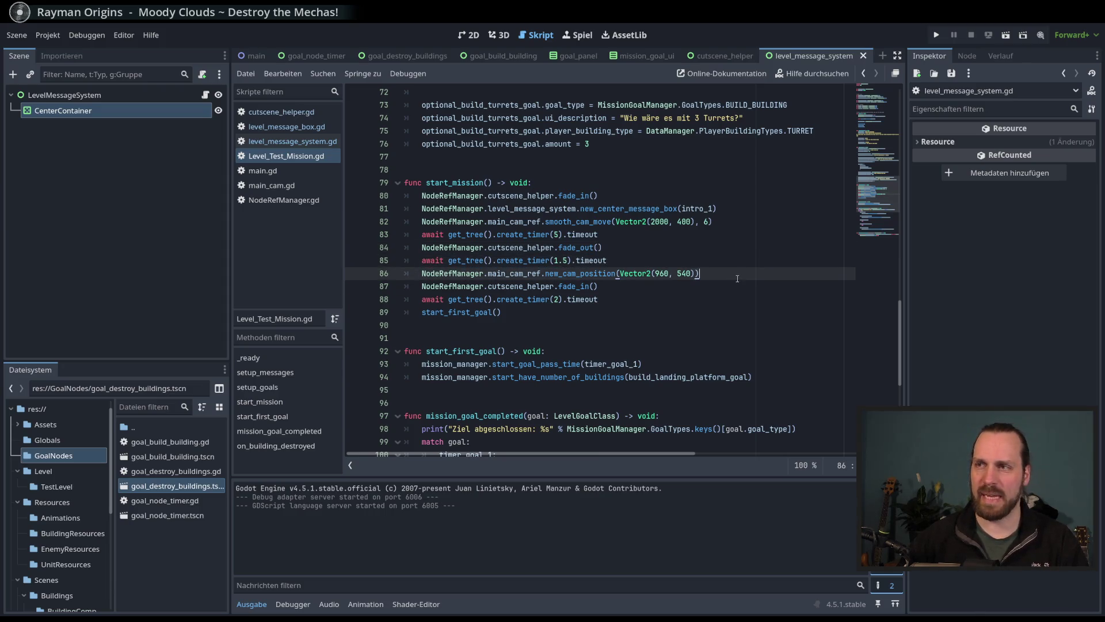
pyautogui.press('Up')
pyautogui.press('Up')
pyautogui.press('Up')
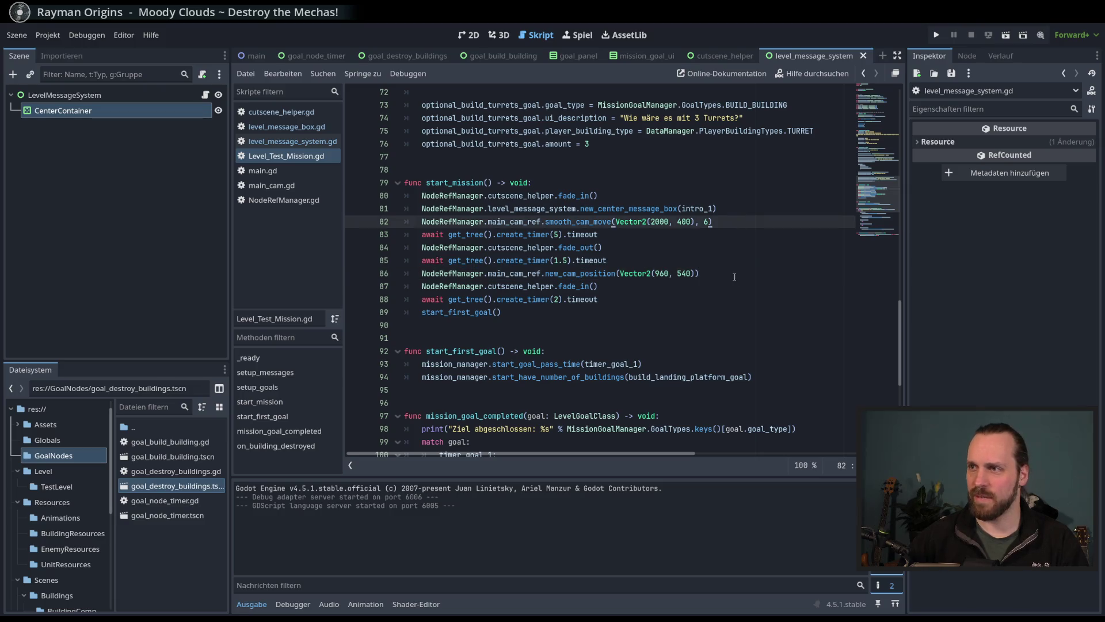
pyautogui.press('Down')
pyautogui.press('Down')
pyautogui.press('Down')
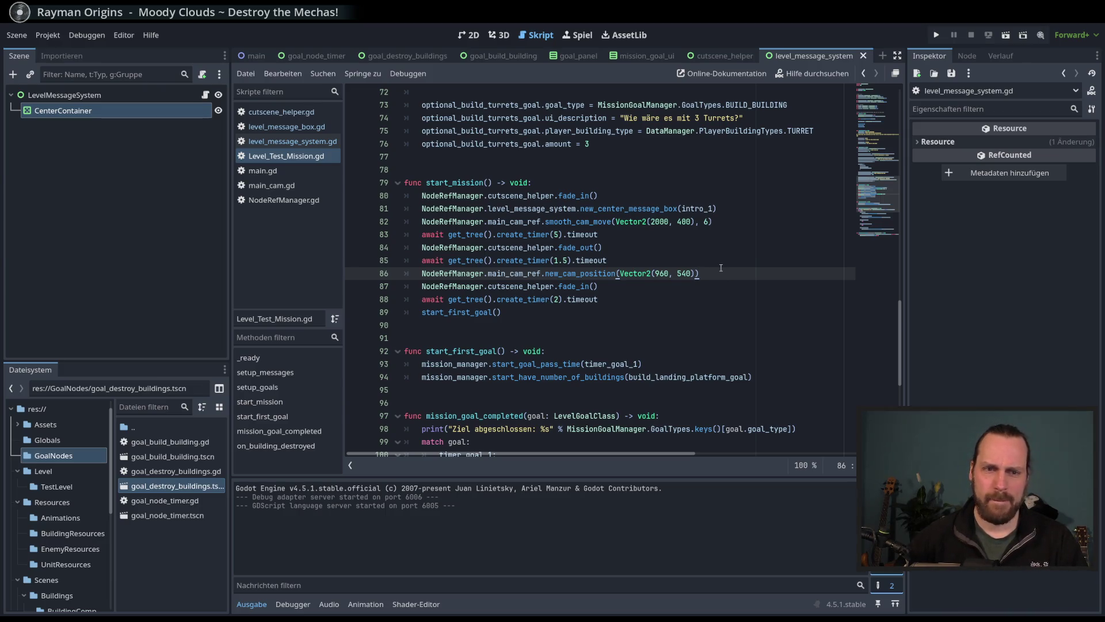
# Step: Check the intro_1 message and fade lines, then add a blank line after the second fade_in()
pyautogui.click(559, 209)
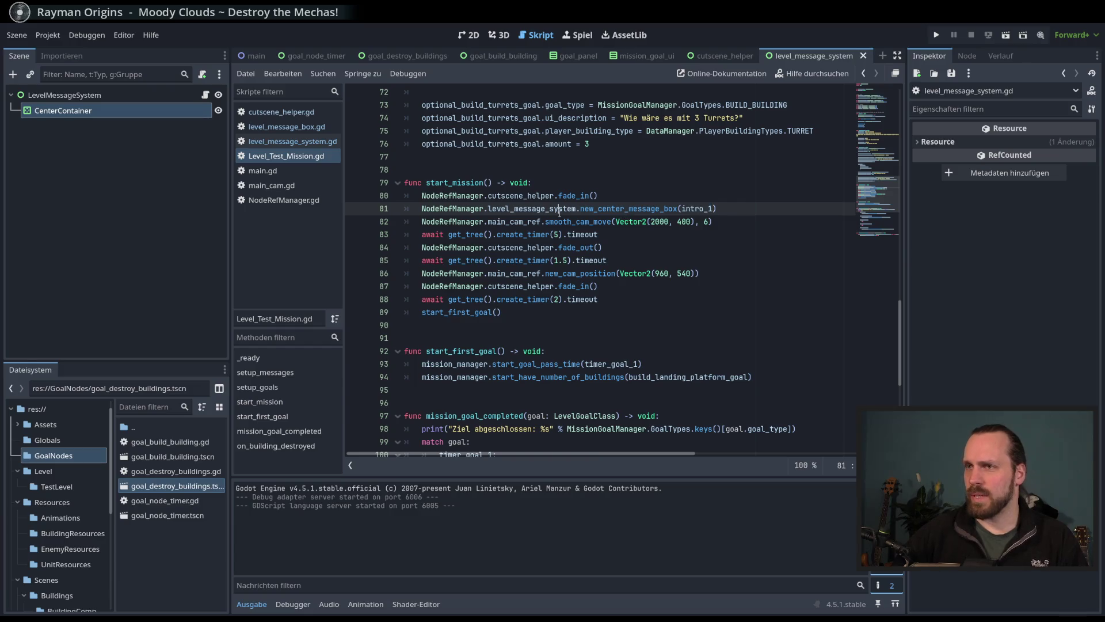
pyautogui.click(475, 300)
pyautogui.click(644, 288)
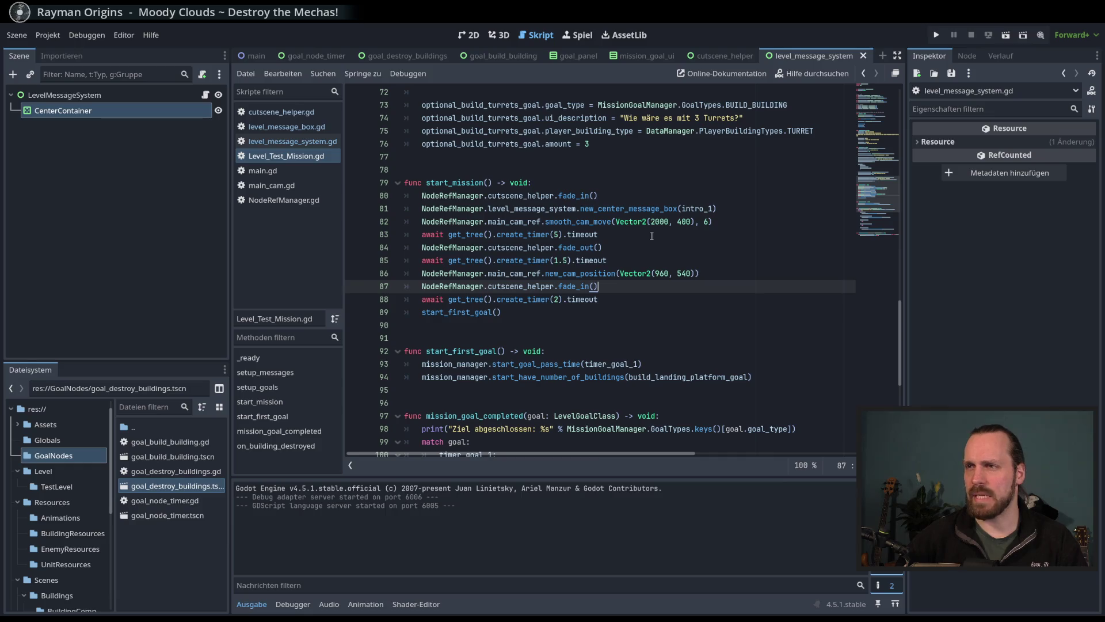
pyautogui.click(629, 262)
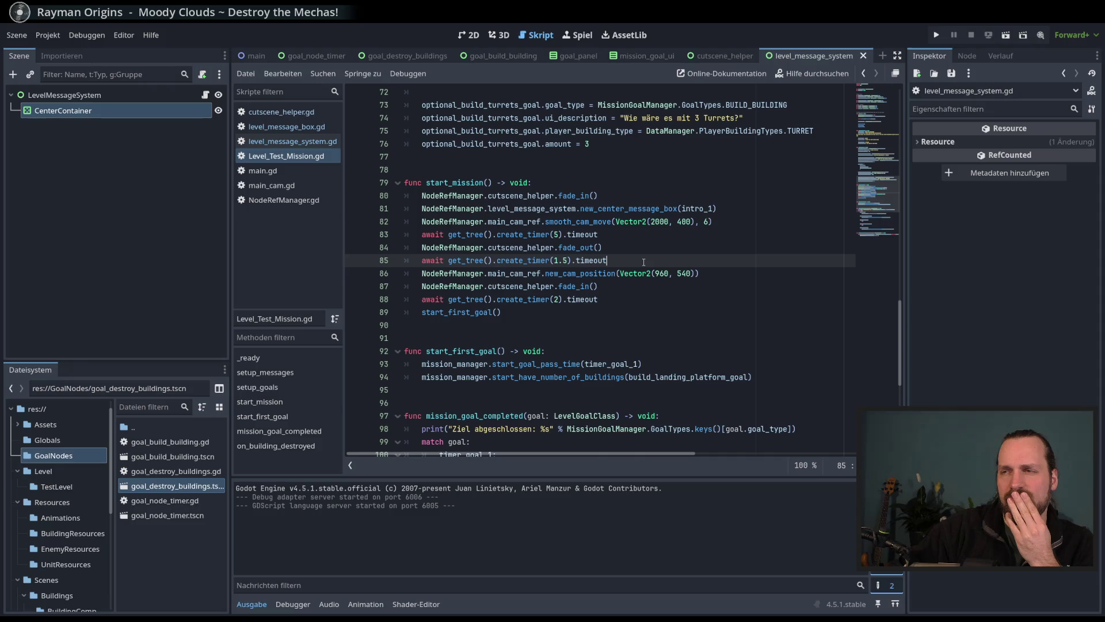
pyautogui.doubleClick(700, 209)
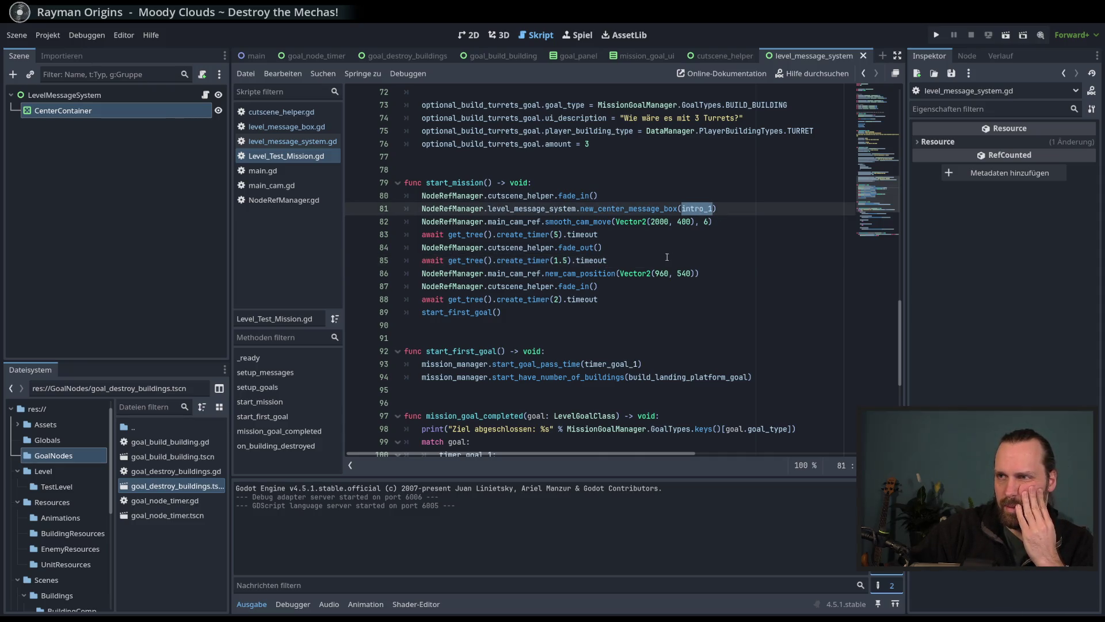
pyautogui.doubleClick(538, 211)
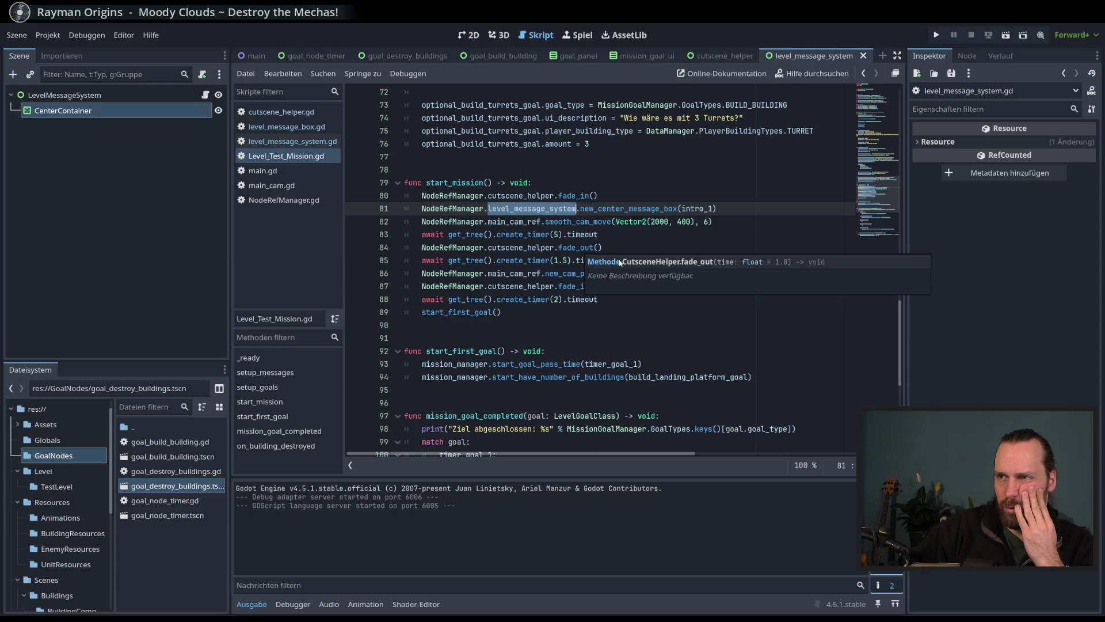
pyautogui.click(640, 250)
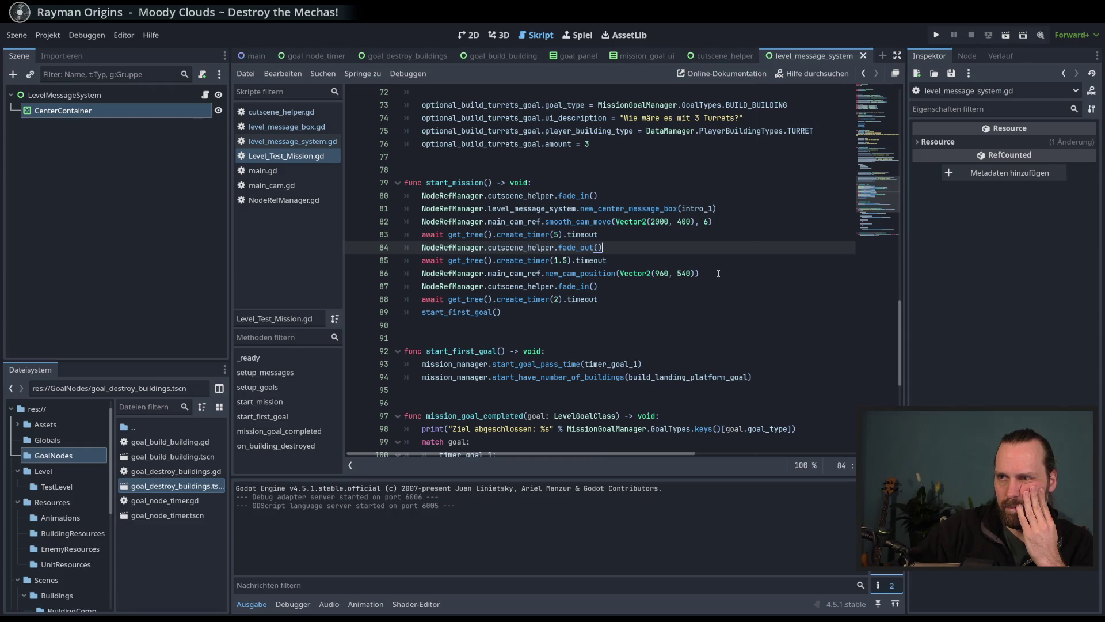
pyautogui.click(703, 286)
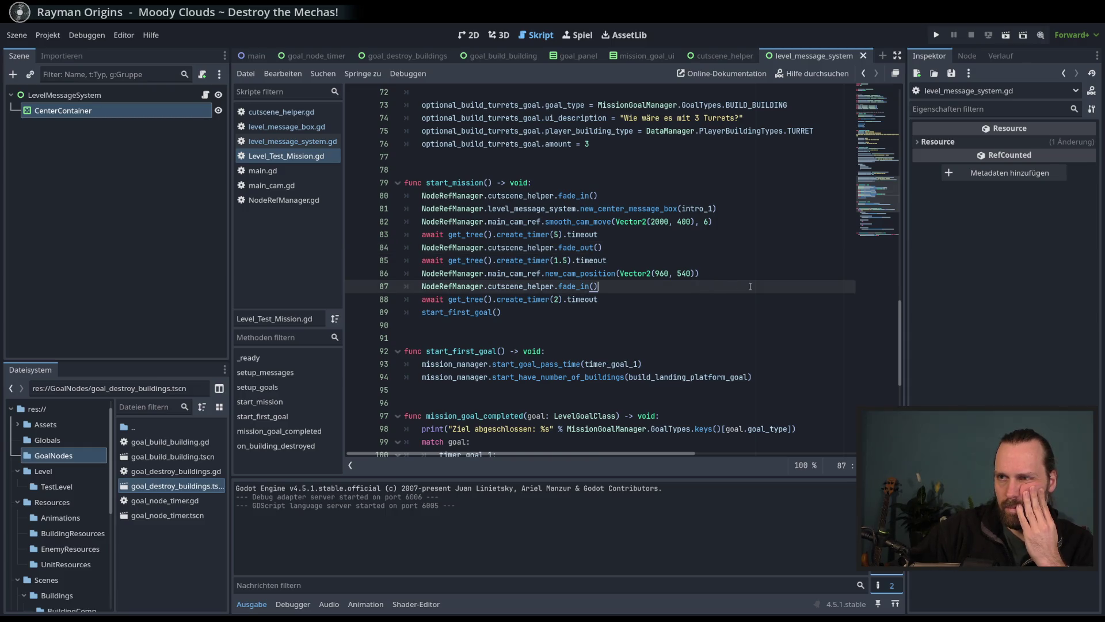
pyautogui.press('Return')
# Step: Add NodeRefManager.level_message_system.change_center_message(intro_2) after the second fade_in()
pyautogui.write('NodeRefManager.')
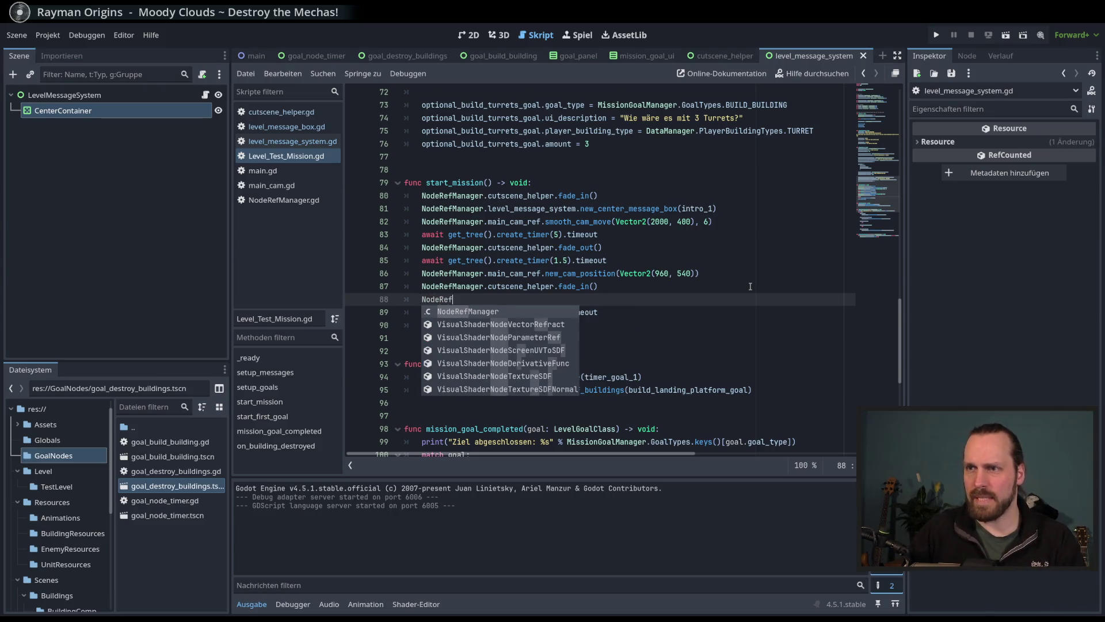
pyautogui.write('leve')
pyautogui.press('Return')
pyautogui.write('.')
pyautogui.press('Down')
pyautogui.press('Return')
pyautogui.write('intro_2')
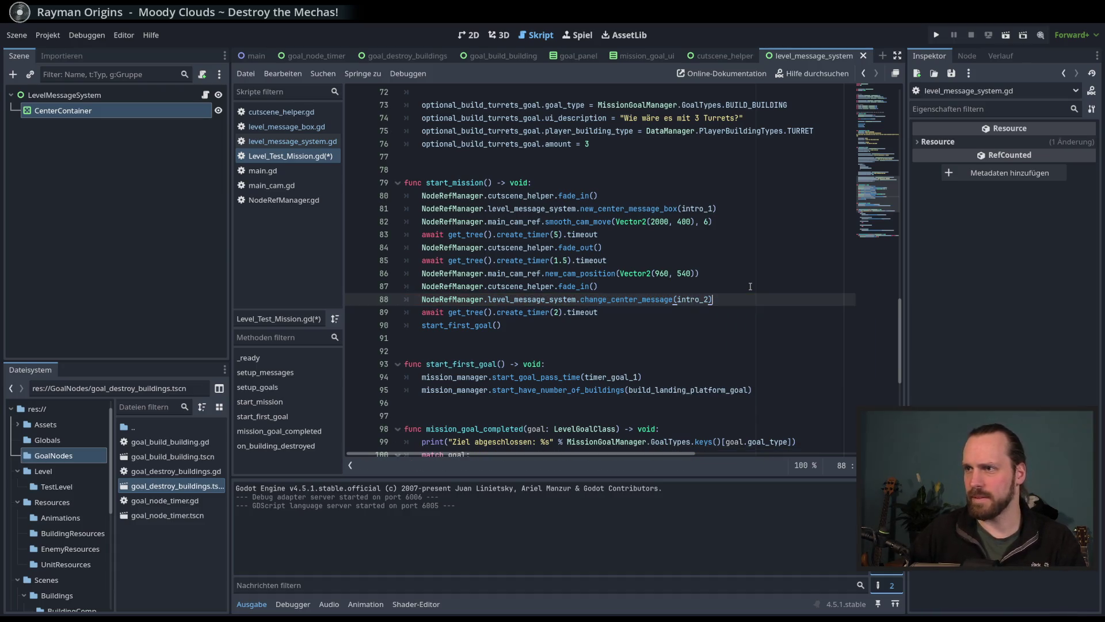
# Step: Insert a NodeRefManager.level_message_system line before start_first_goal()
pyautogui.click(555, 312)
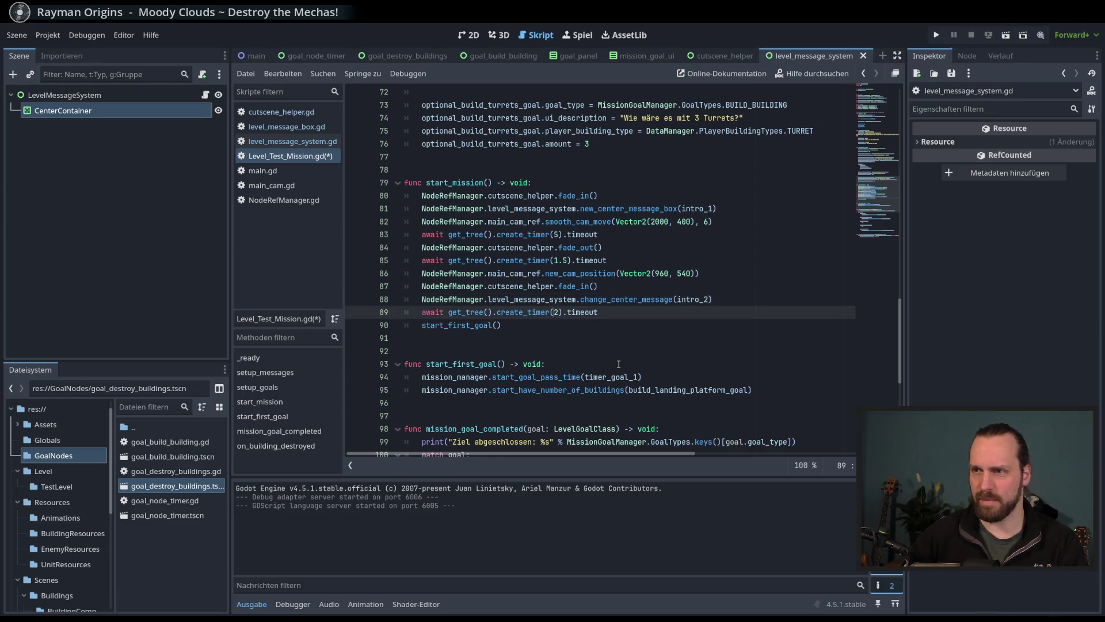
pyautogui.write('5')
pyautogui.click(629, 332)
pyautogui.click(659, 311)
pyautogui.press('Return')
pyautogui.write('NodeRef')
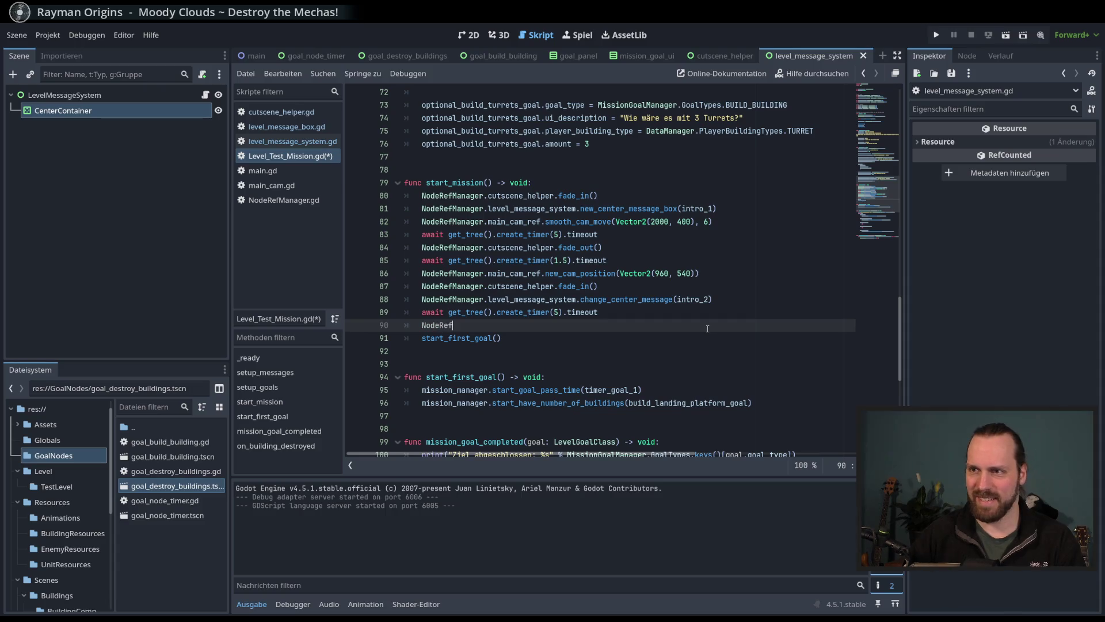
pyautogui.press('Return')
pyautogui.write('level')
pyautogui.press('Return')
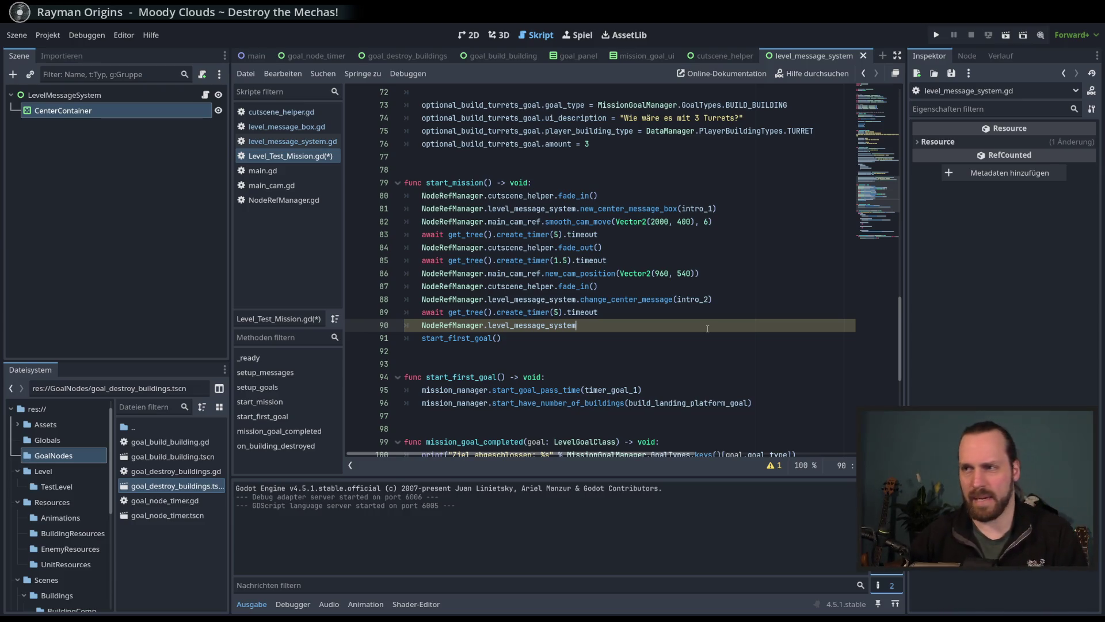
# Step: Complete that line as close_center_message_box() and save the mission script
pyautogui.write('.e')
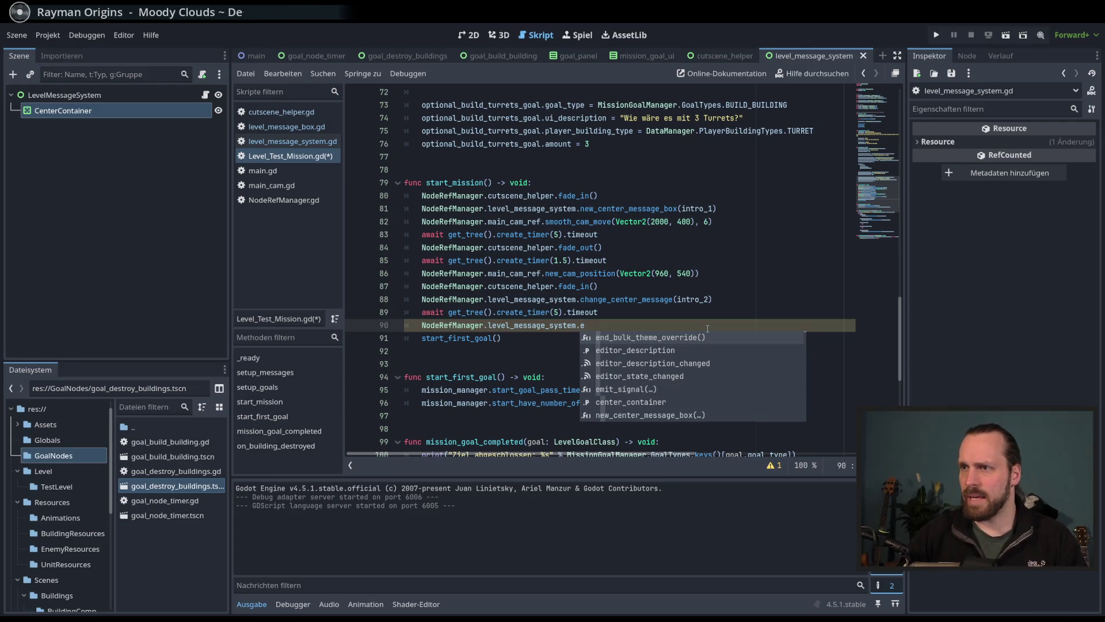
pyautogui.press('BackSpace')
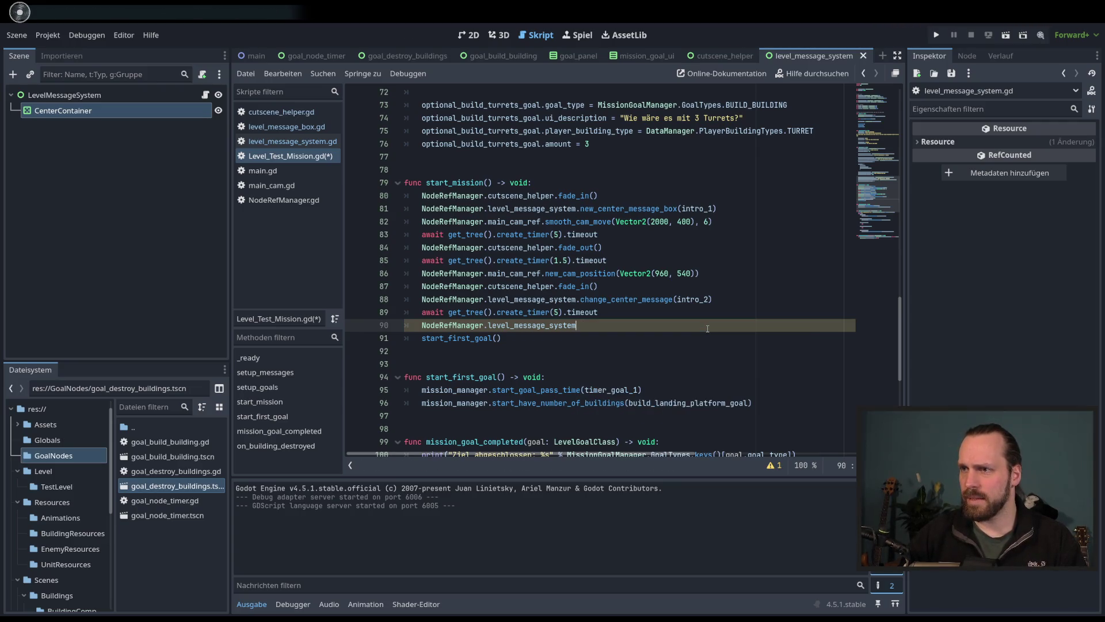
pyautogui.write(':')
pyautogui.press('BackSpace')
pyautogui.write('.clo')
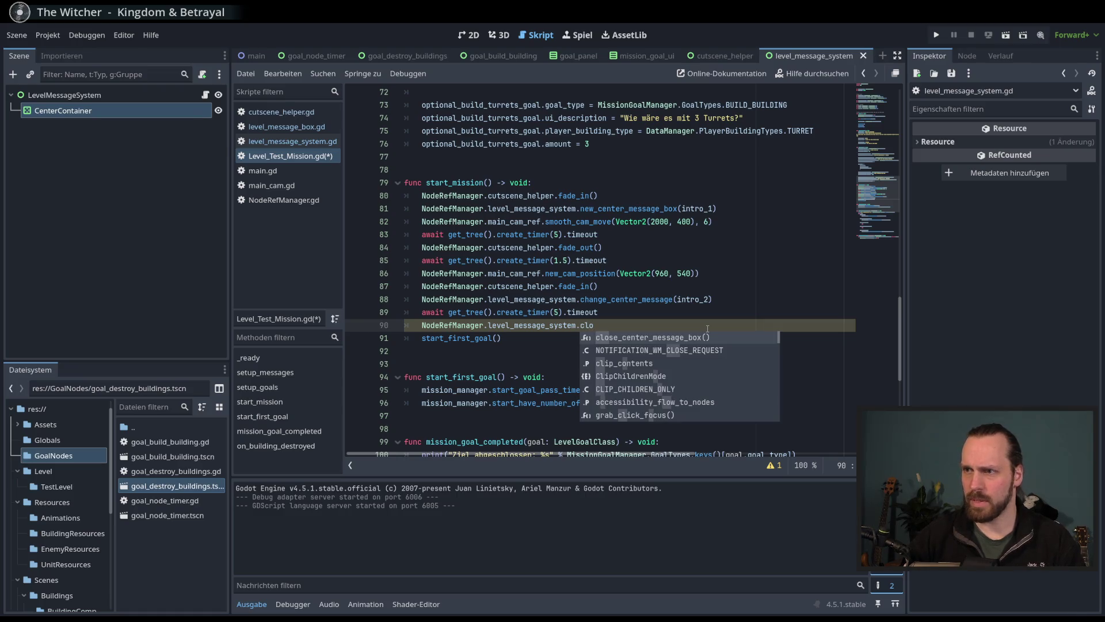
pyautogui.press('Return')
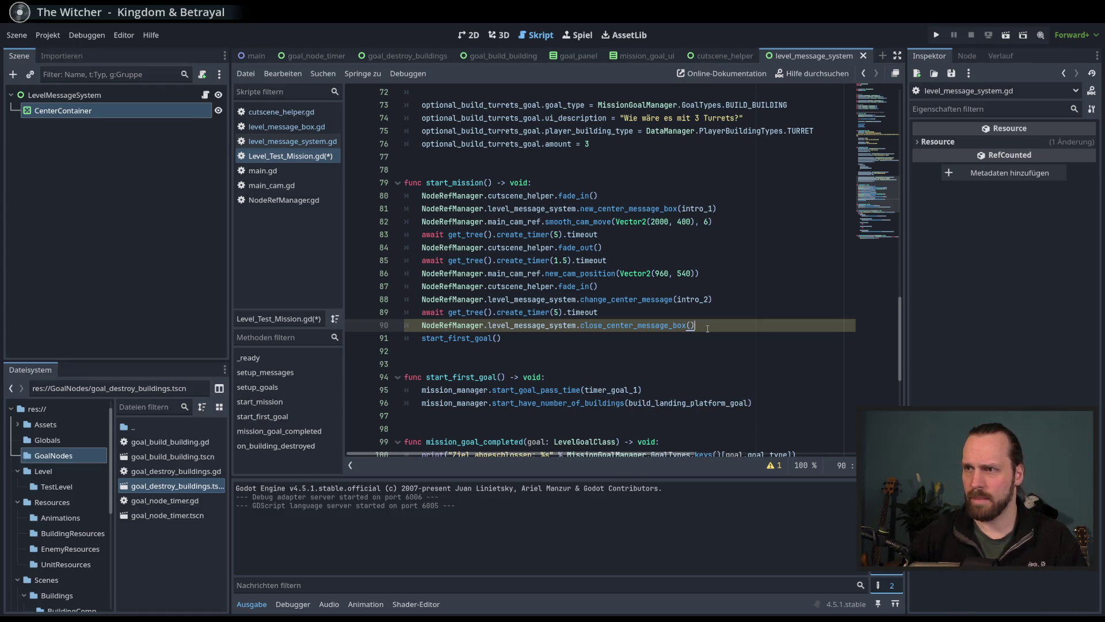
pyautogui.hotkey('ctrl', 's')
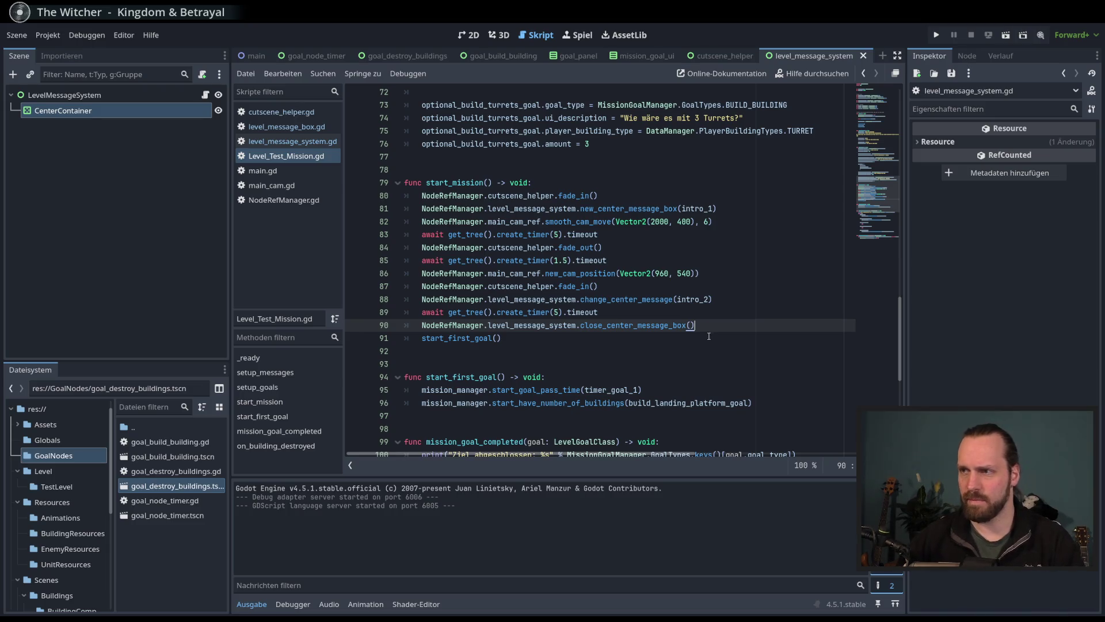
pyautogui.click(701, 338)
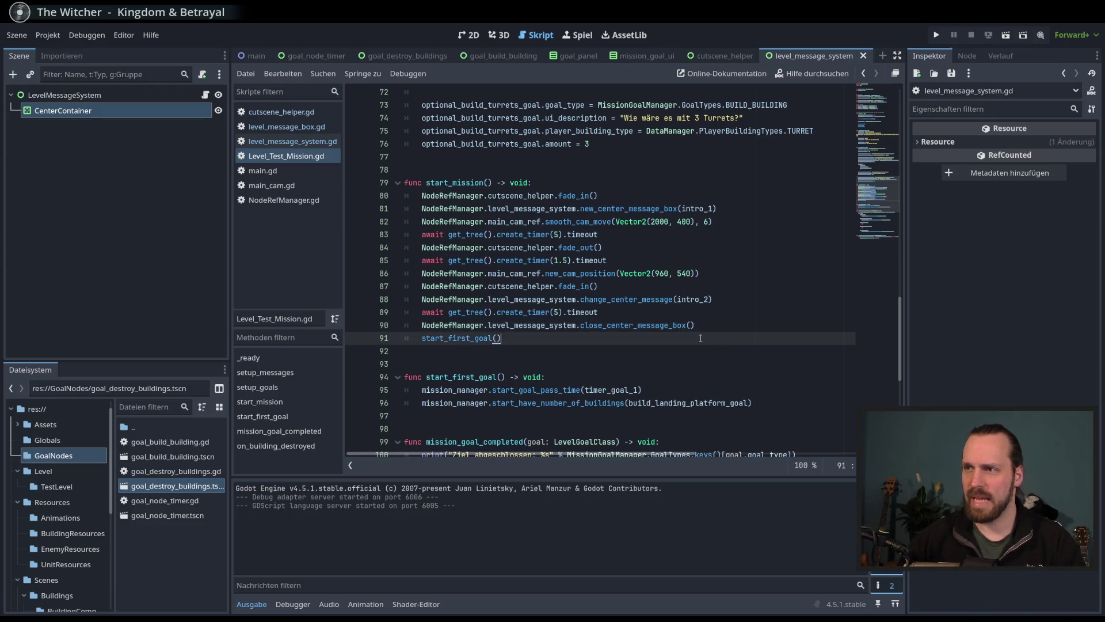
pyautogui.press('F5')
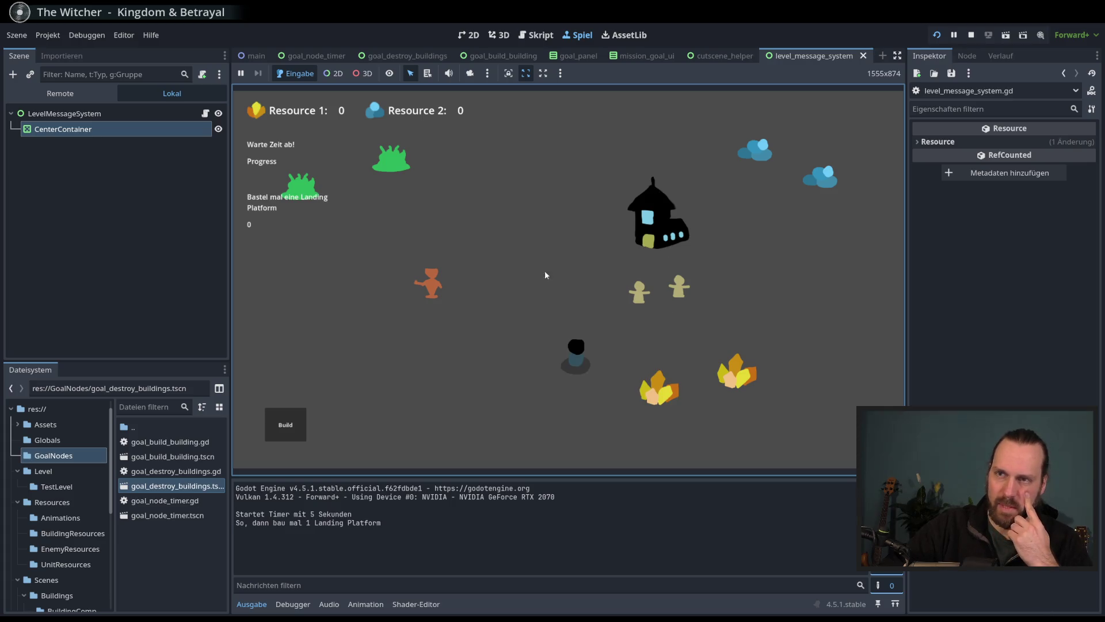
pyautogui.moveTo(539, 276)
pyautogui.mouseDown()
pyautogui.moveTo(493, 279)
pyautogui.moveTo(585, 278)
pyautogui.moveTo(592, 308)
pyautogui.moveTo(483, 309)
pyautogui.moveTo(543, 321)
pyautogui.moveTo(486, 298)
pyautogui.moveTo(508, 315)
pyautogui.moveTo(501, 292)
pyautogui.moveTo(571, 315)
pyautogui.moveTo(621, 356)
pyautogui.mouseUp()
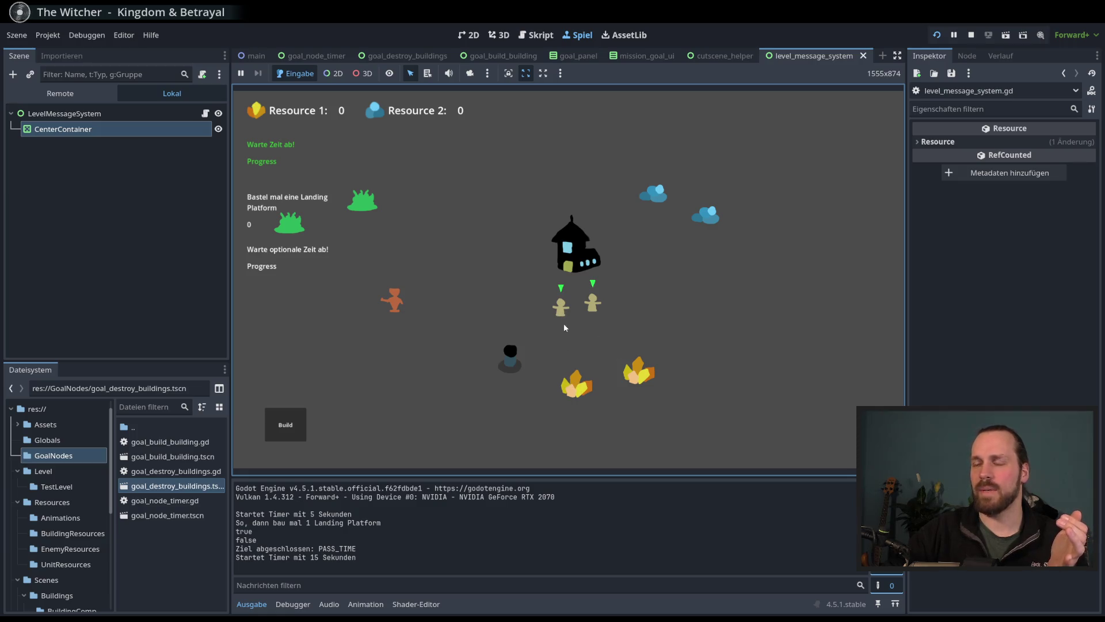
pyautogui.moveTo(477, 288); pyautogui.dragTo(446, 306)
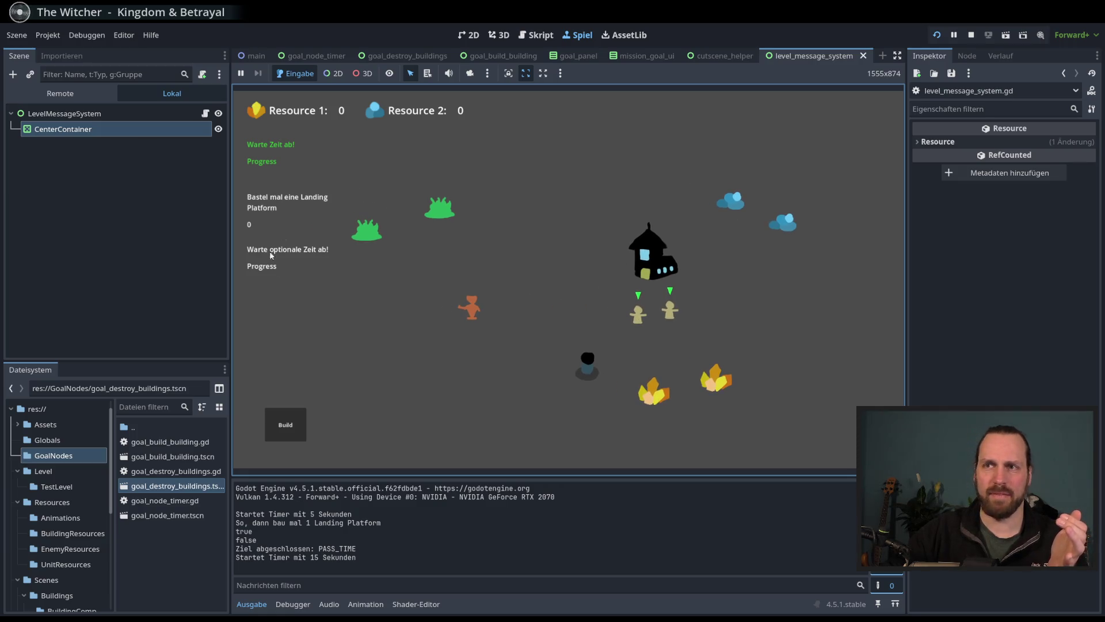
pyautogui.moveTo(391, 178); pyautogui.dragTo(650, 325)
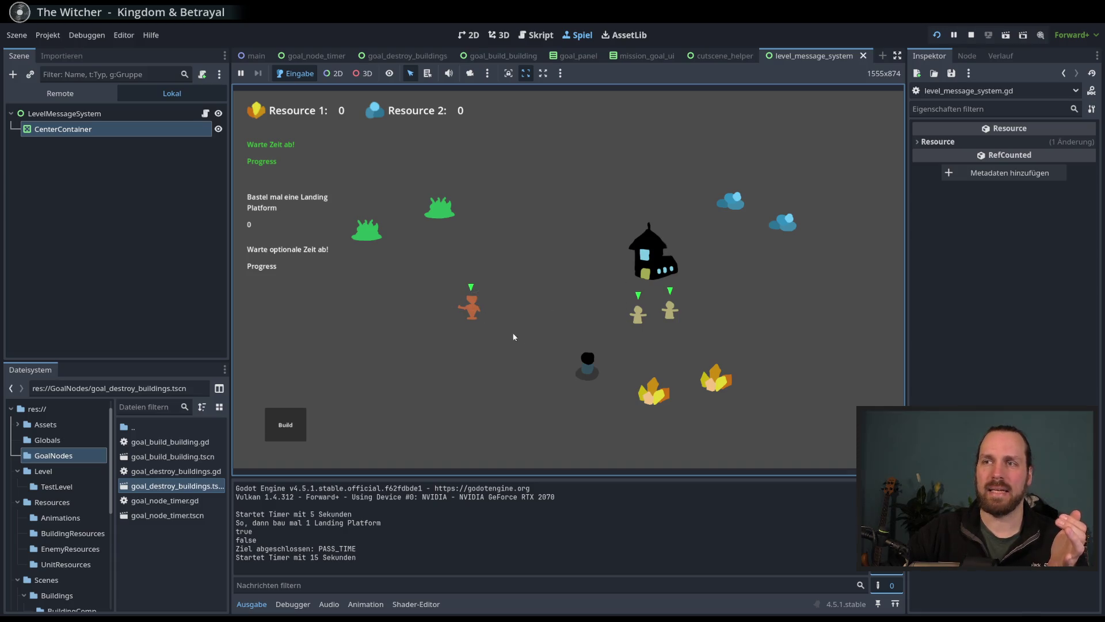
pyautogui.press('d')
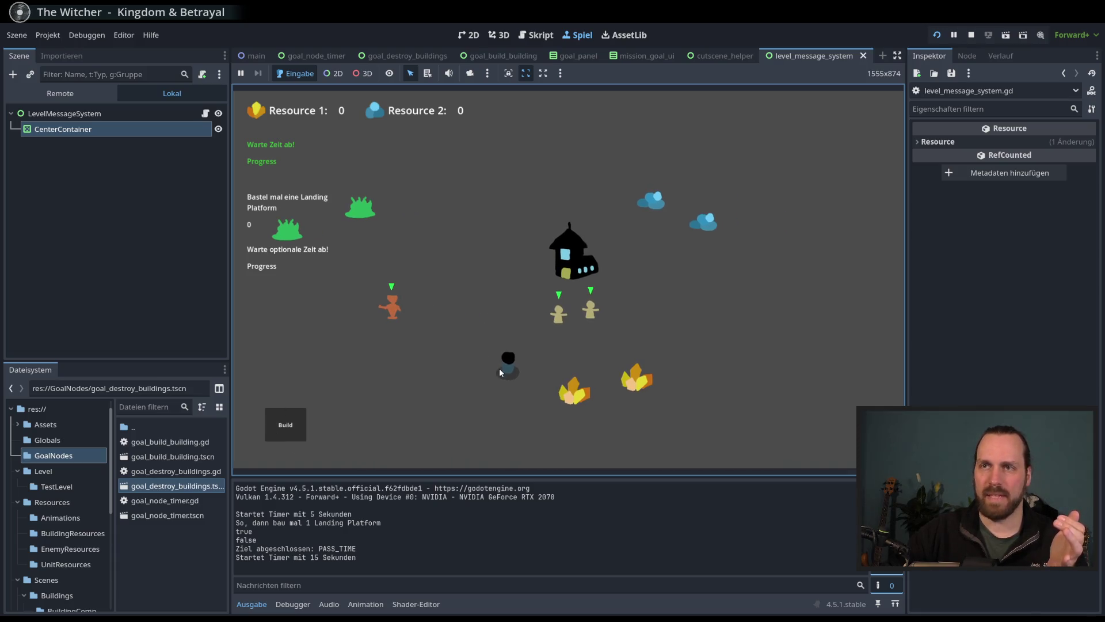
pyautogui.press('F8')
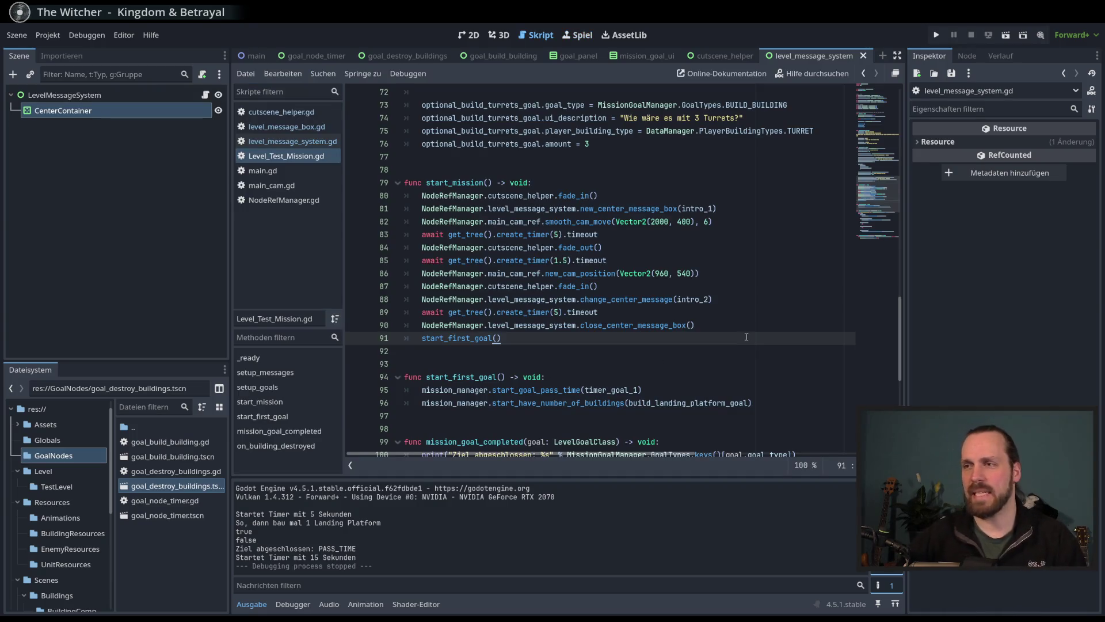
pyautogui.click(735, 338)
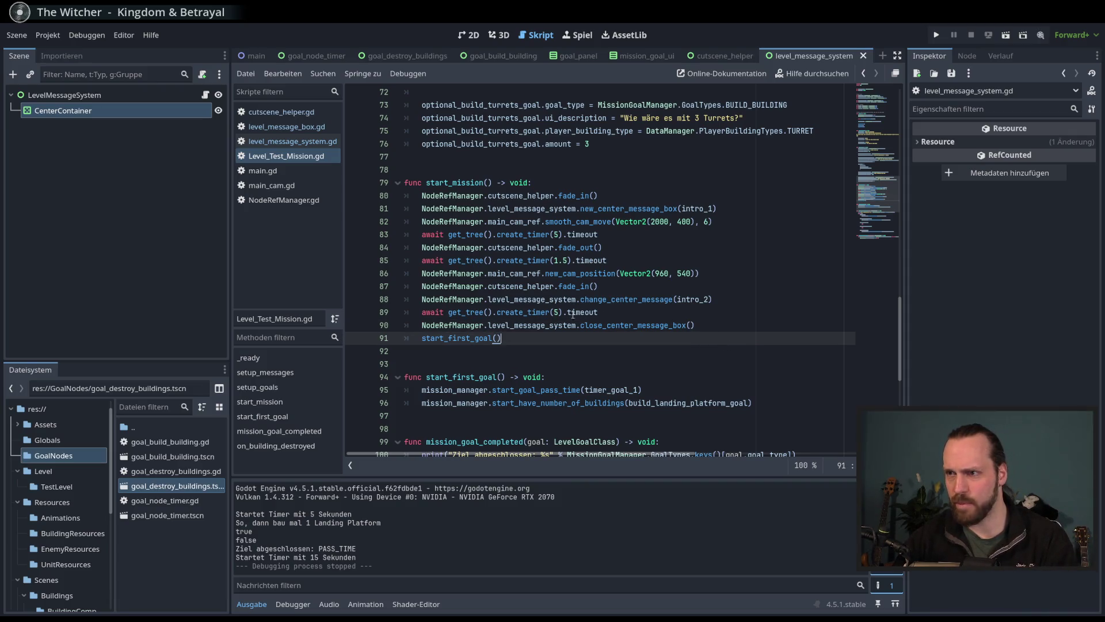
# Step: Shorten the intro message wait from 5 to 4 seconds and run the game
pyautogui.click(558, 312)
pyautogui.press('BackSpace')
pyautogui.write('4')
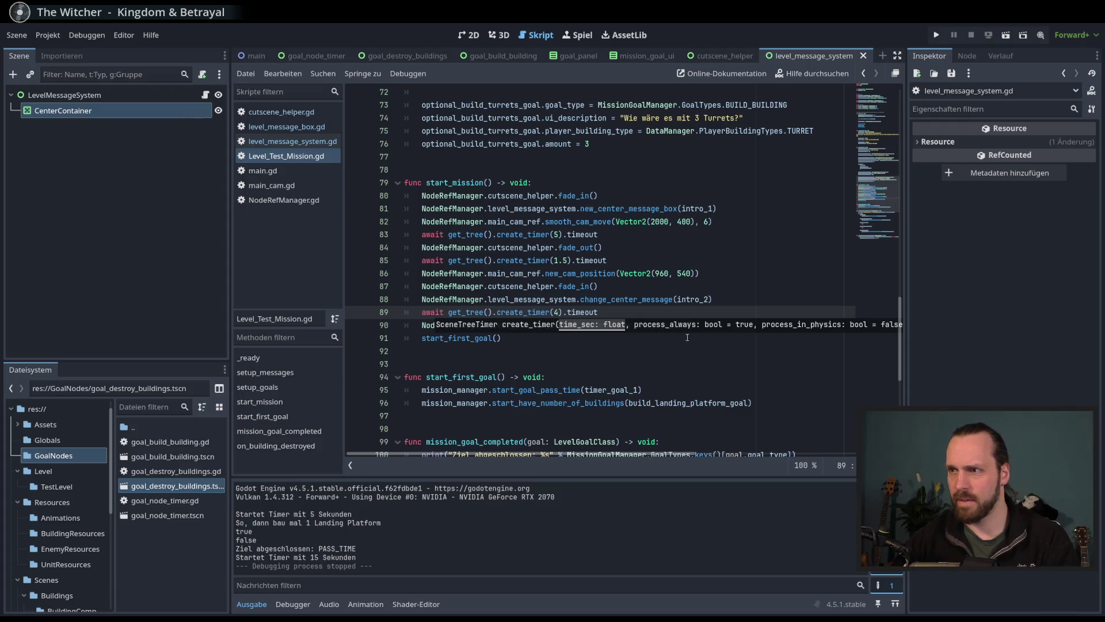
pyautogui.press('F5')
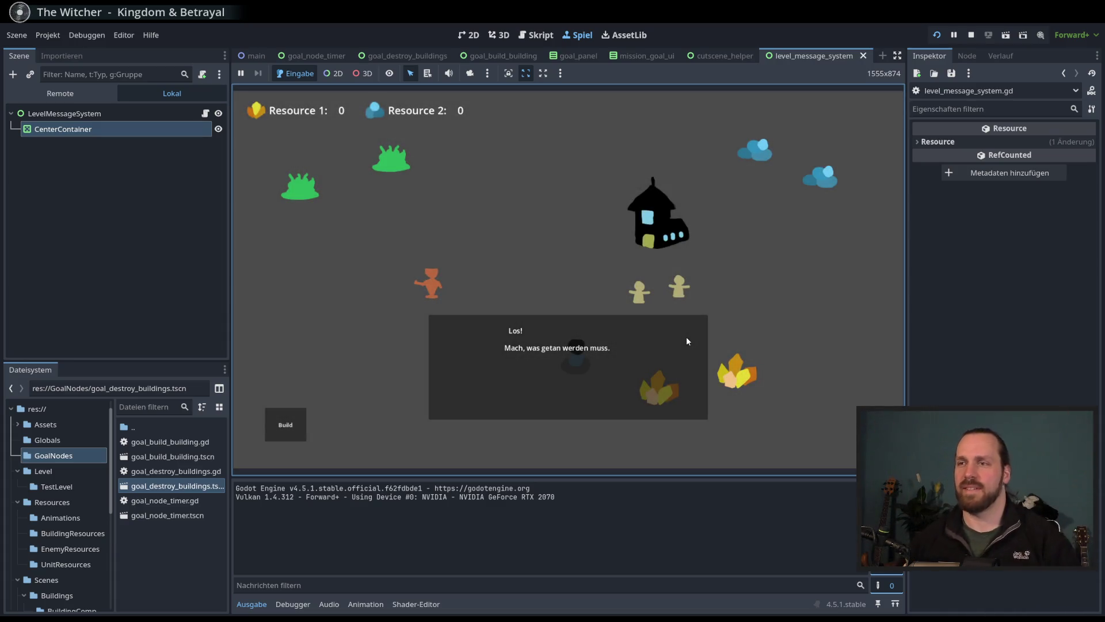
# Step: Dismiss the Los! panel, box-select the orange unit, then stop the game with F8
pyautogui.click(644, 346)
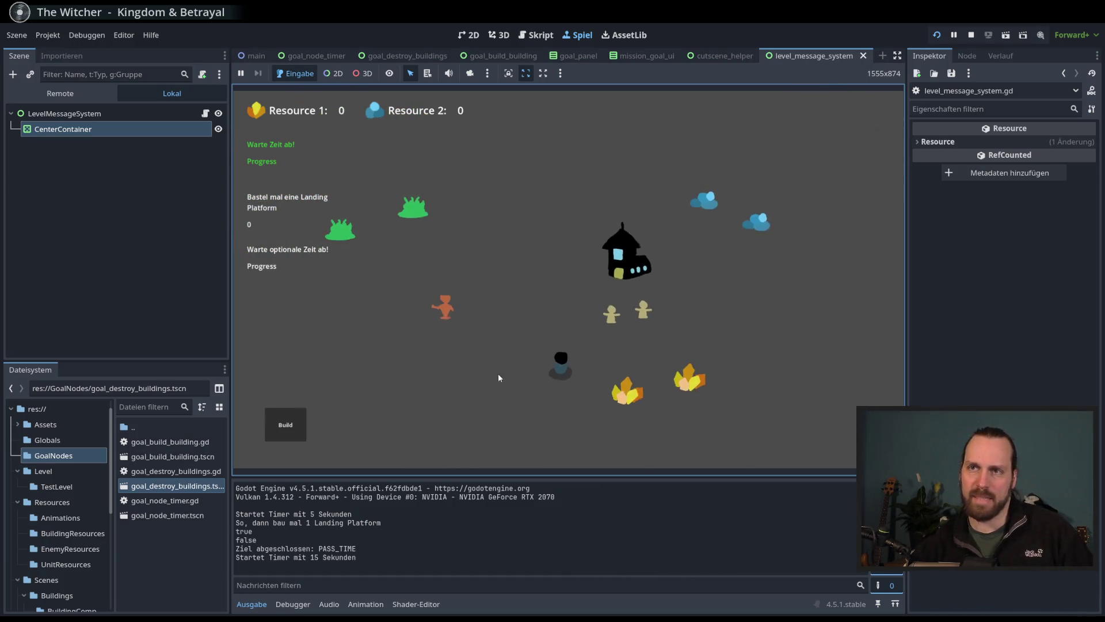
pyautogui.moveTo(493, 296); pyautogui.dragTo(609, 363)
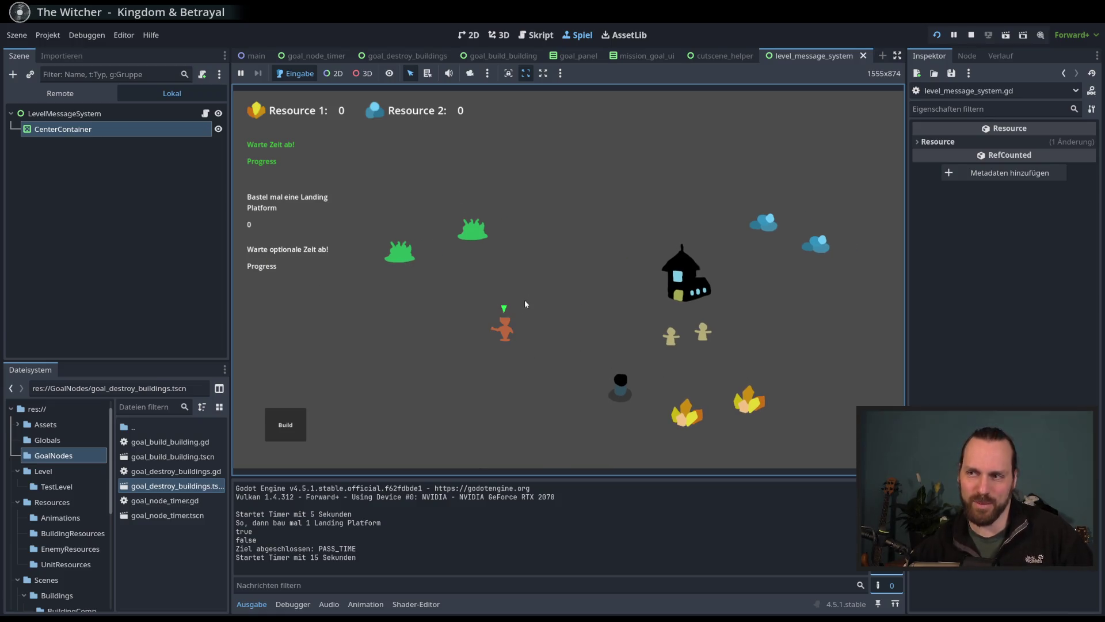
pyautogui.press('F8')
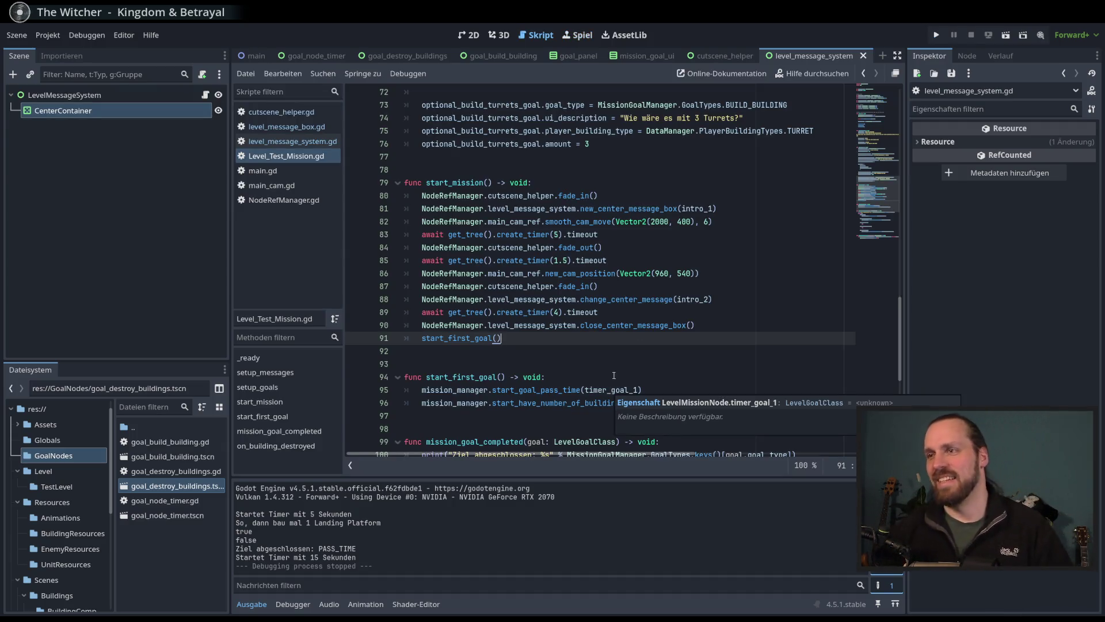
# Step: Review the intro sequence on lines 80–91 and the intro_1 message on line 39
pyautogui.click(720, 331)
pyautogui.click(466, 197)
pyautogui.moveTo(467, 198); pyautogui.dragTo(503, 340)
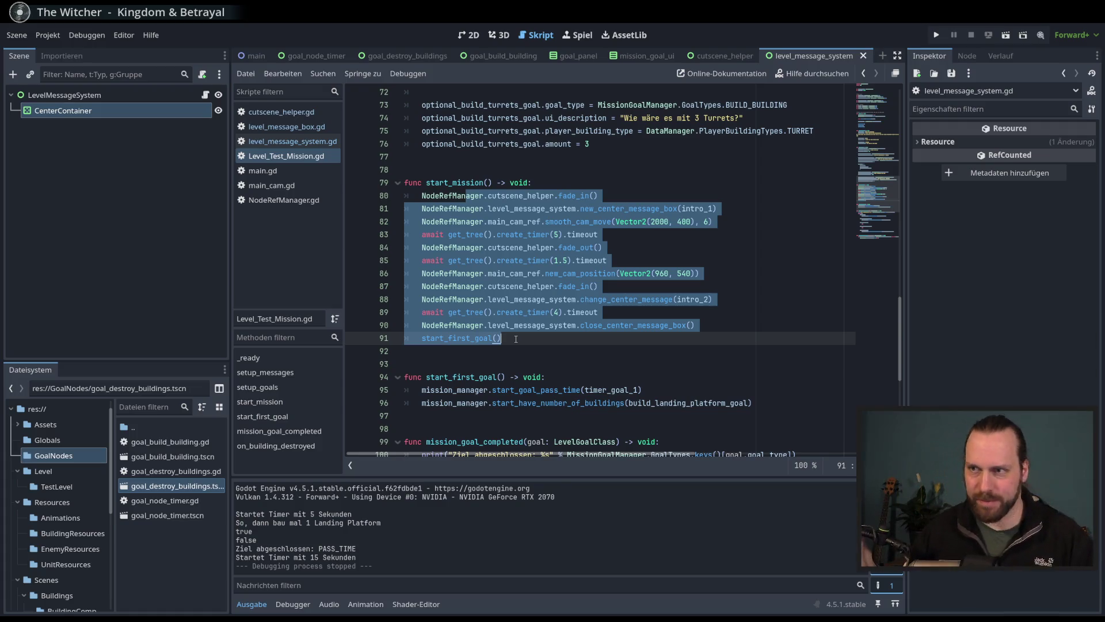
pyautogui.scroll(2, 604, 311)
pyautogui.click(696, 286)
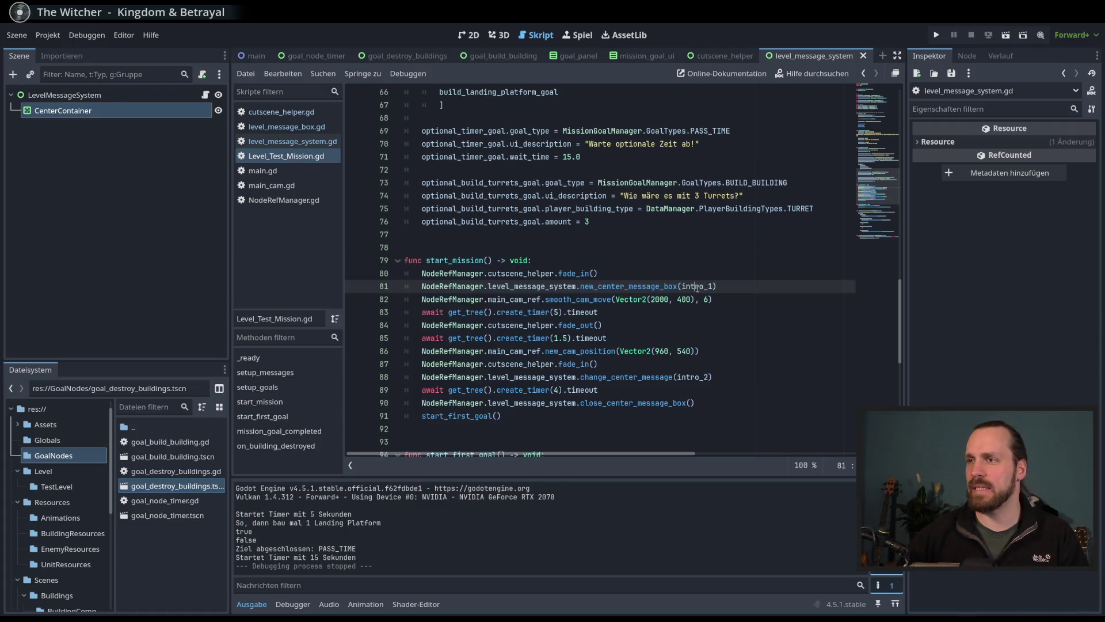
pyautogui.scroll(13, 575, 270)
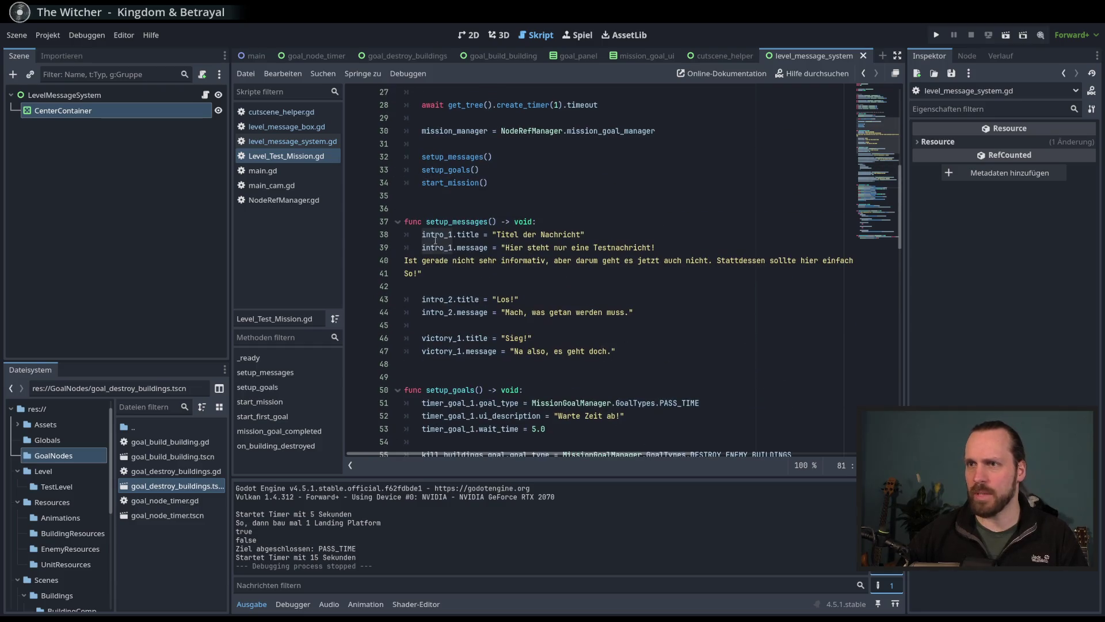
pyautogui.click(468, 247)
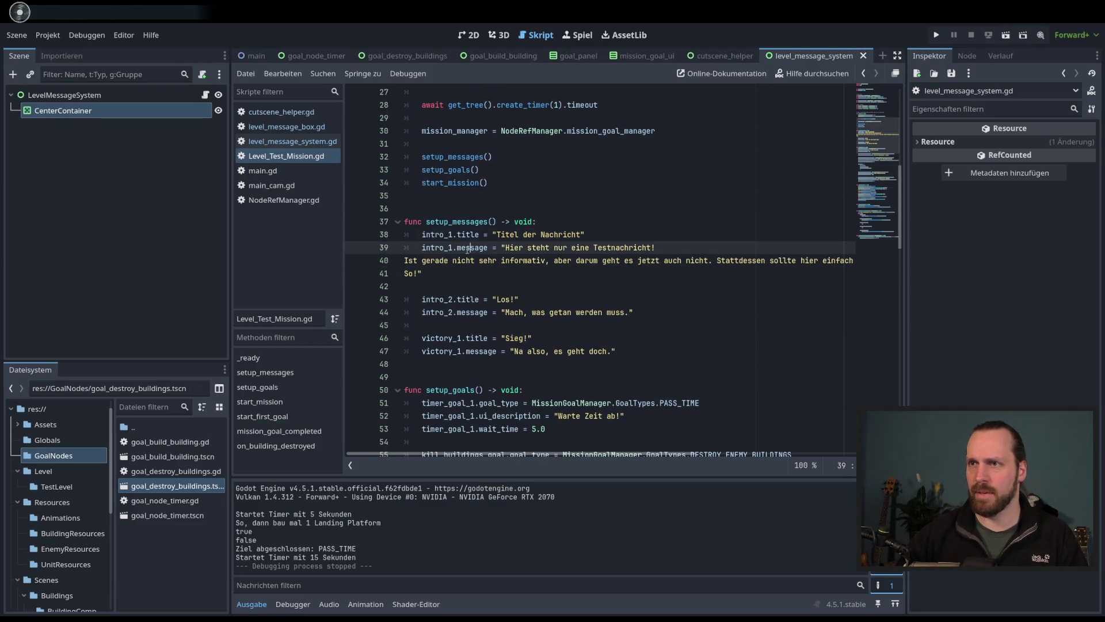
pyautogui.scroll(-12, 468, 248)
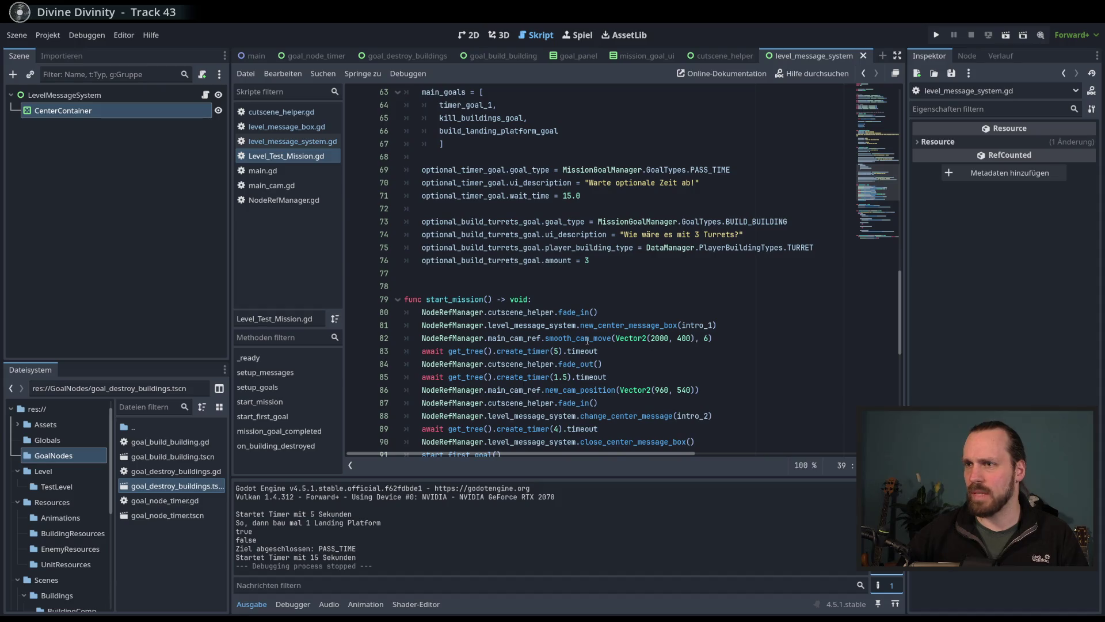
pyautogui.scroll(3, 587, 340)
pyautogui.scroll(-5, 572, 298)
# Step: Look over the camera move, wait and fade_out lines, then jump to LevelGoalClass's definition
pyautogui.click(590, 262)
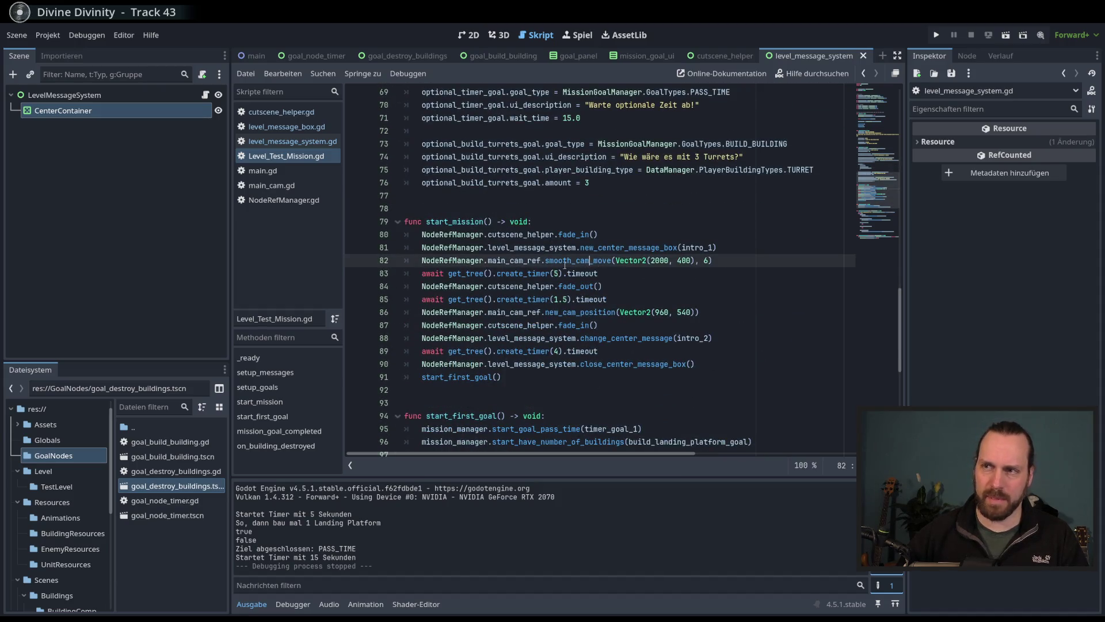
pyautogui.click(547, 276)
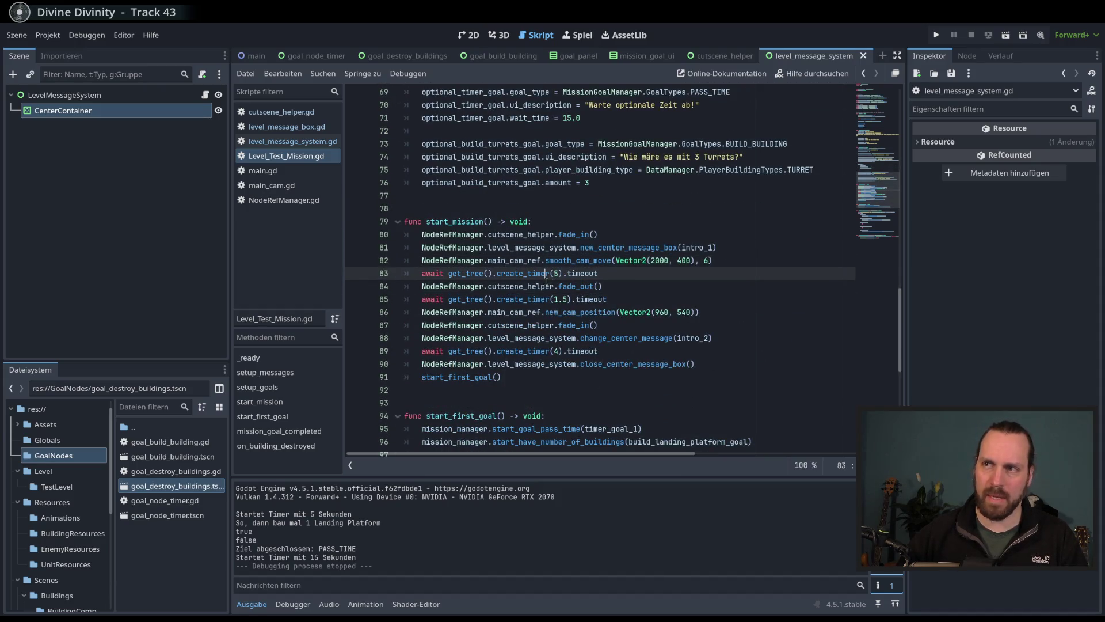
pyautogui.click(619, 289)
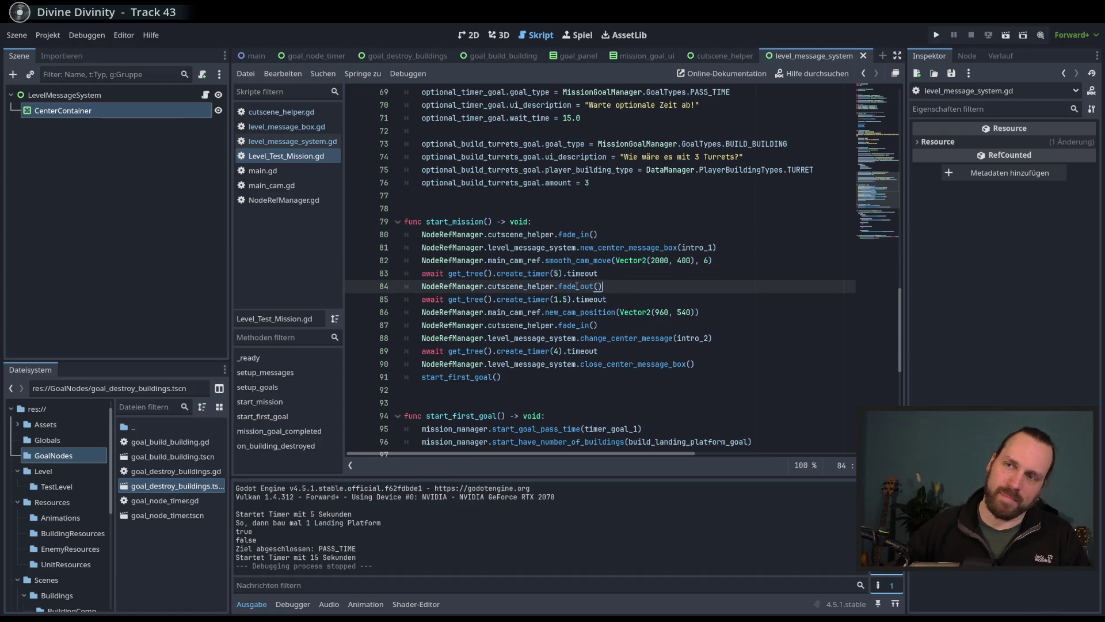
pyautogui.moveTo(455, 248); pyautogui.dragTo(679, 314)
pyautogui.click(624, 292)
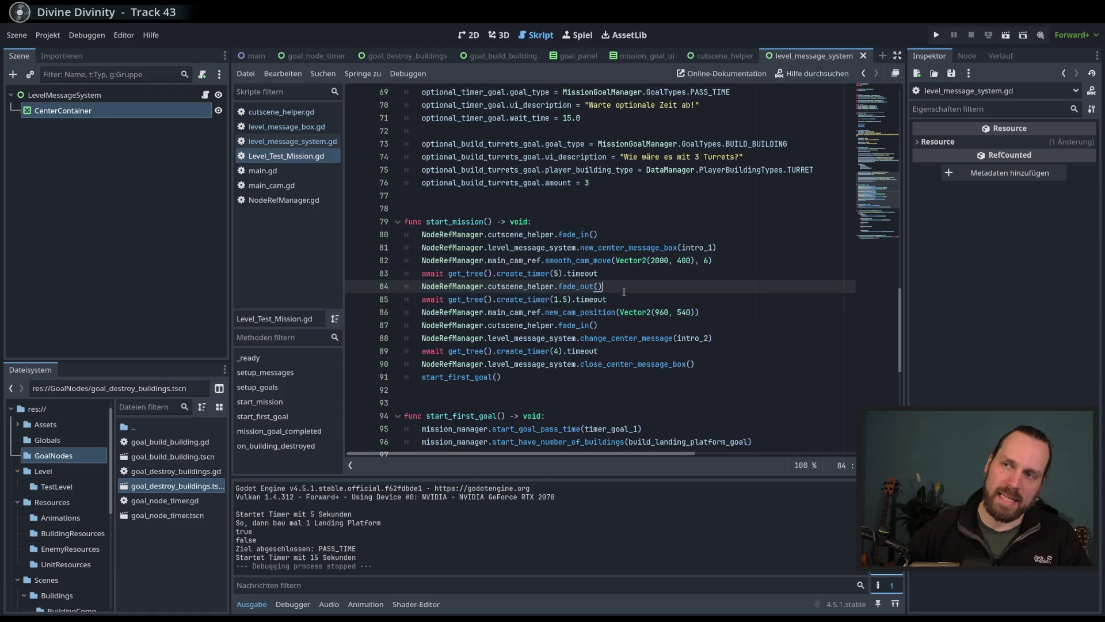
pyautogui.scroll(9, 612, 301)
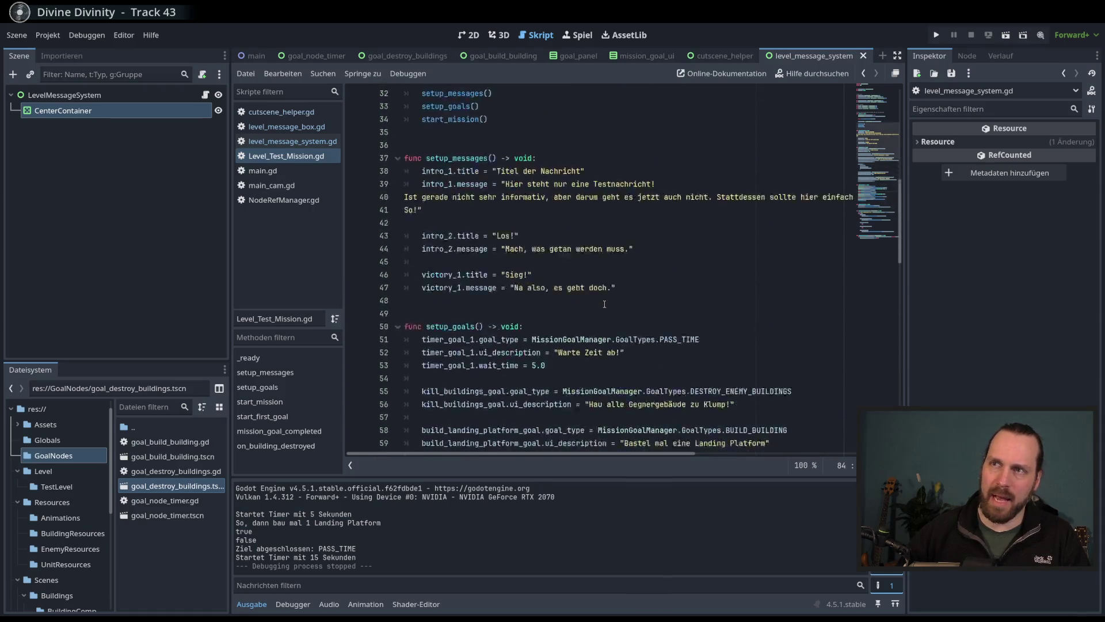
pyautogui.scroll(14, 433, 191)
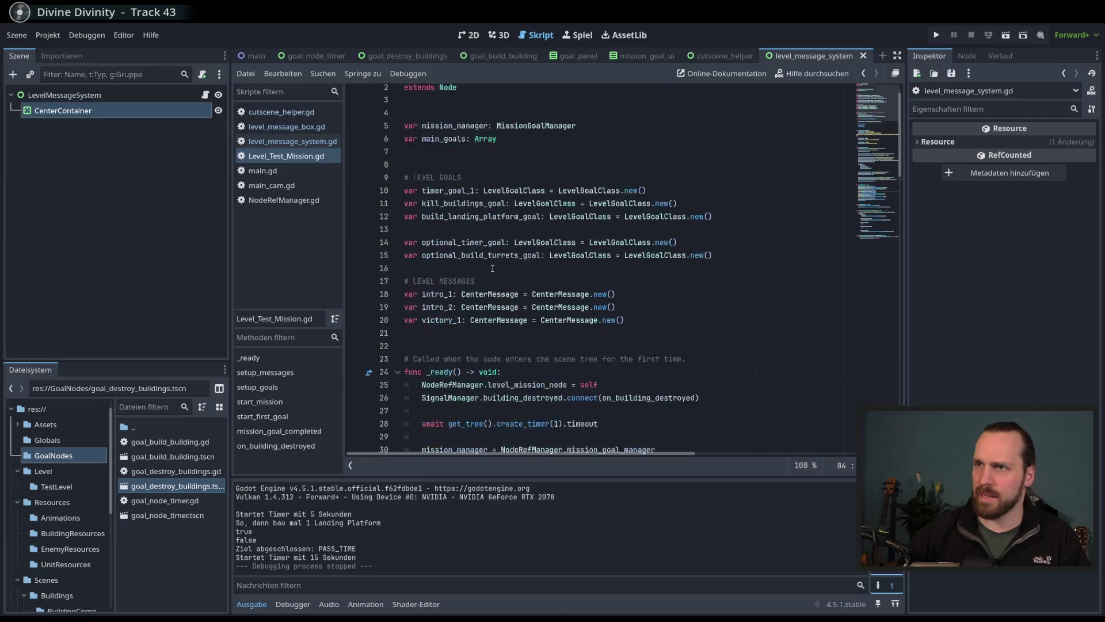
pyautogui.click(588, 207)
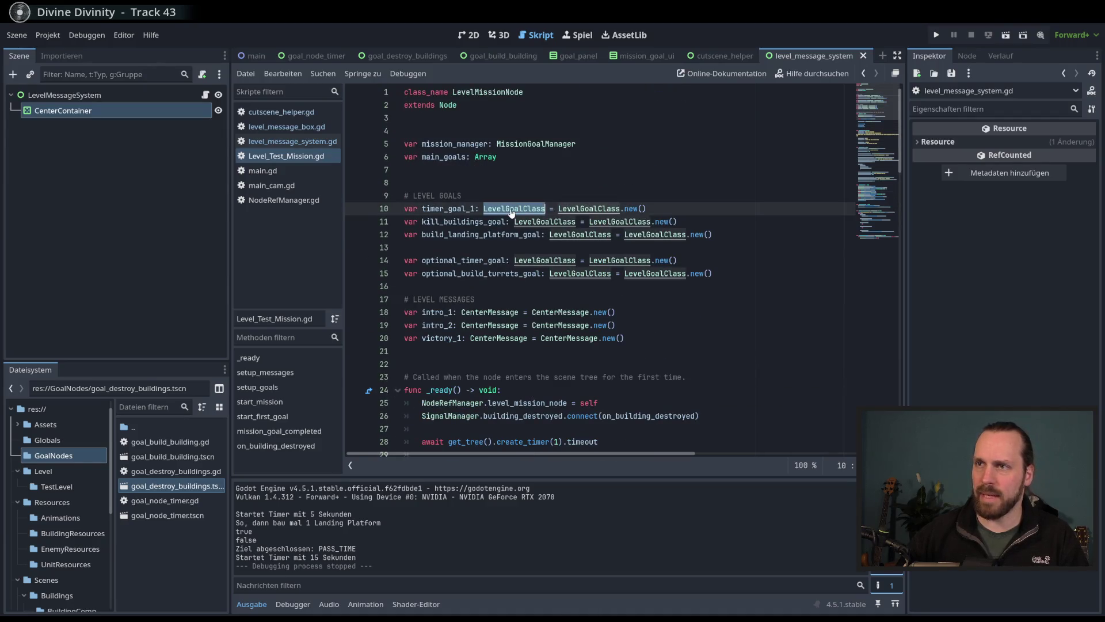
pyautogui.keyDown('ctrl'); pyautogui.click(588, 207); pyautogui.keyUp('ctrl')
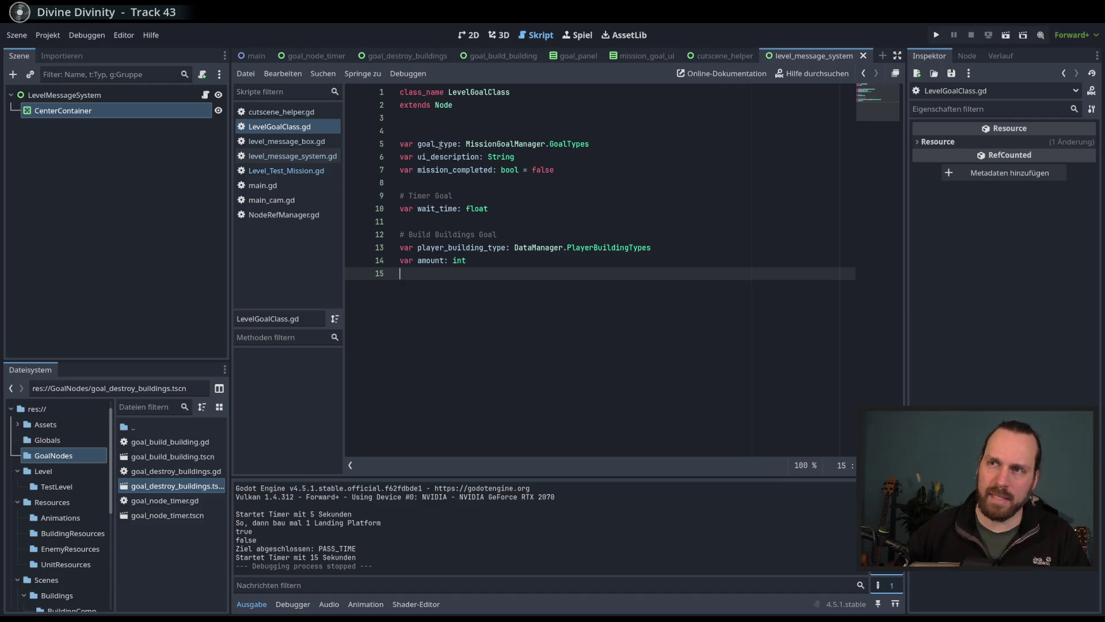
# Step: Inspect LevelGoalClass's goal_type property, then return to Level_Test_Mission at setup_goals
pyautogui.doubleClick(437, 144)
pyautogui.doubleClick(472, 92)
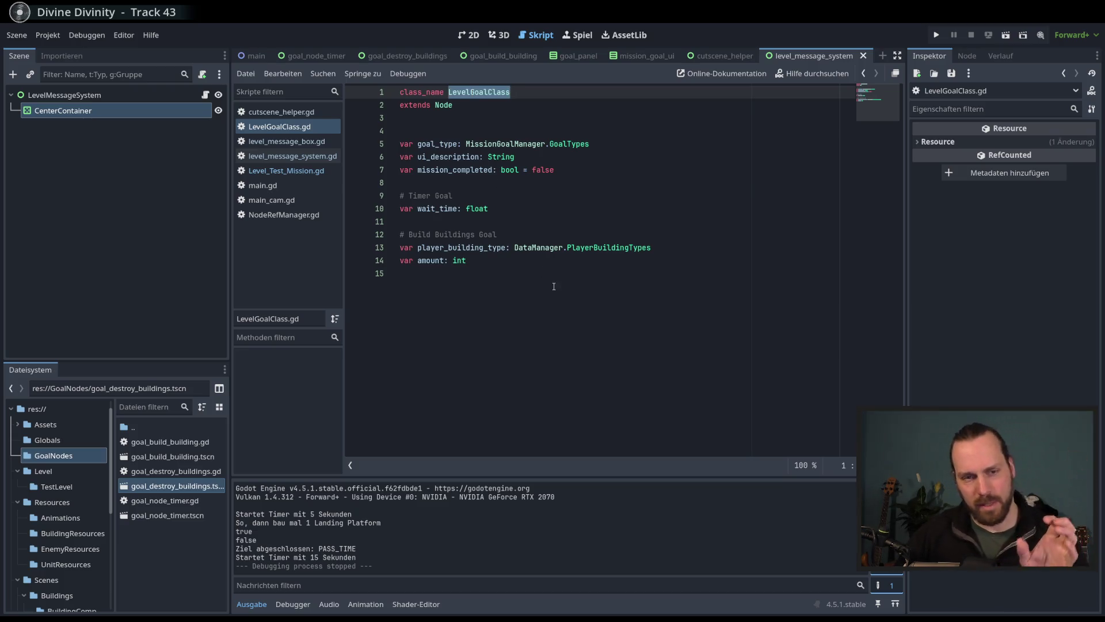
pyautogui.click(638, 343)
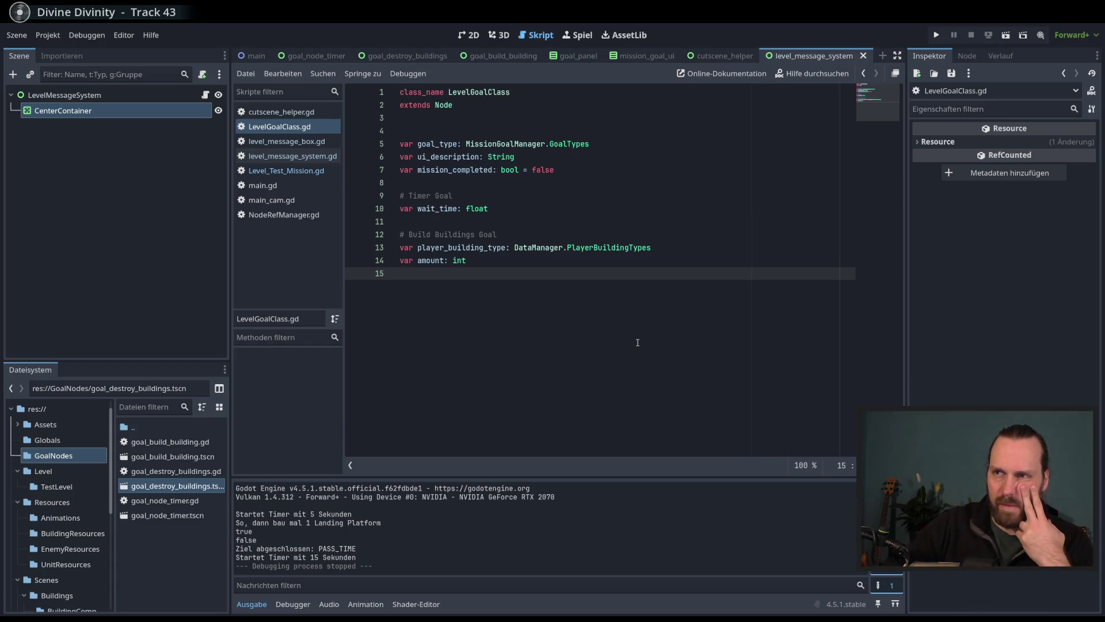
pyautogui.click(303, 172)
pyautogui.click(606, 303)
pyautogui.scroll(-3, 664, 320)
pyautogui.scroll(-9, 659, 322)
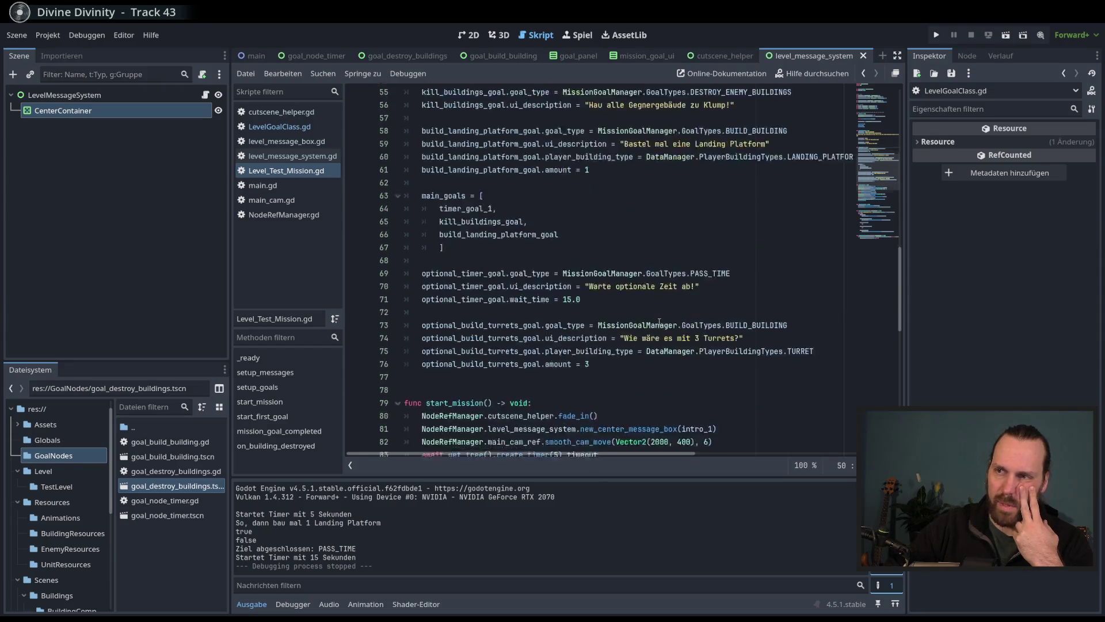
# Step: Review start_mission's intro_2 message and four-second wait, then switch to main_cam.gd
pyautogui.click(622, 363)
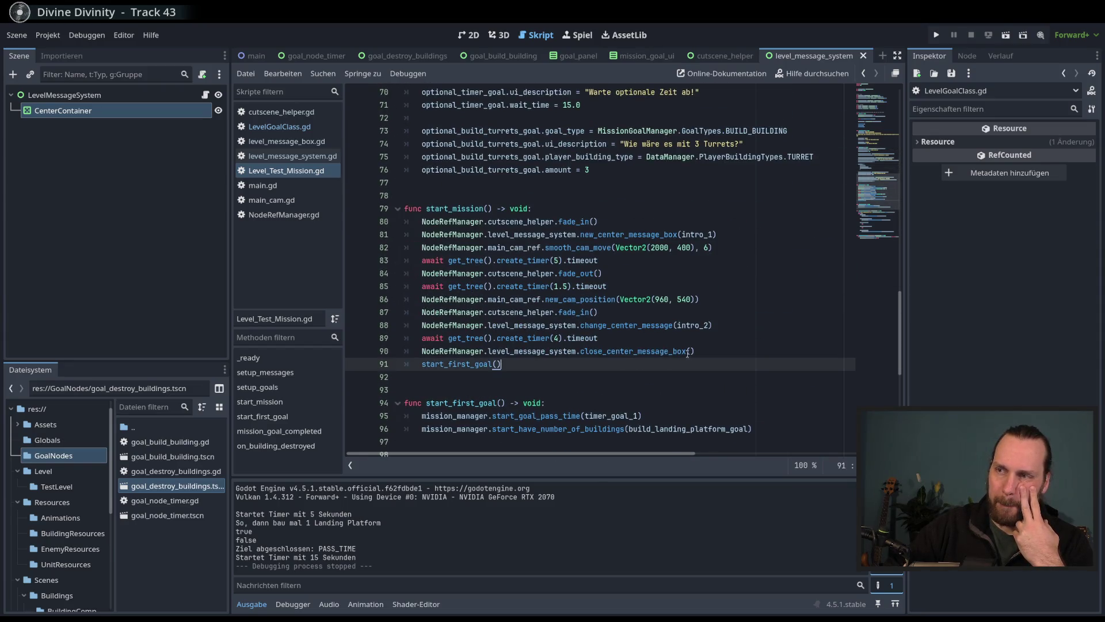
pyautogui.scroll(-1, 705, 366)
pyautogui.scroll(-1, 706, 365)
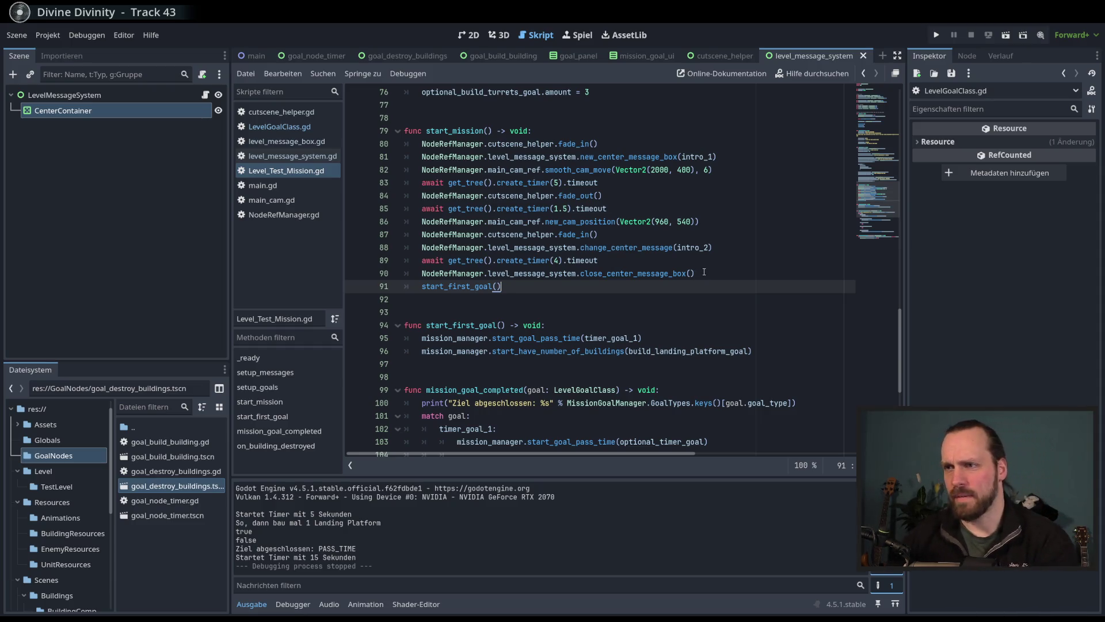
pyautogui.click(722, 248)
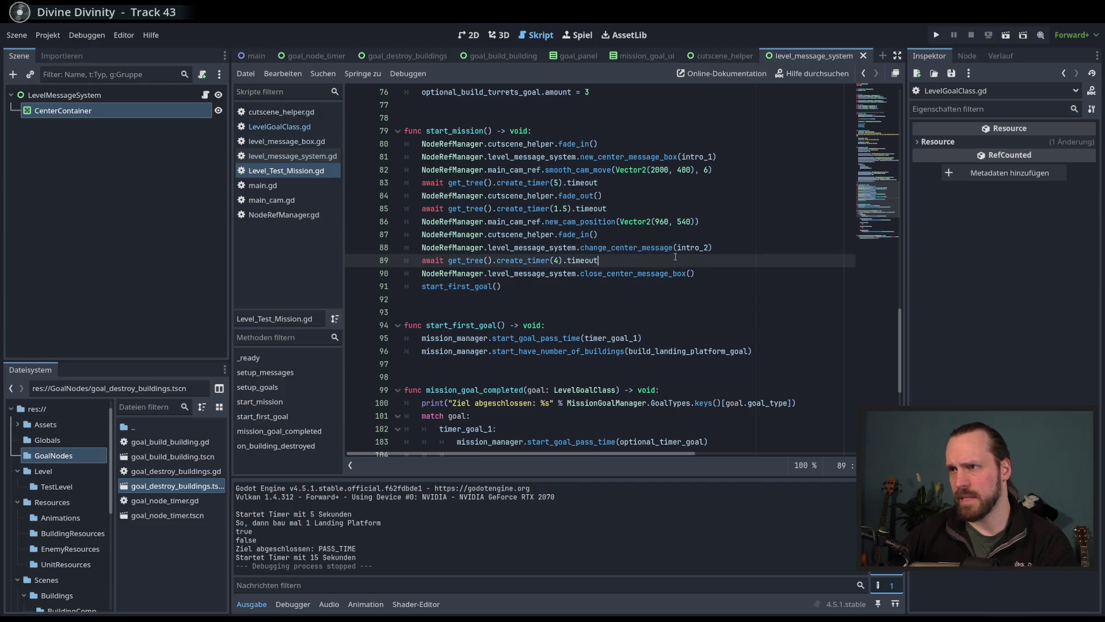
pyautogui.click(732, 263)
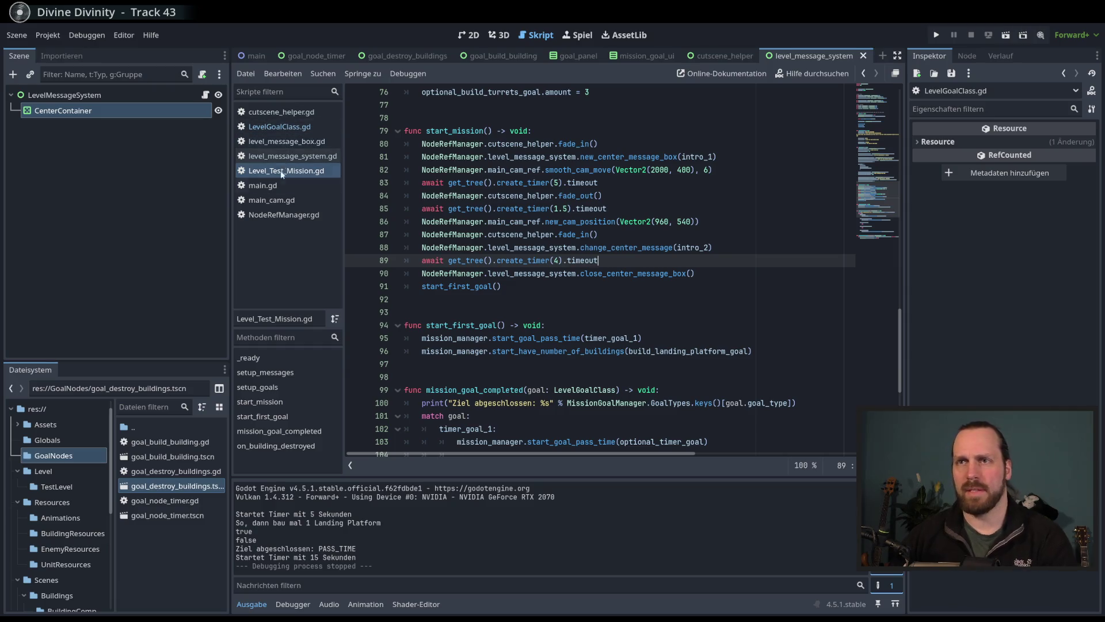
pyautogui.click(278, 200)
pyautogui.scroll(-10, 583, 350)
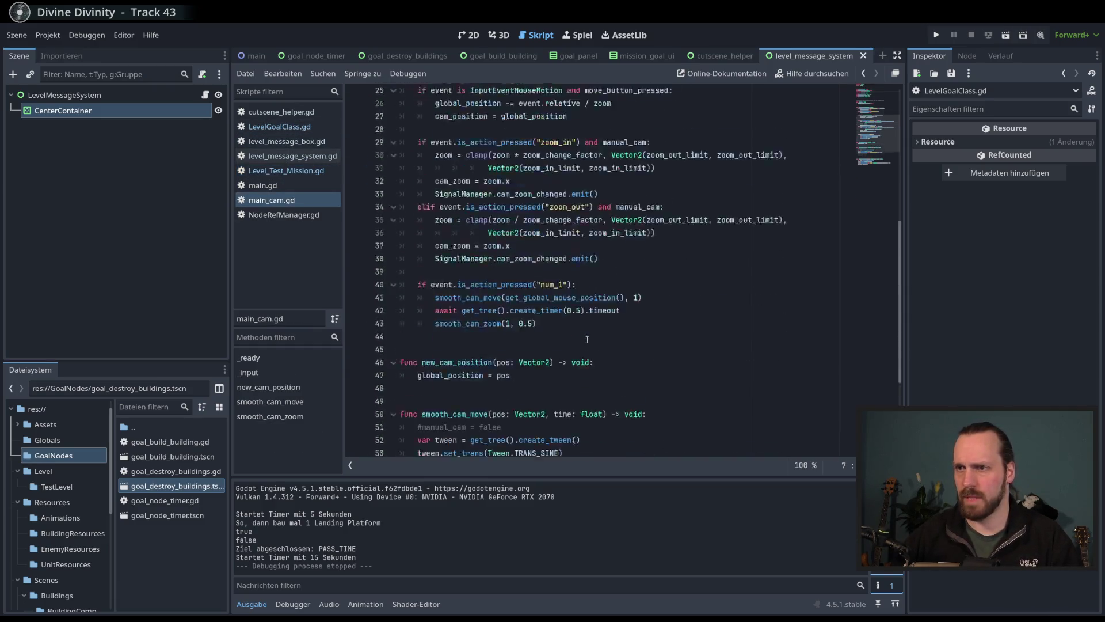
# Step: Below smooth_cam_zoom, write the header func hard_cam_zoom(zoom_factor: float) -> void:
pyautogui.doubleClick(447, 378)
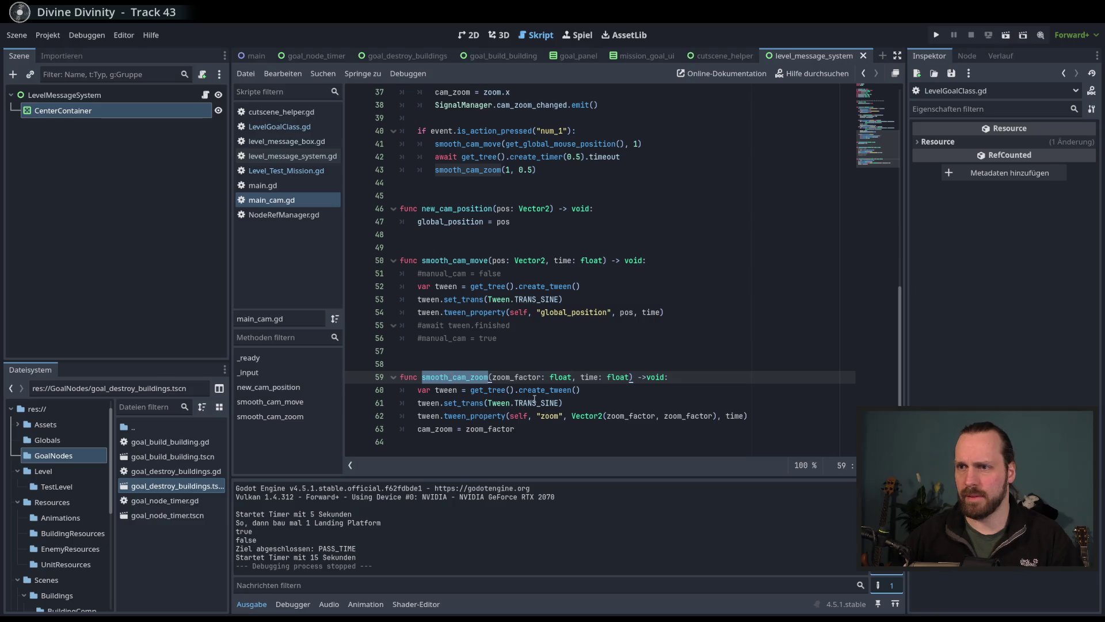
pyautogui.click(561, 452)
pyautogui.press('Return')
pyautogui.press('Return')
pyautogui.write('func')
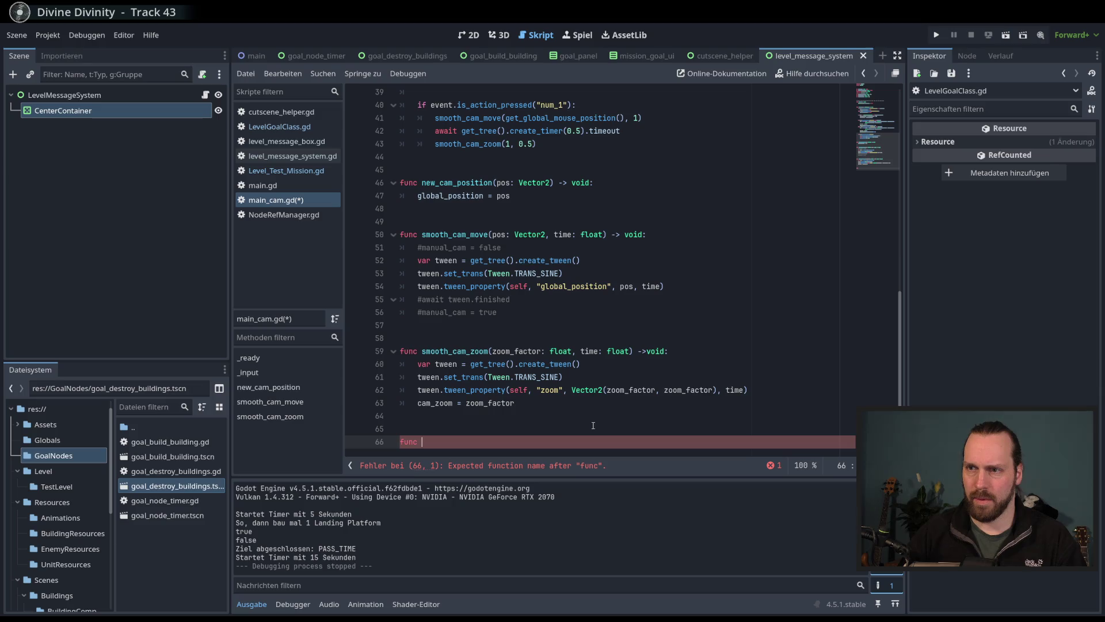
pyautogui.write('hard_cam_')
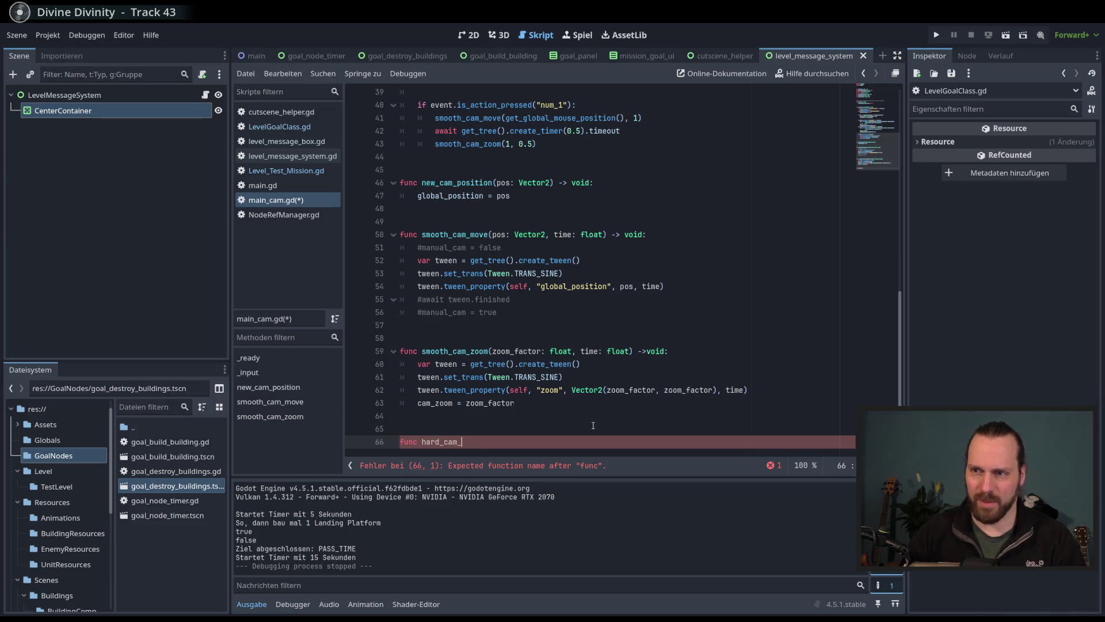
pyautogui.write('ooom')
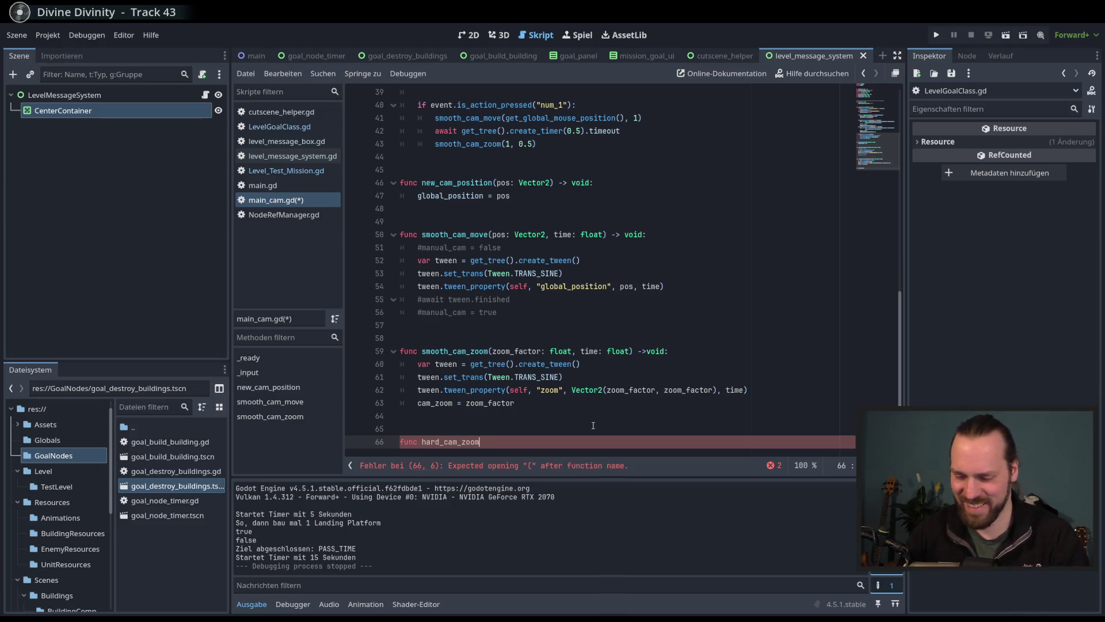
pyautogui.write('(zoo')
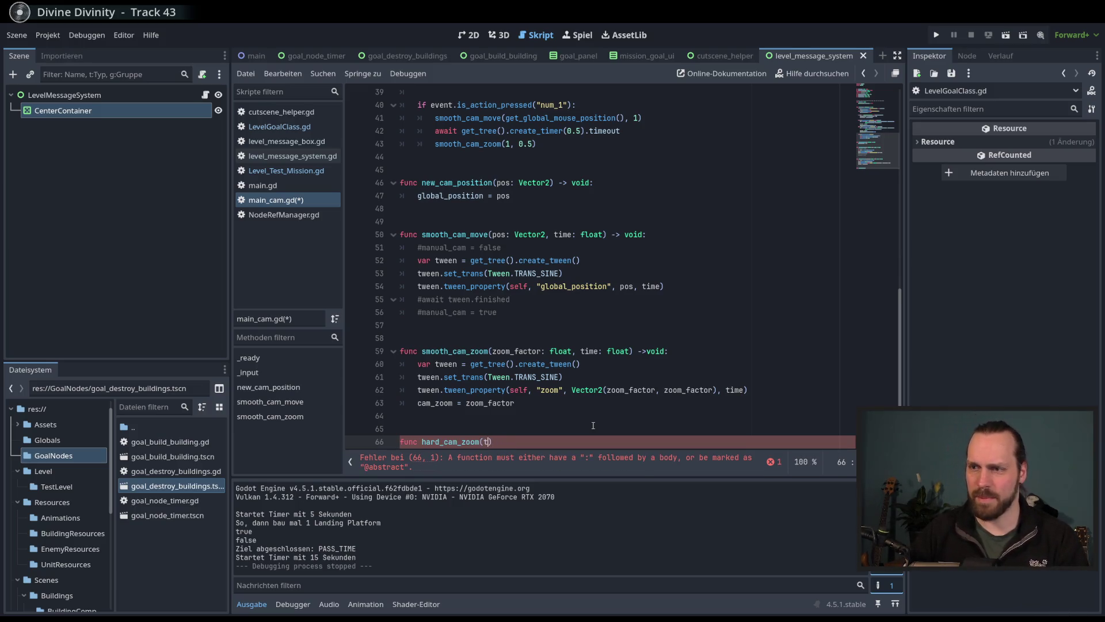
pyautogui.write('m_va')
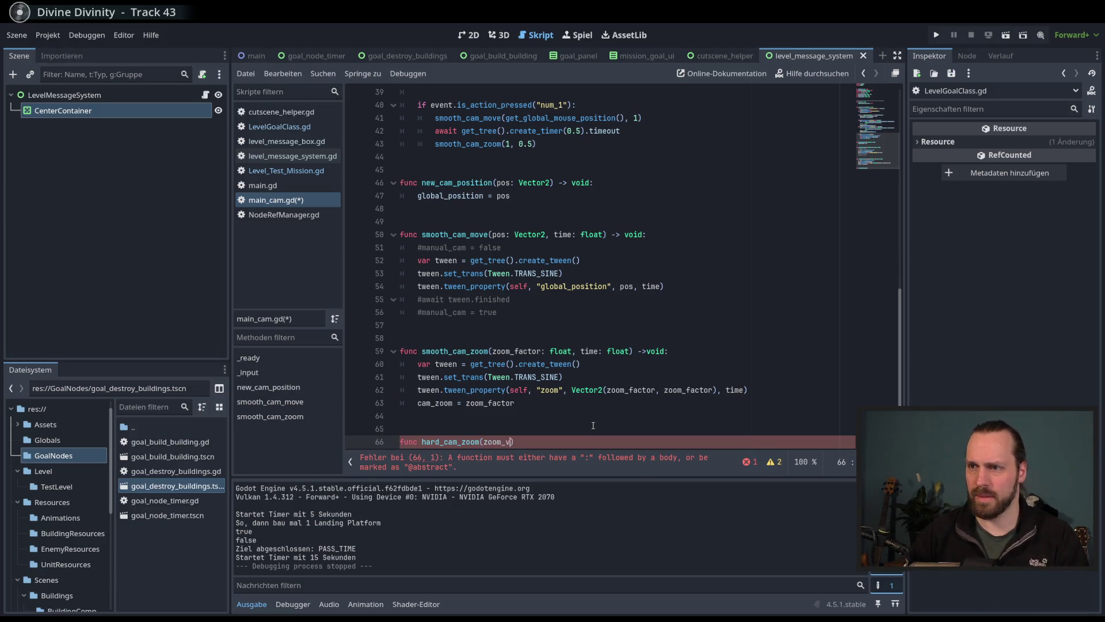
pyautogui.press('BackSpace')
pyautogui.press('BackSpace')
pyautogui.write('factor')
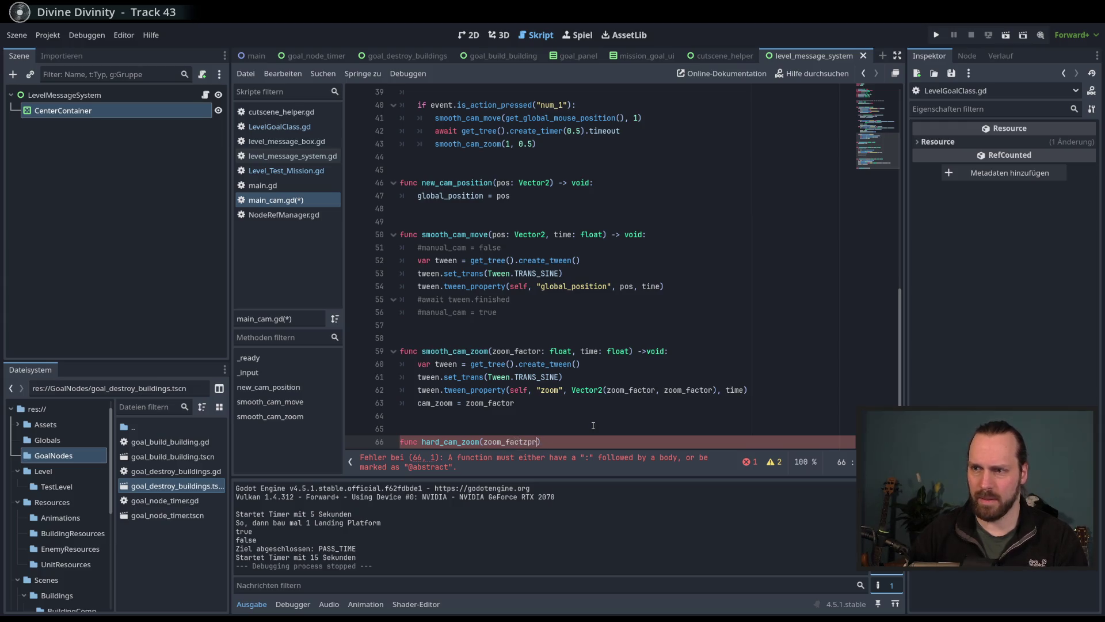
pyautogui.press('BackSpace')
pyautogui.press('BackSpace')
pyautogui.write('or: ')
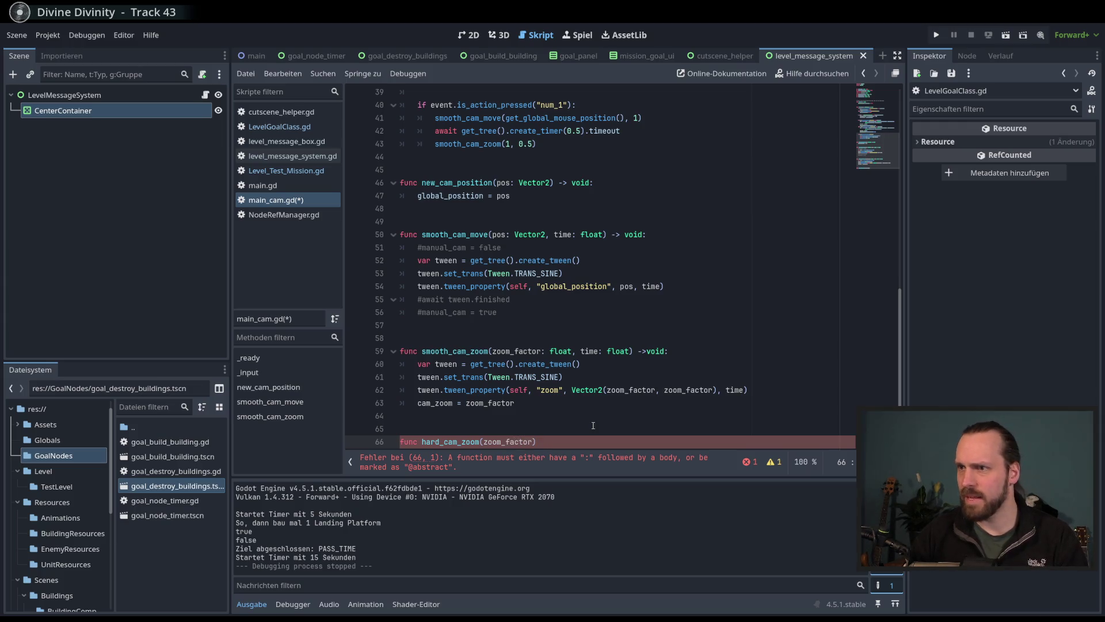
pyautogui.write('flloat')
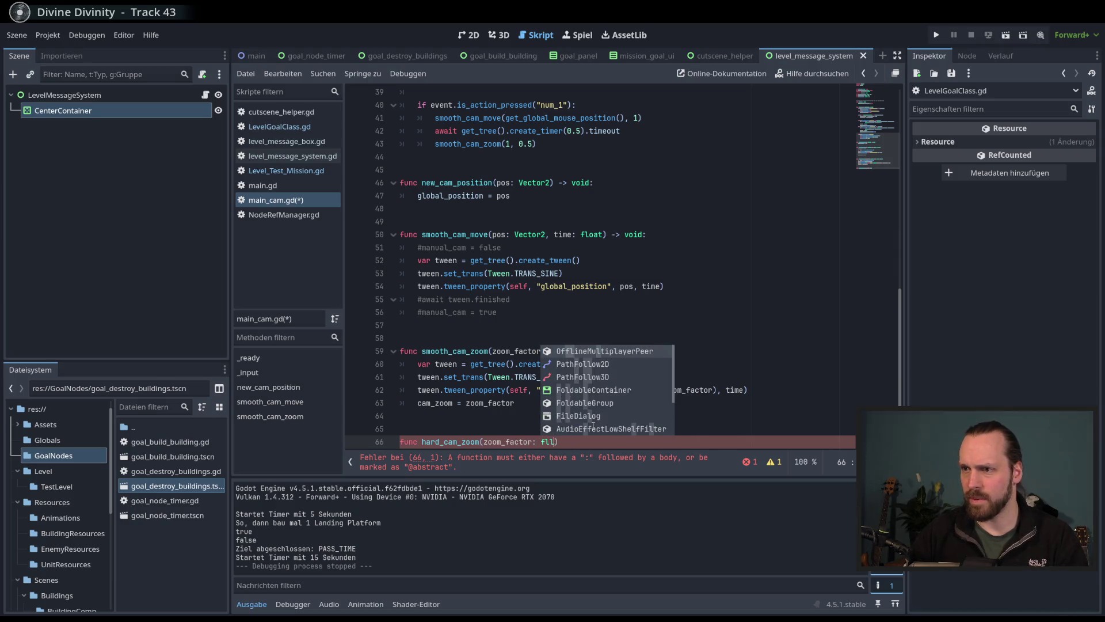
pyautogui.press('BackSpace')
pyautogui.press('BackSpace')
pyautogui.press('BackSpace')
pyautogui.write('oat)')
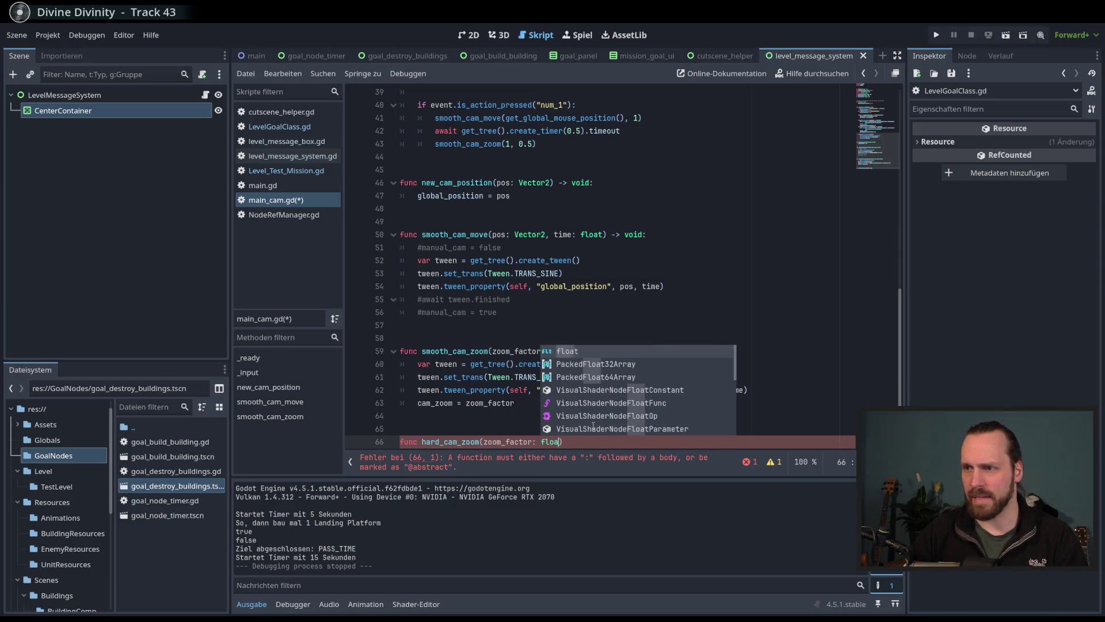
pyautogui.write(' -> void:')
# Step: Fix smooth_cam_zoom's return-type spacing, give hard_cam_zoom the body cam_zoom = zoom_factor, and save
pyautogui.click(648, 351)
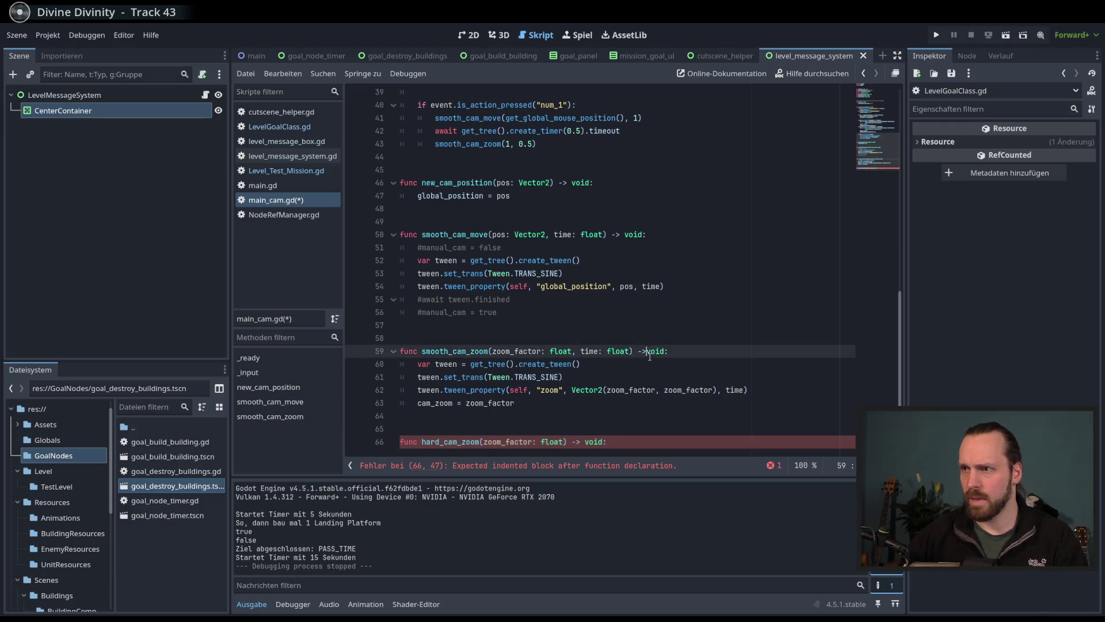
pyautogui.click(618, 442)
pyautogui.press('Return')
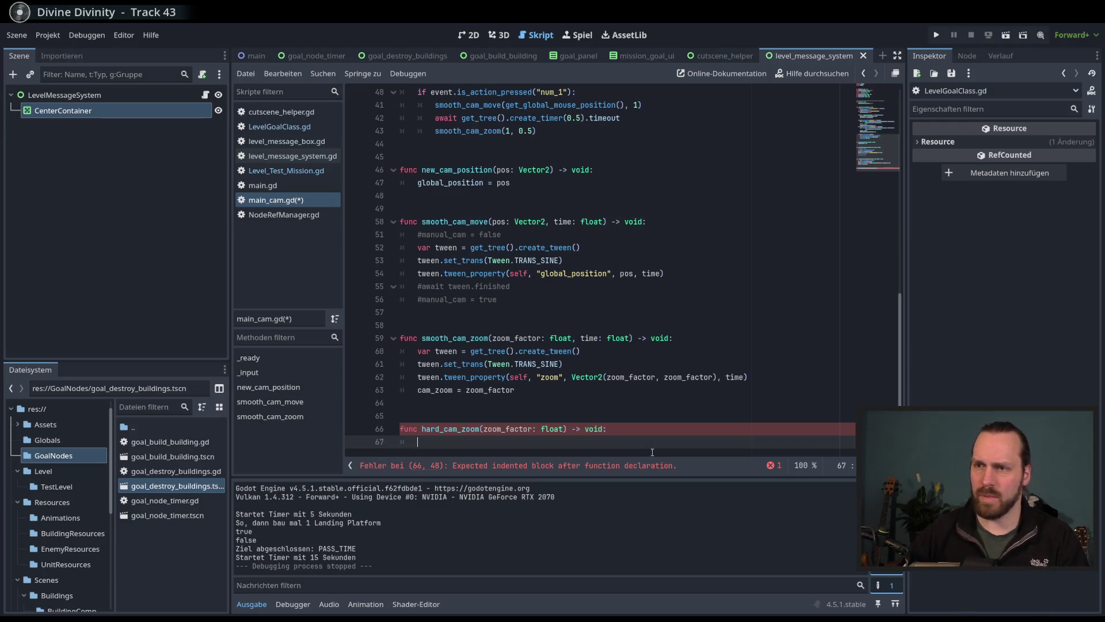
pyautogui.write('cam_position')
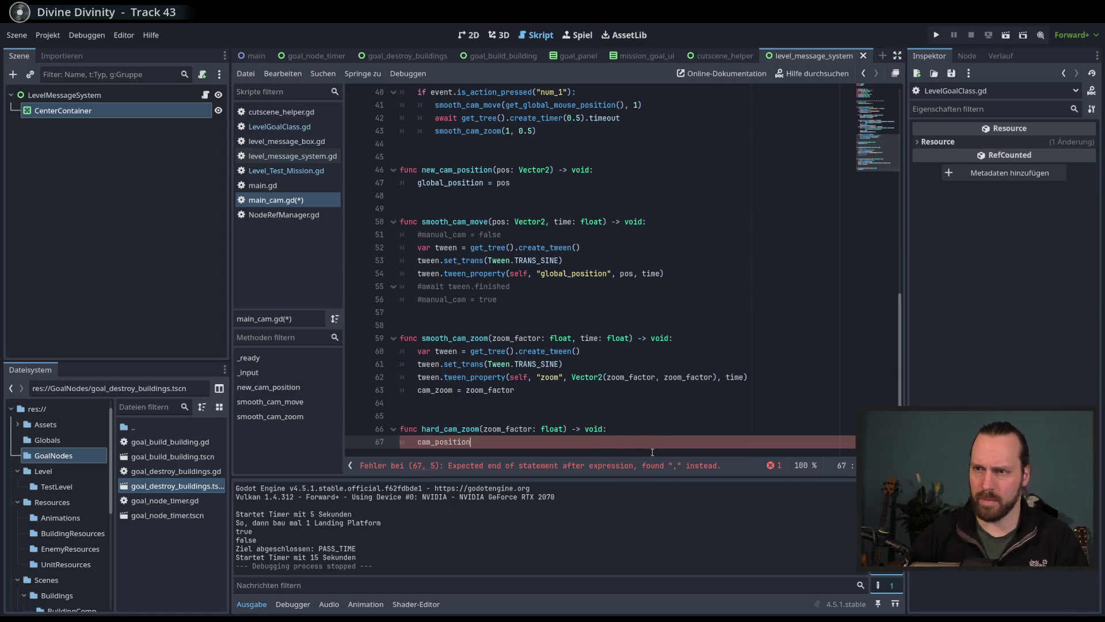
pyautogui.press('BackSpace')
pyautogui.press('BackSpace')
pyautogui.press('BackSpace')
pyautogui.press('BackSpace')
pyautogui.press('BackSpace')
pyautogui.press('BackSpace')
pyautogui.press('BackSpace')
pyautogui.press('BackSpace')
pyautogui.write('zoom')
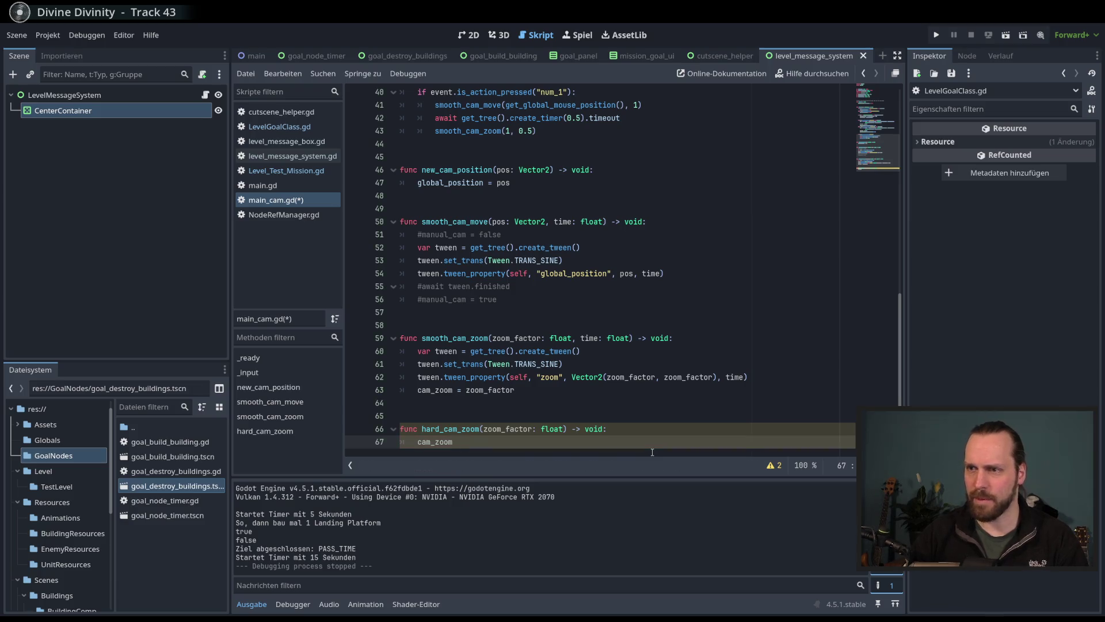
pyautogui.write(' = zom')
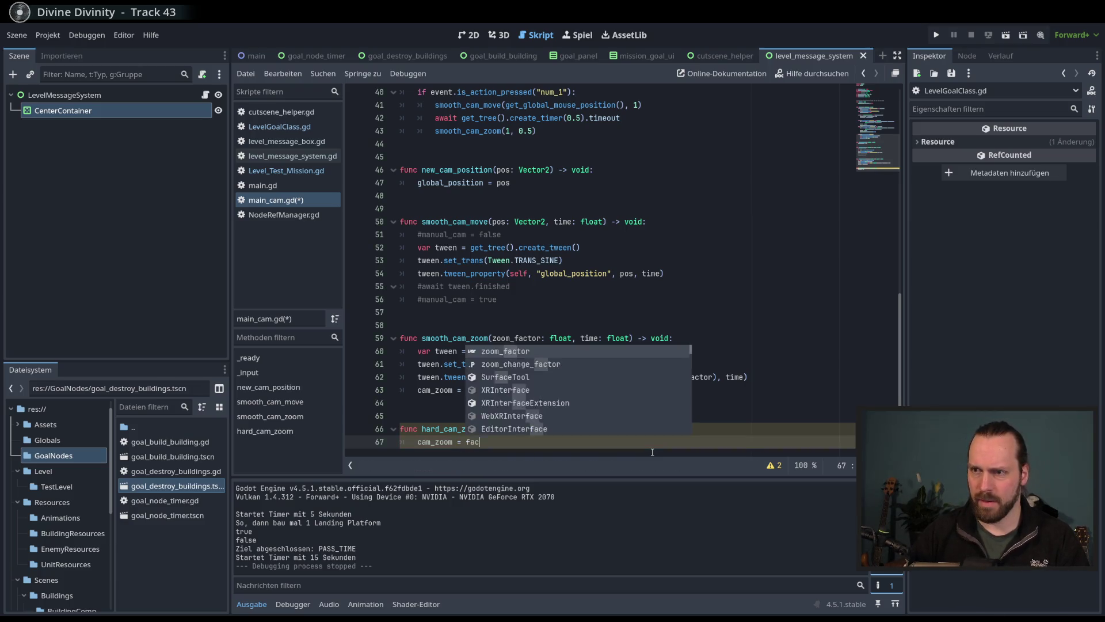
pyautogui.press('Return')
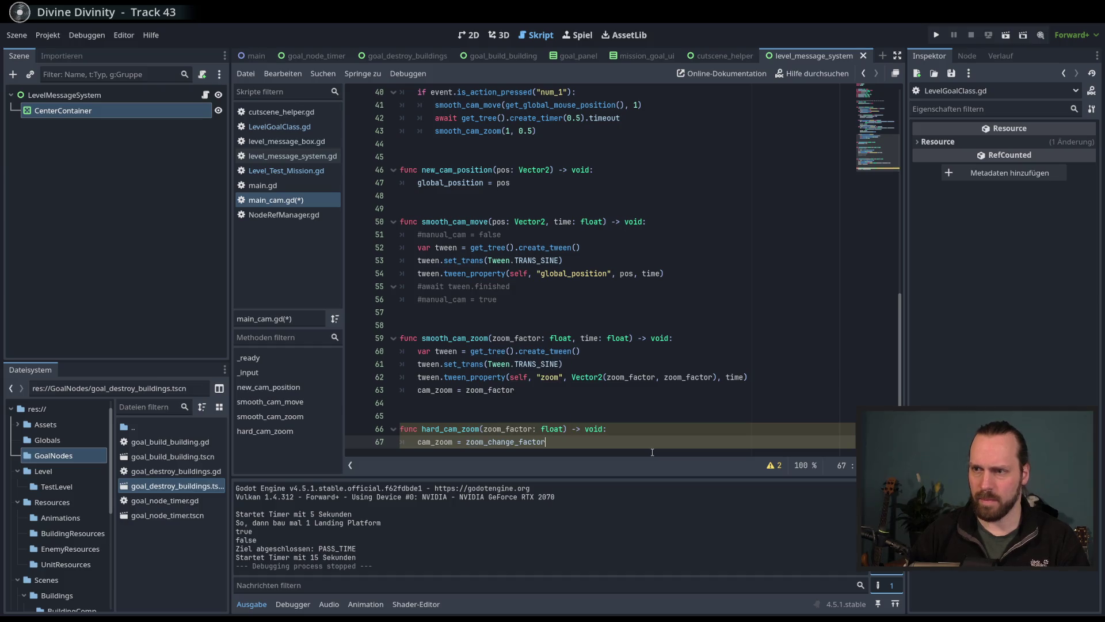
pyautogui.press('BackSpace')
pyautogui.press('BackSpace')
pyautogui.press('BackSpace')
pyautogui.write('fac')
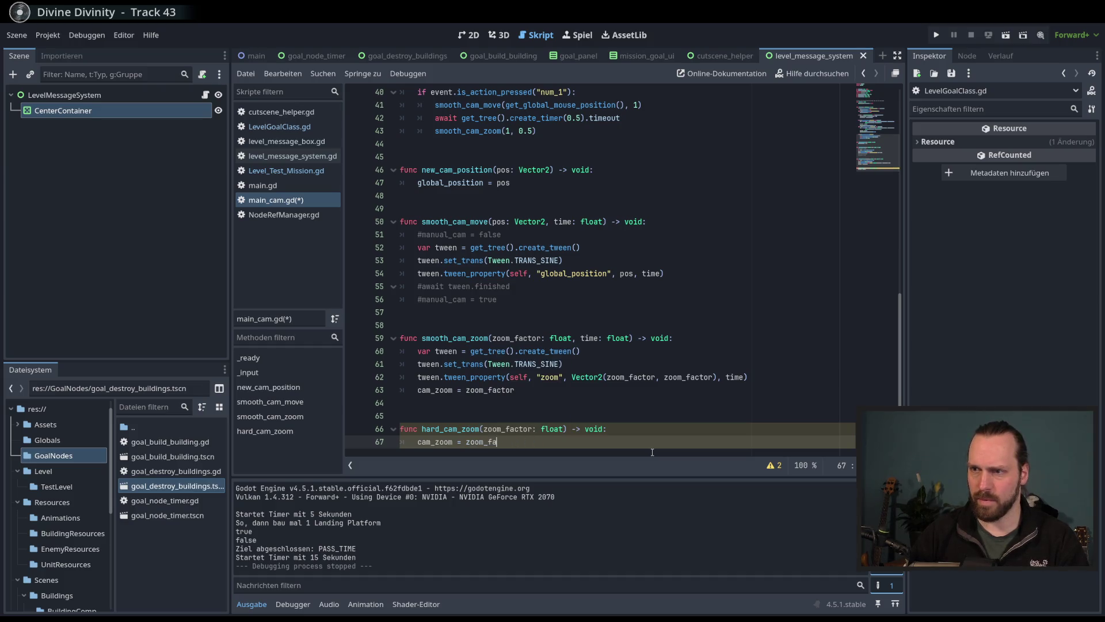
pyautogui.press('Return')
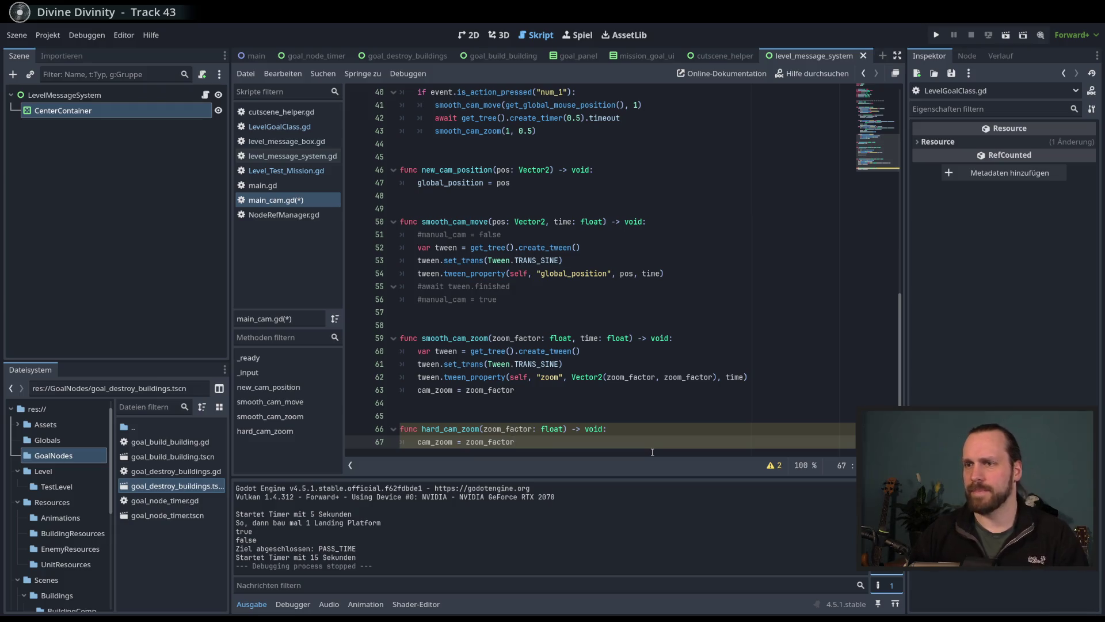
pyautogui.hotkey('ctrl', 's')
pyautogui.doubleClick(461, 429)
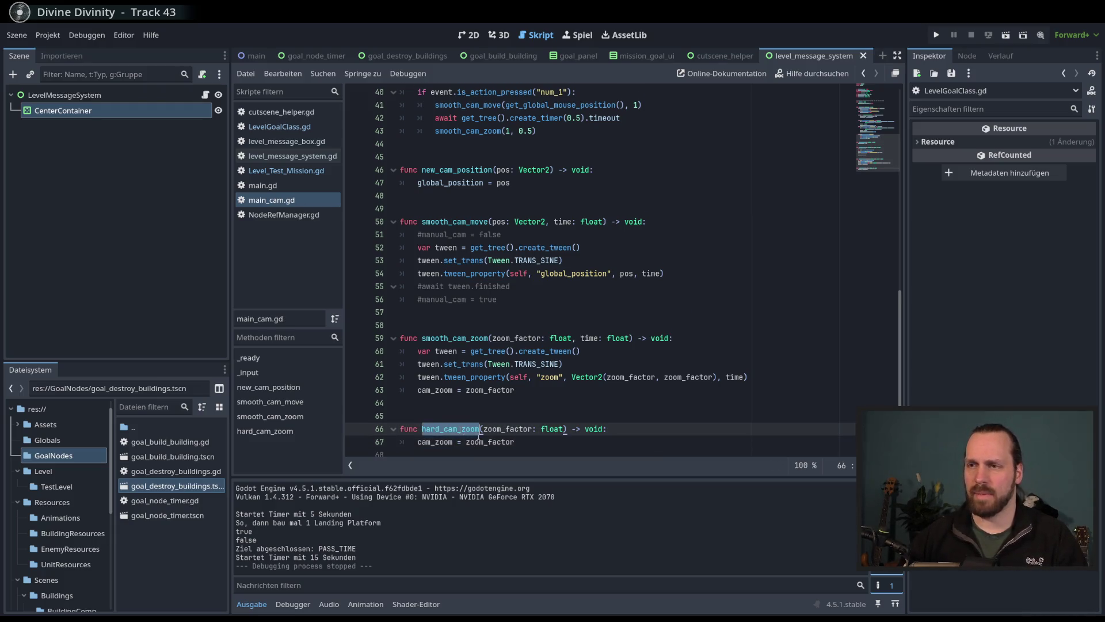
# Step: In Level_Test_Mission.gd, start a NodeRefManager line after the change_center_message(intro_2) call
pyautogui.click(281, 128)
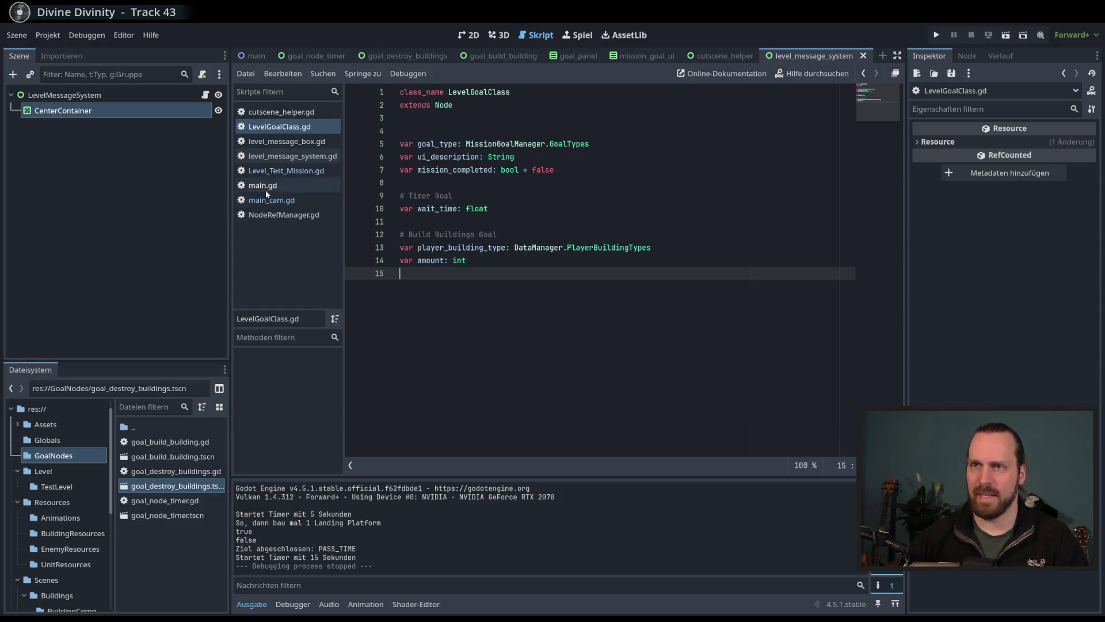
pyautogui.click(273, 170)
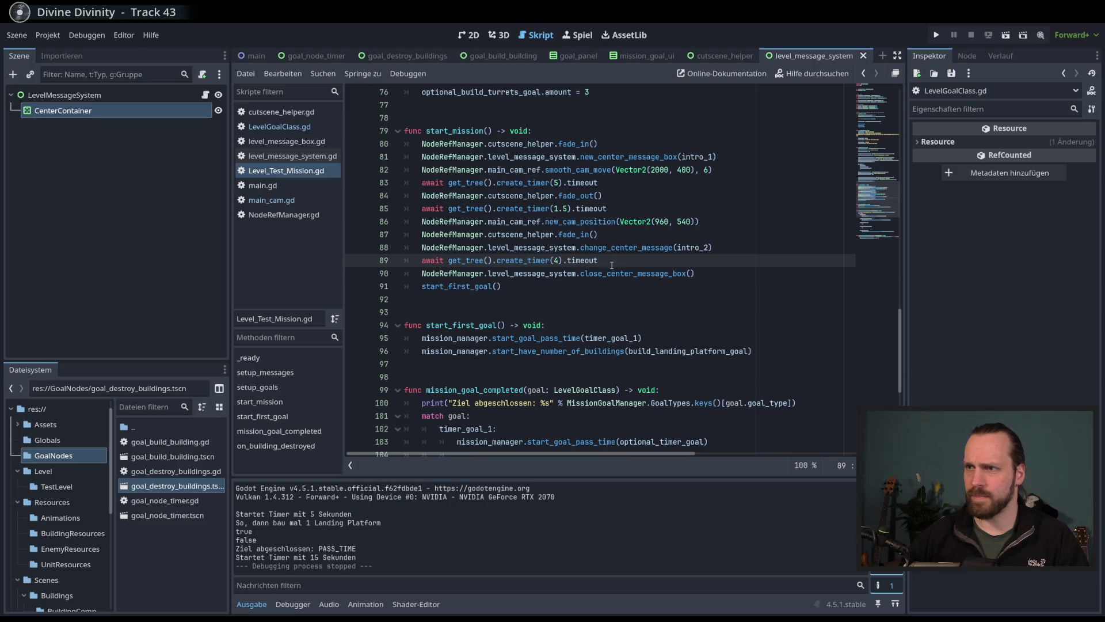
pyautogui.click(742, 248)
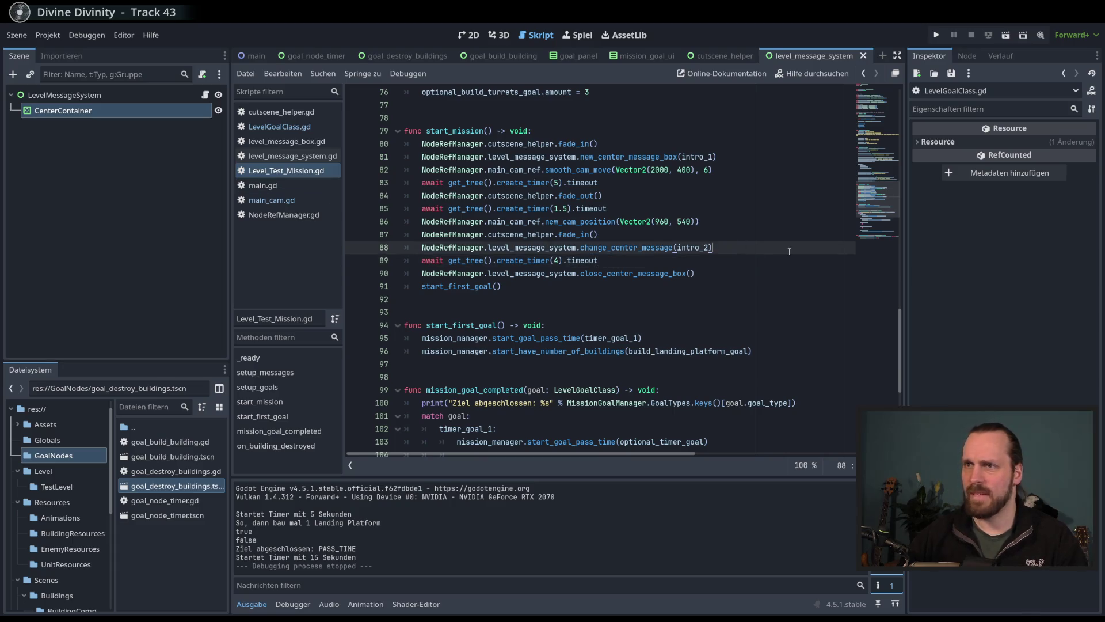
pyautogui.press('Return')
pyautogui.write('N')
pyautogui.press('BackSpace')
pyautogui.write('NordeR')
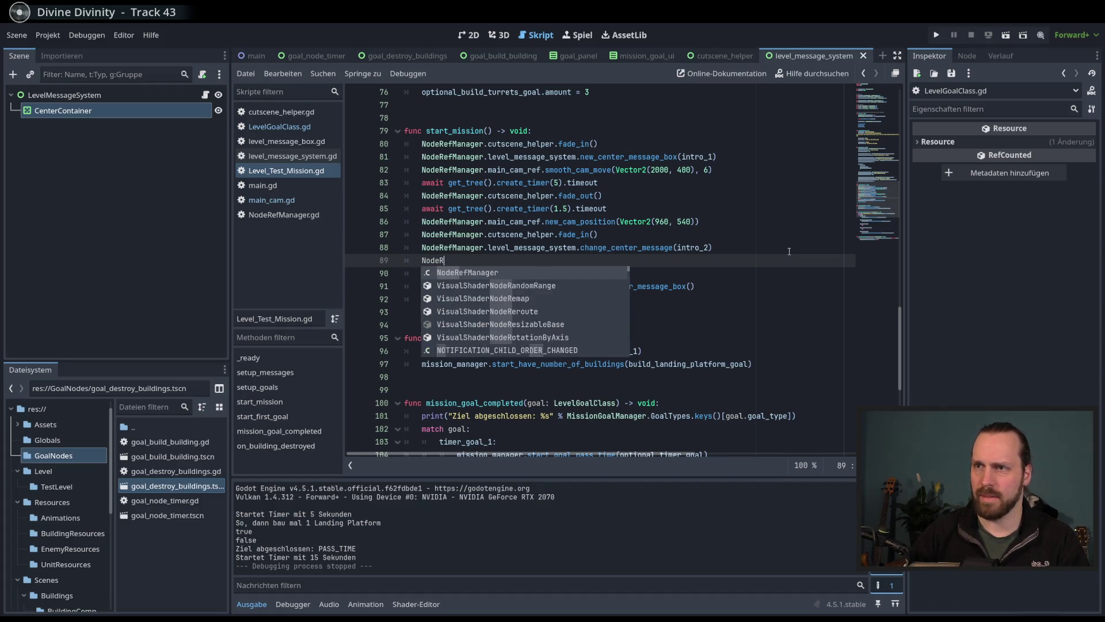
pyautogui.press('Return')
# Step: Complete the line as NodeRefManager.main_cam_ref.hard_cam_zoom(2)
pyautogui.write('.main_cam_ref.')
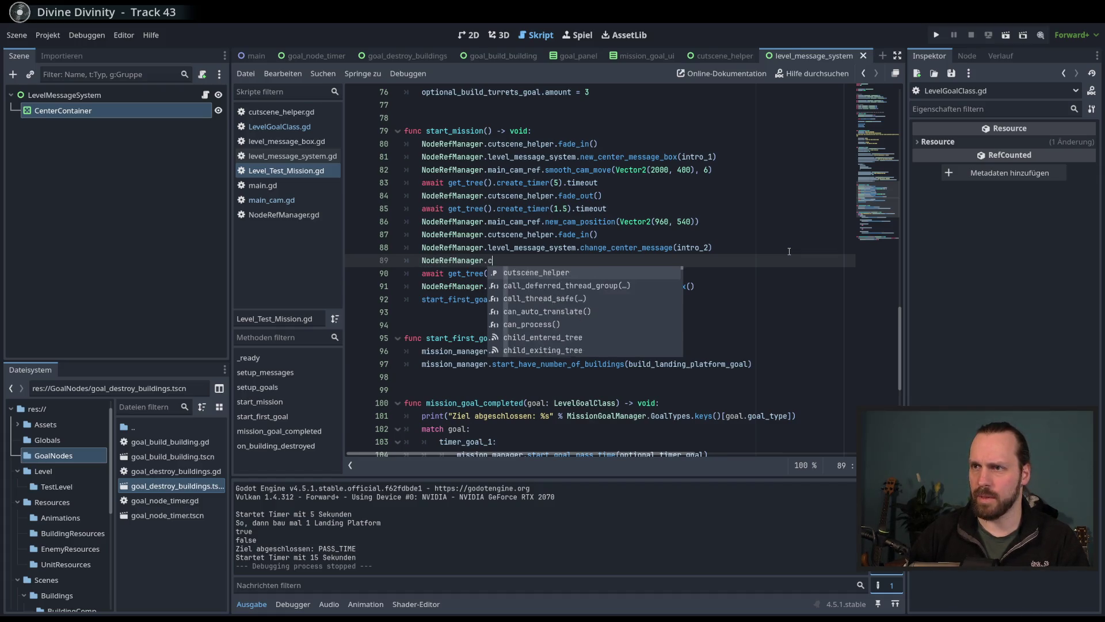
pyautogui.press('Escape')
pyautogui.write('ha')
pyautogui.press('Return')
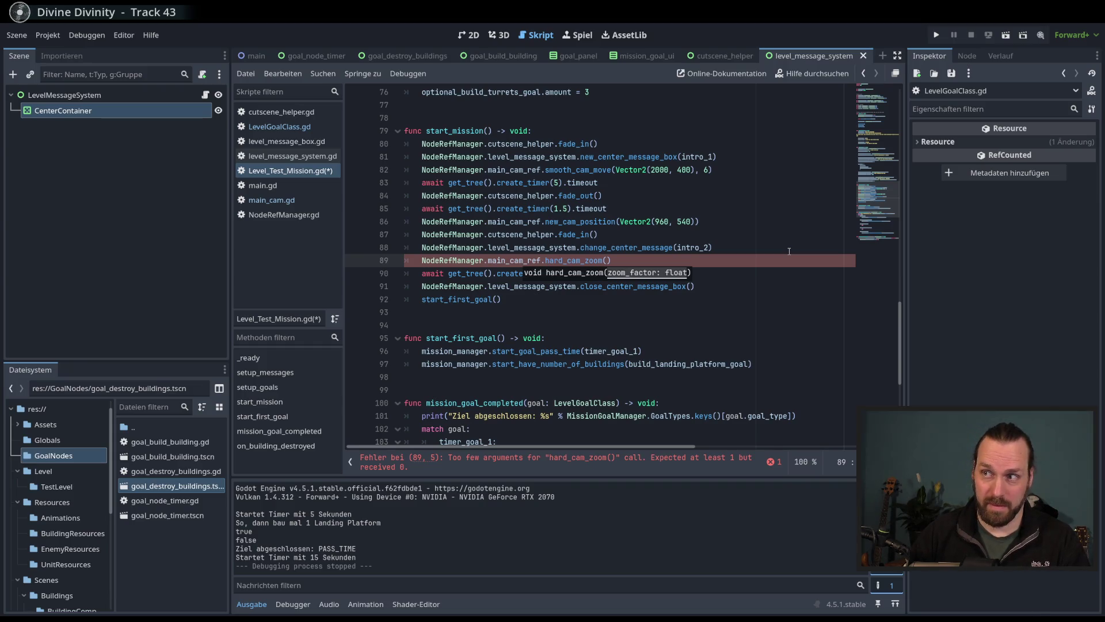
pyautogui.write('2')
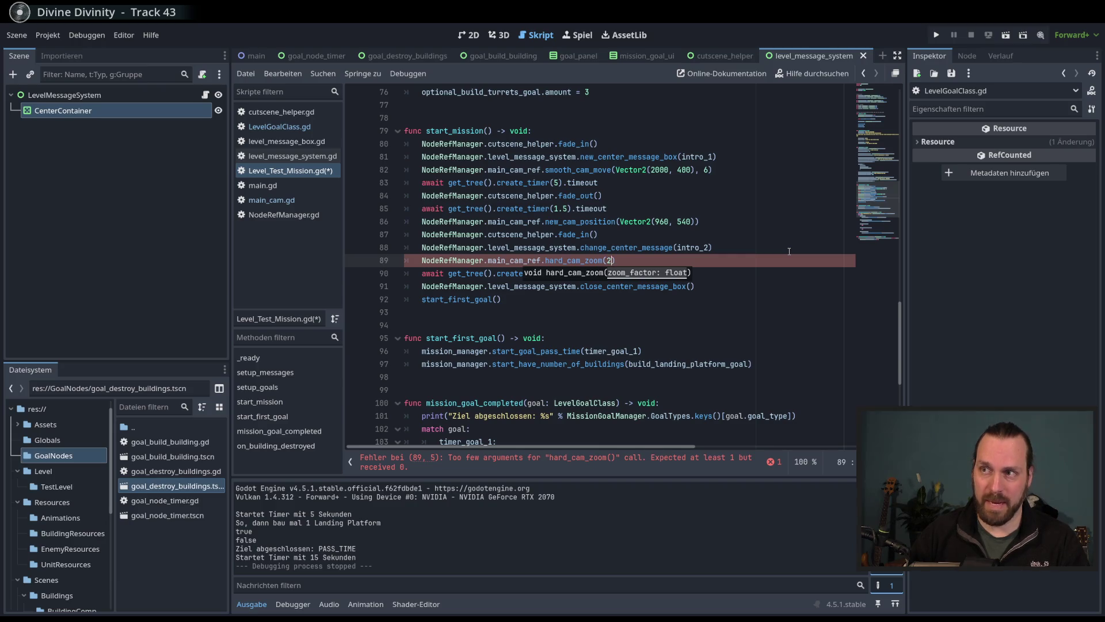
pyautogui.press('Escape')
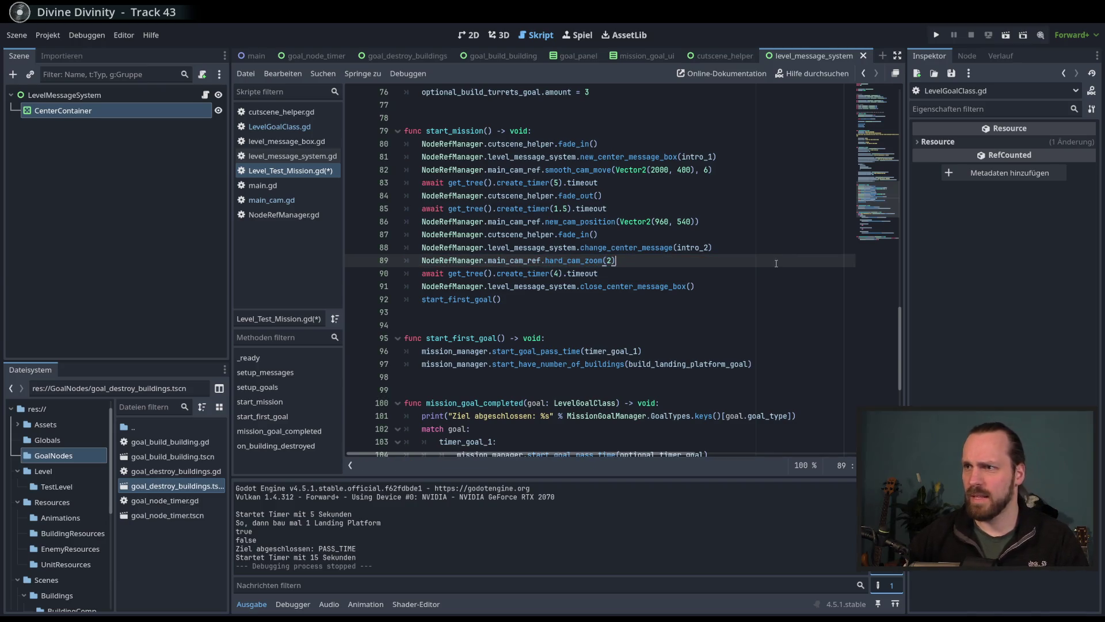
# Step: Add a NodeRefManager.main_cam_ref.smooth_cam_move call below the hard_cam_zoom(2) line
pyautogui.press('Return')
pyautogui.write('NodeRe')
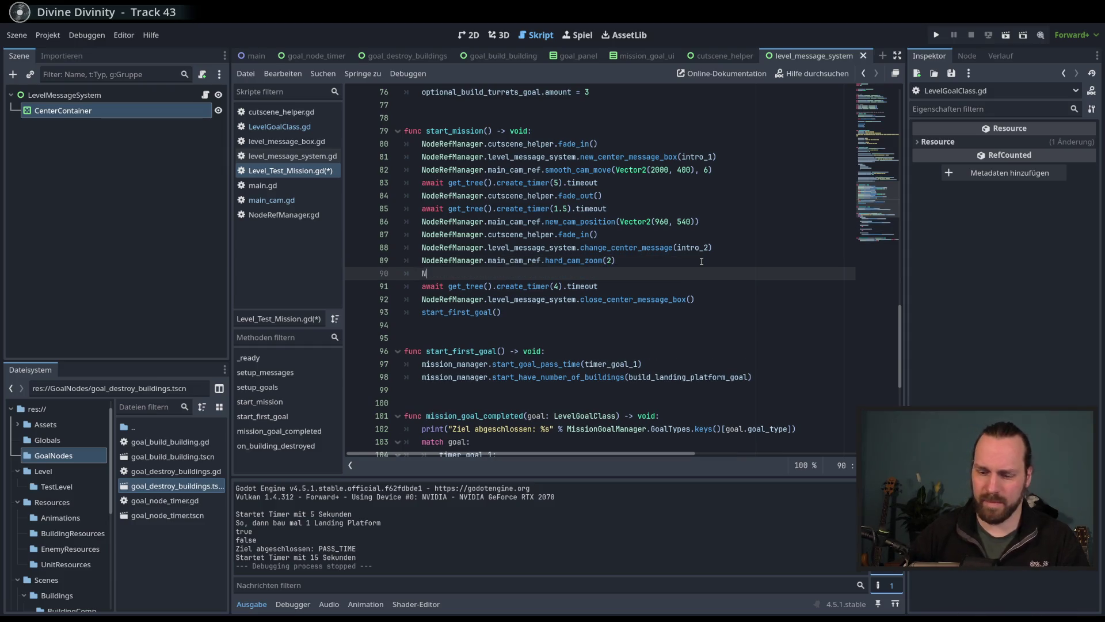
pyautogui.press('Return')
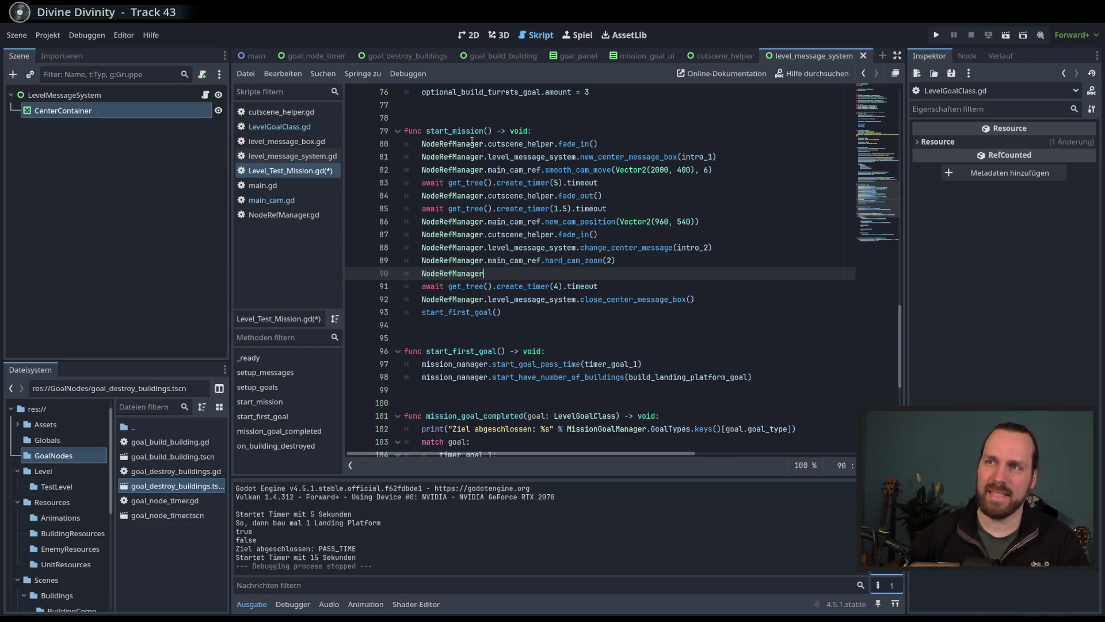
pyautogui.write('main_ca')
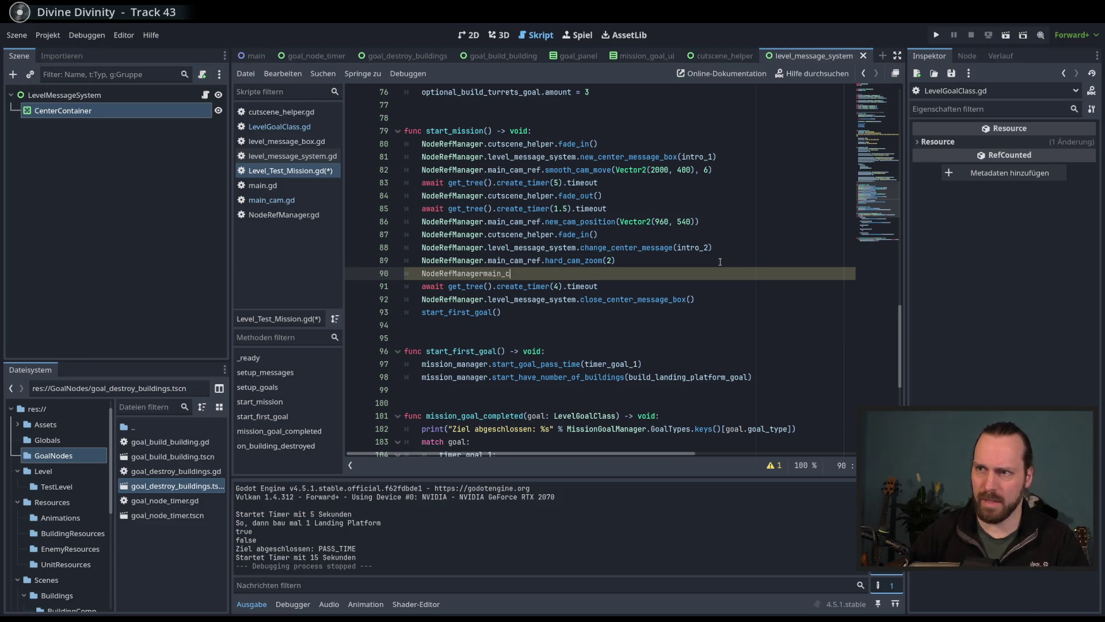
pyautogui.press('BackSpace')
pyautogui.press('BackSpace')
pyautogui.press('BackSpace')
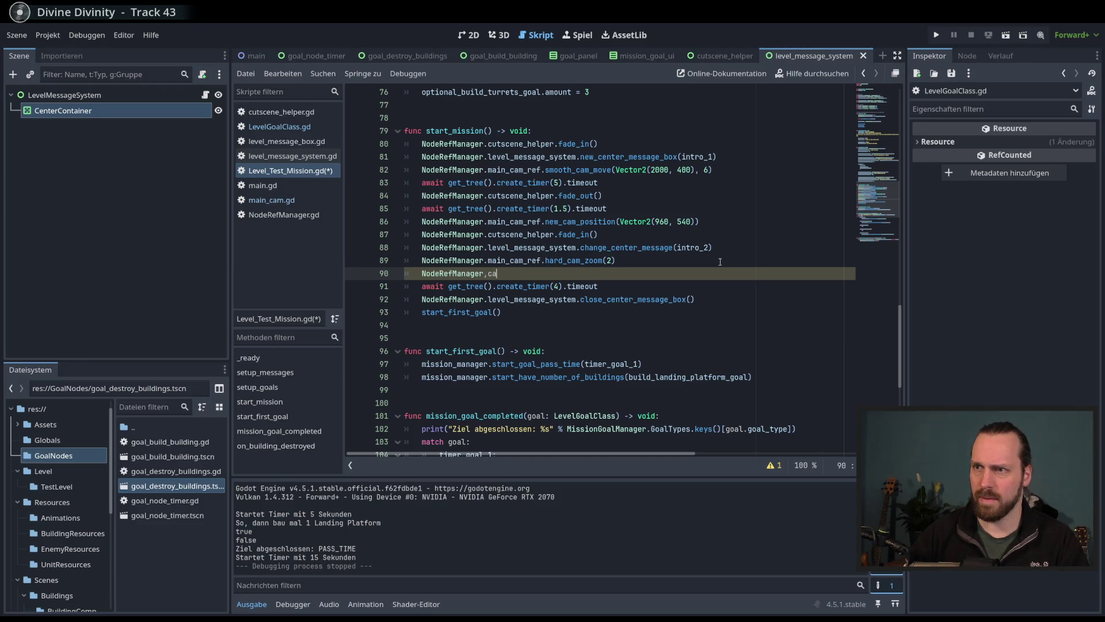
pyautogui.write('.main')
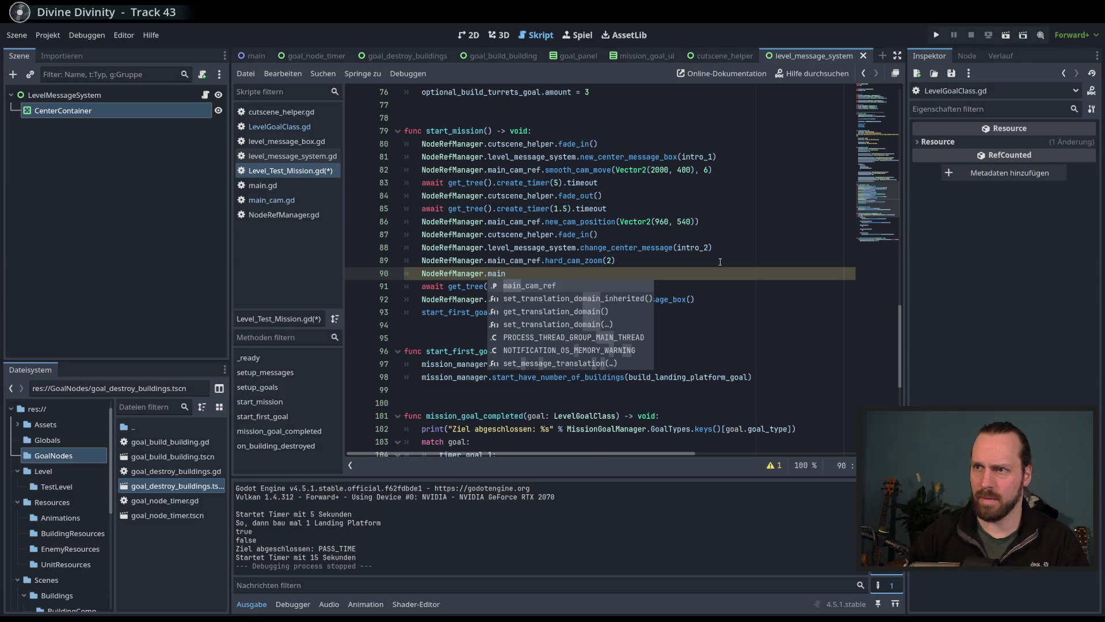
pyautogui.write('_cam_ref')
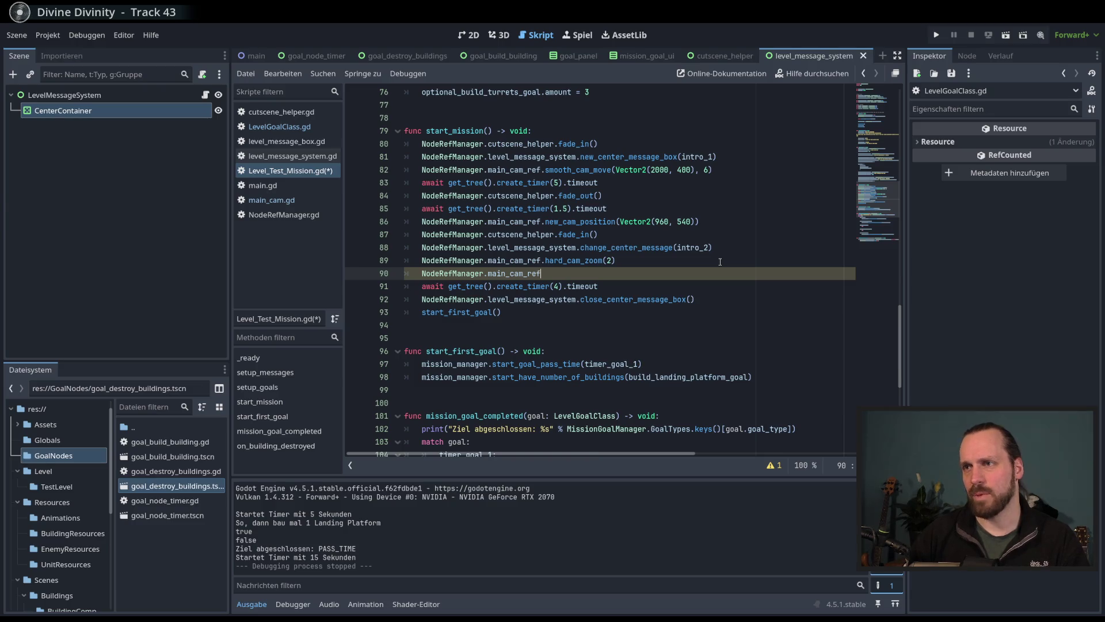
pyautogui.write('.smo')
pyautogui.press('Return')
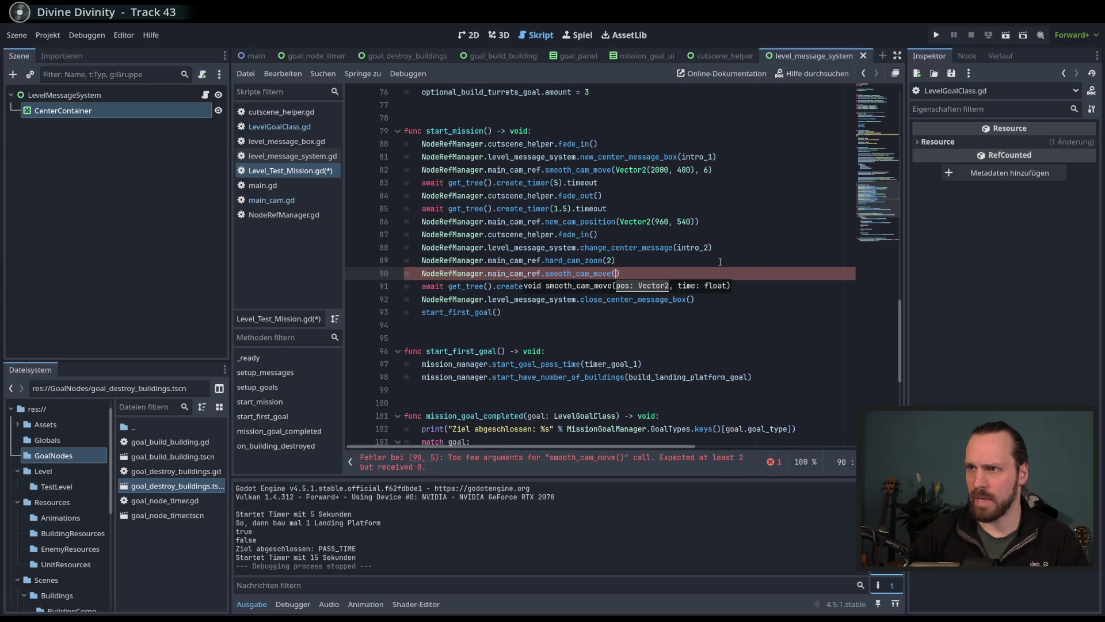
# Step: Drop the placeholder arguments 1, 3 and jump to smooth_cam_move's definition in main_cam.gd
pyautogui.write('1, ')
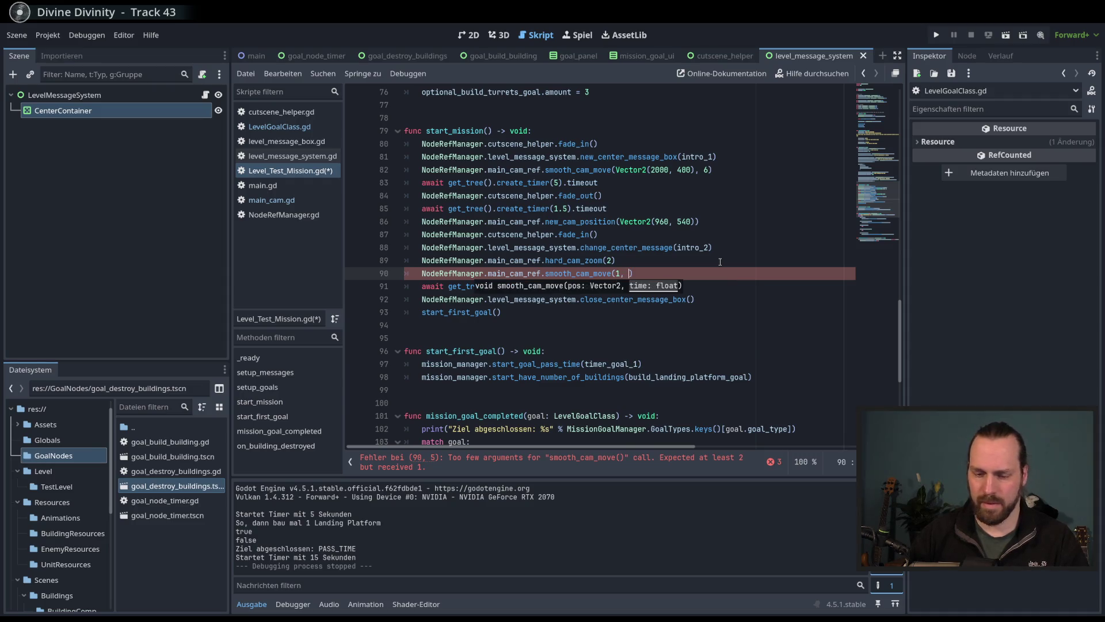
pyautogui.write('3')
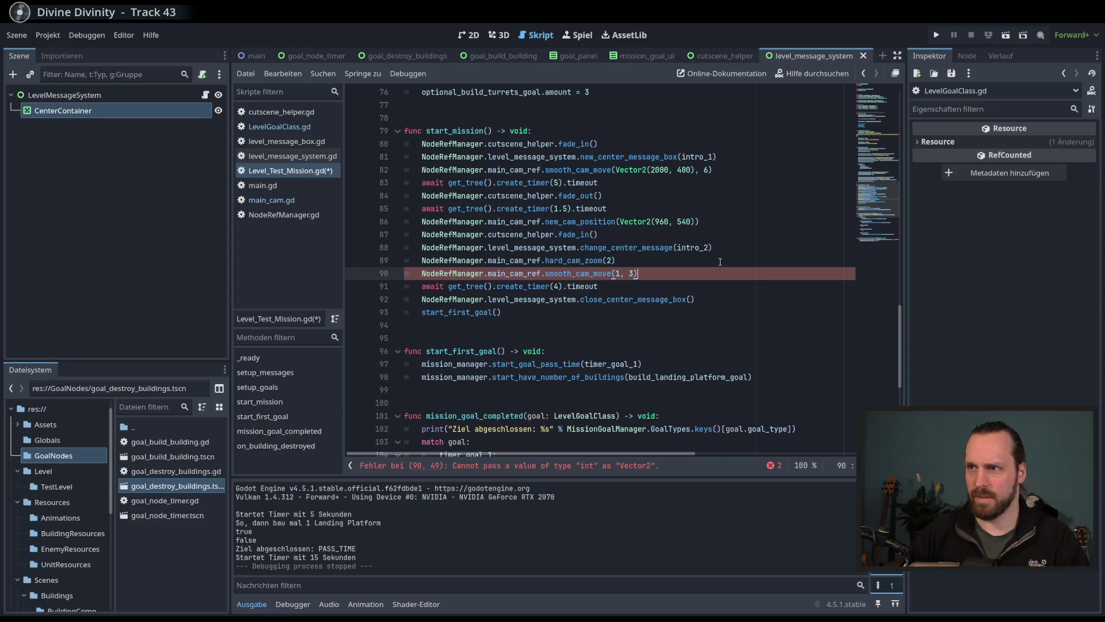
pyautogui.press('Left')
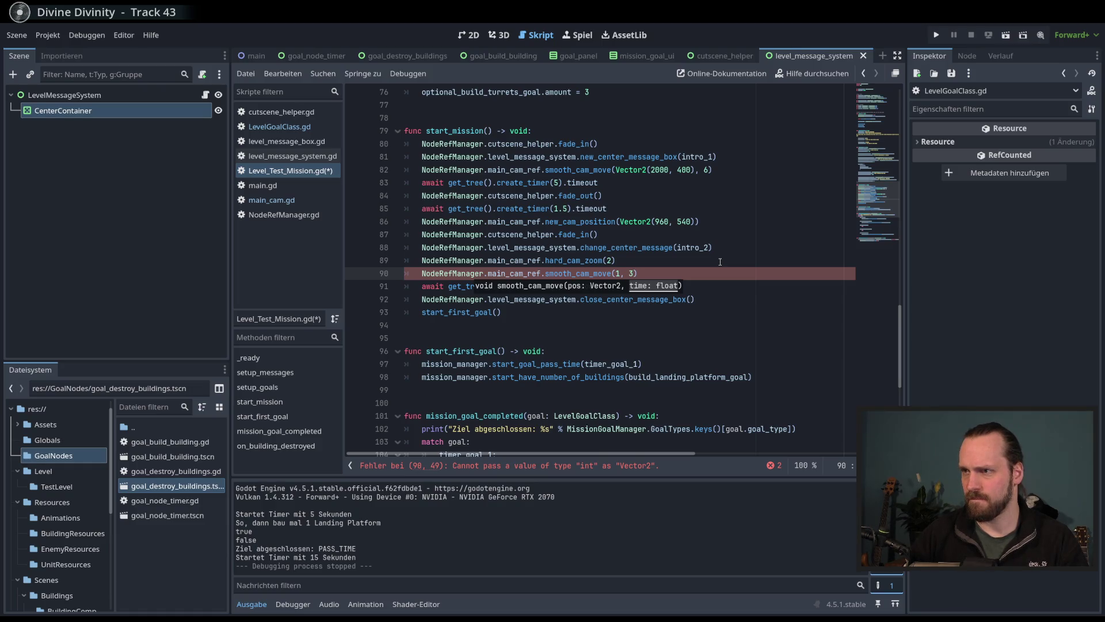
pyautogui.press('BackSpace')
pyautogui.press('BackSpace')
pyautogui.press('BackSpace')
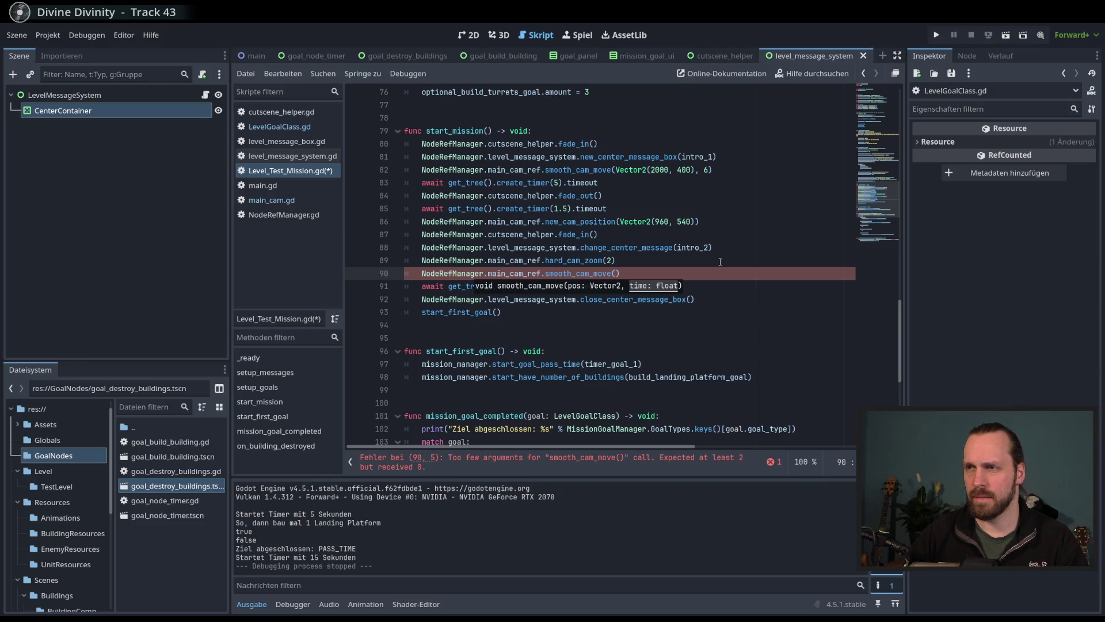
pyautogui.keyDown('ctrl'); pyautogui.click(581, 273); pyautogui.keyUp('ctrl')
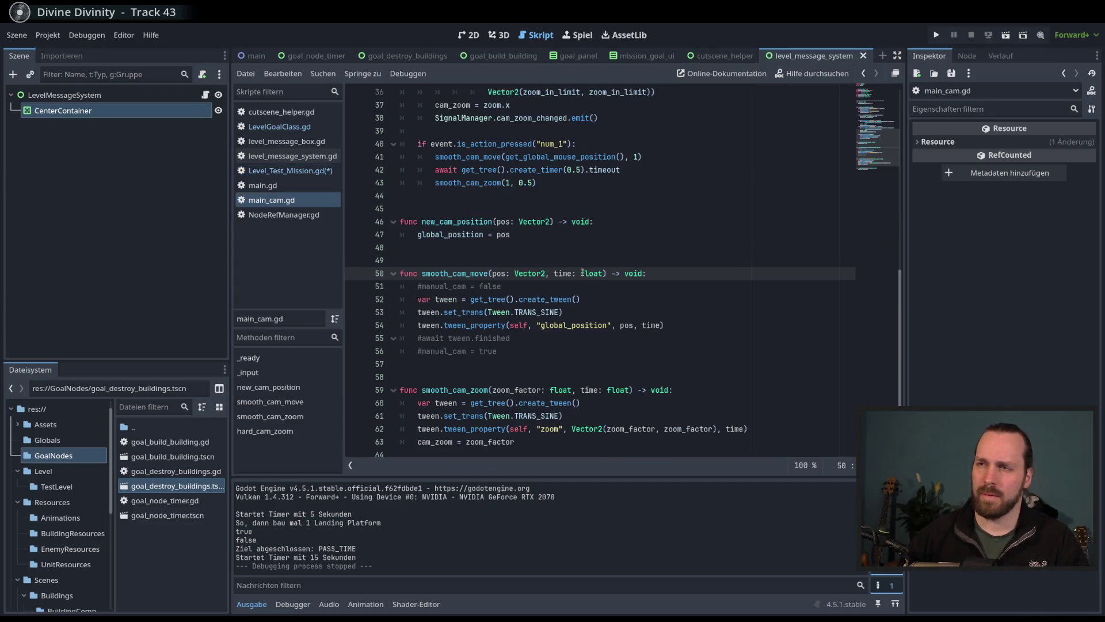
# Step: Inspect main_cam.gd, highlighting the uses of Vector2, pos and zoom_factor
pyautogui.doubleClick(528, 274)
pyautogui.doubleClick(499, 274)
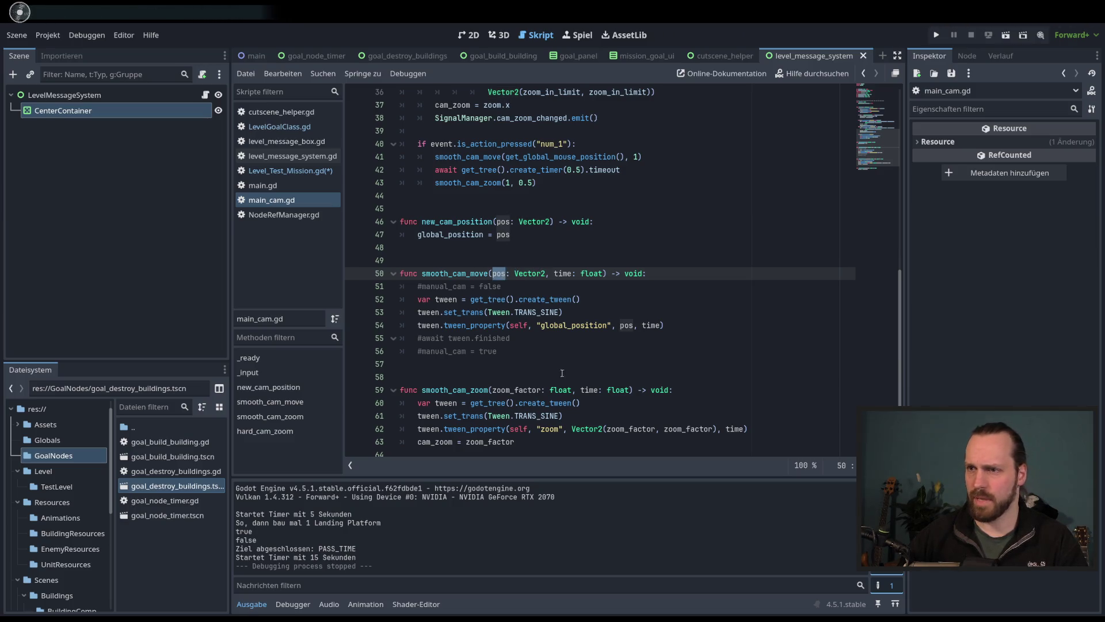
pyautogui.doubleClick(518, 390)
pyautogui.scroll(-2, 527, 383)
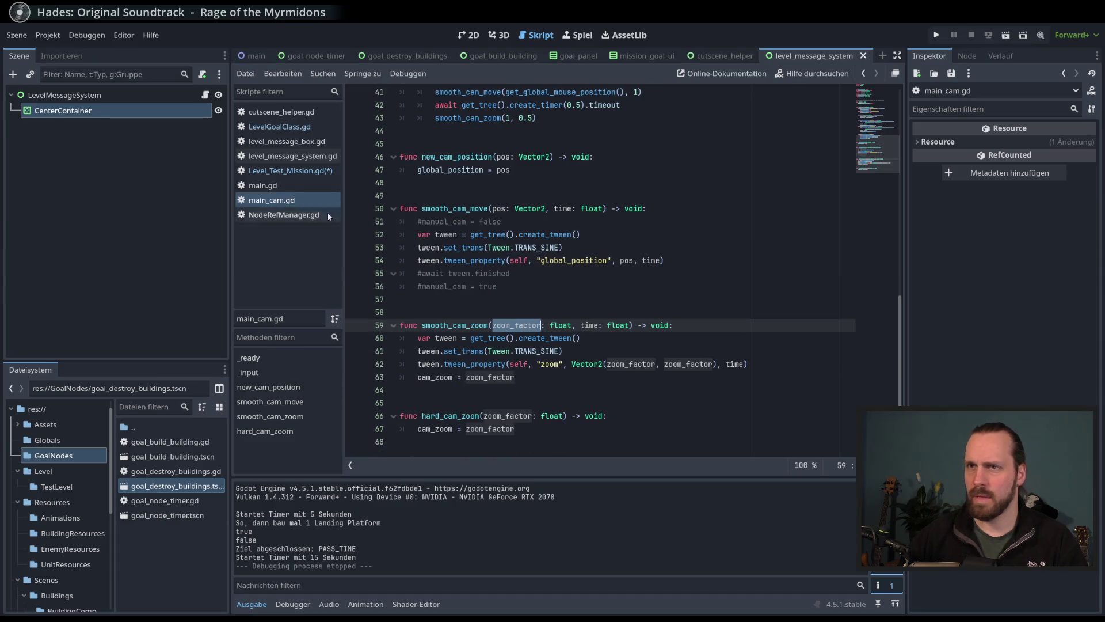
# Step: Change line 90's smooth_cam_move call to smooth_cam_zoom(1, 3), then save and run the project
pyautogui.click(300, 171)
pyautogui.doubleClick(577, 273)
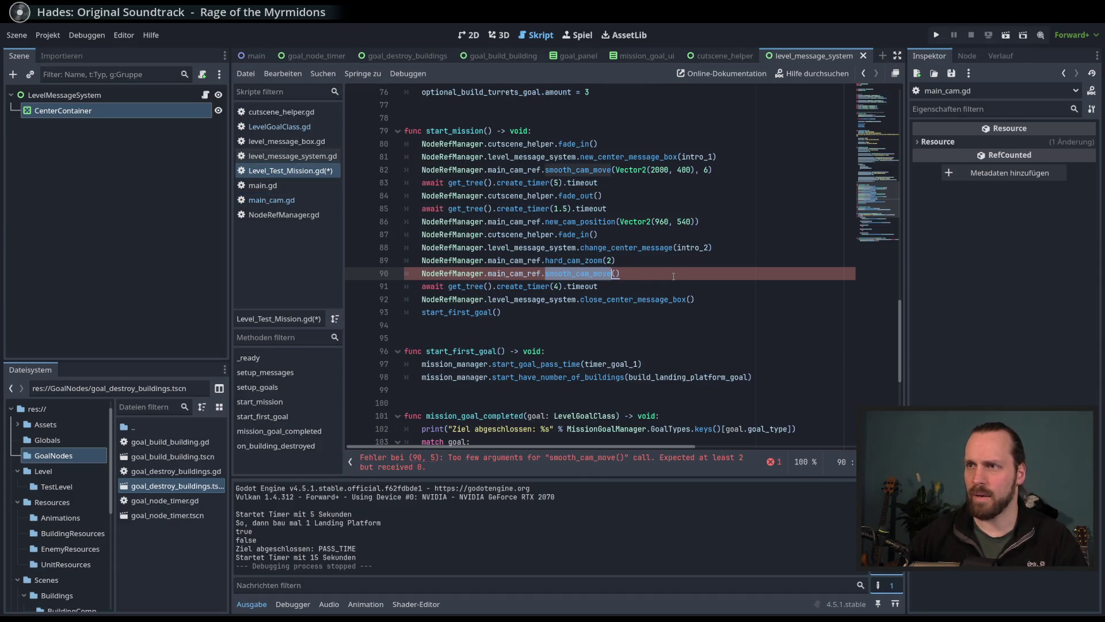
pyautogui.write('smooth')
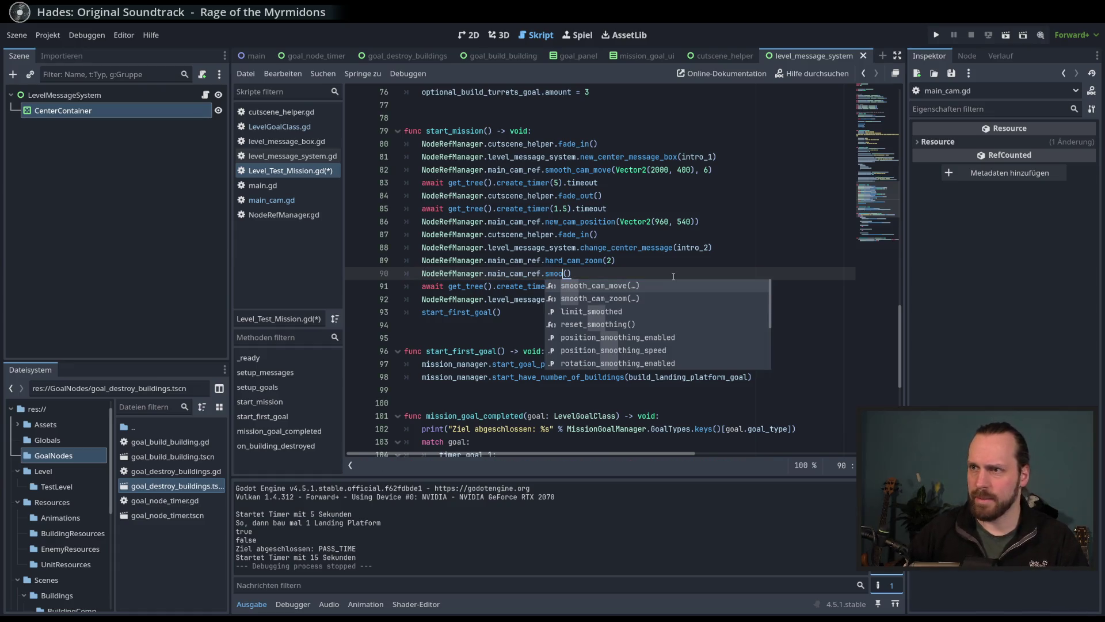
pyautogui.press('Down')
pyautogui.press('Return')
pyautogui.write('1, ')
pyautogui.write('1')
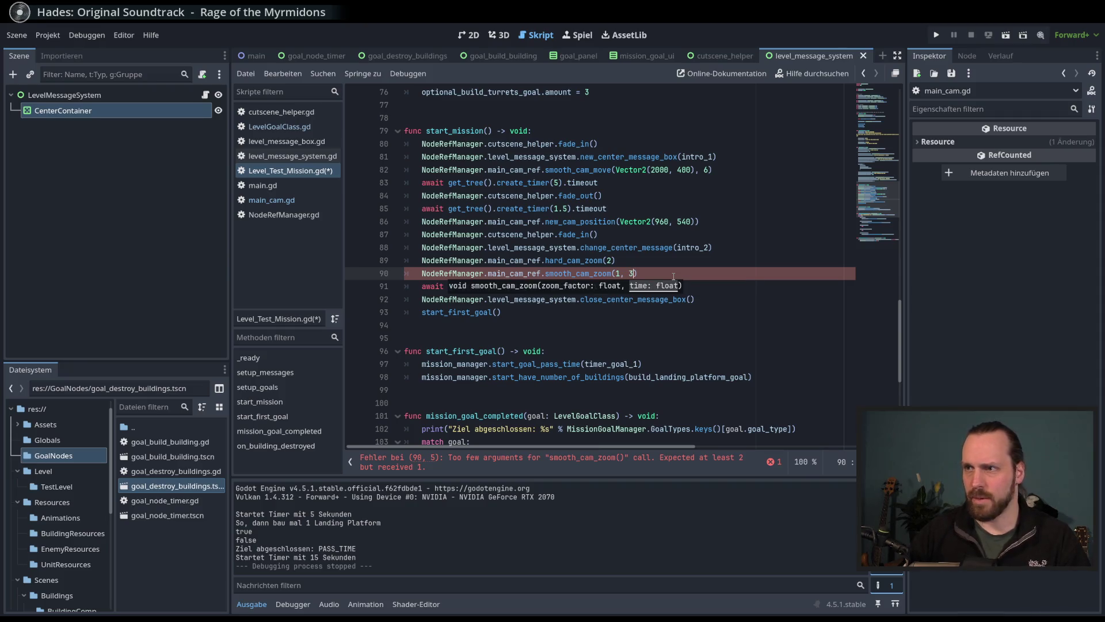
pyautogui.press('F5')
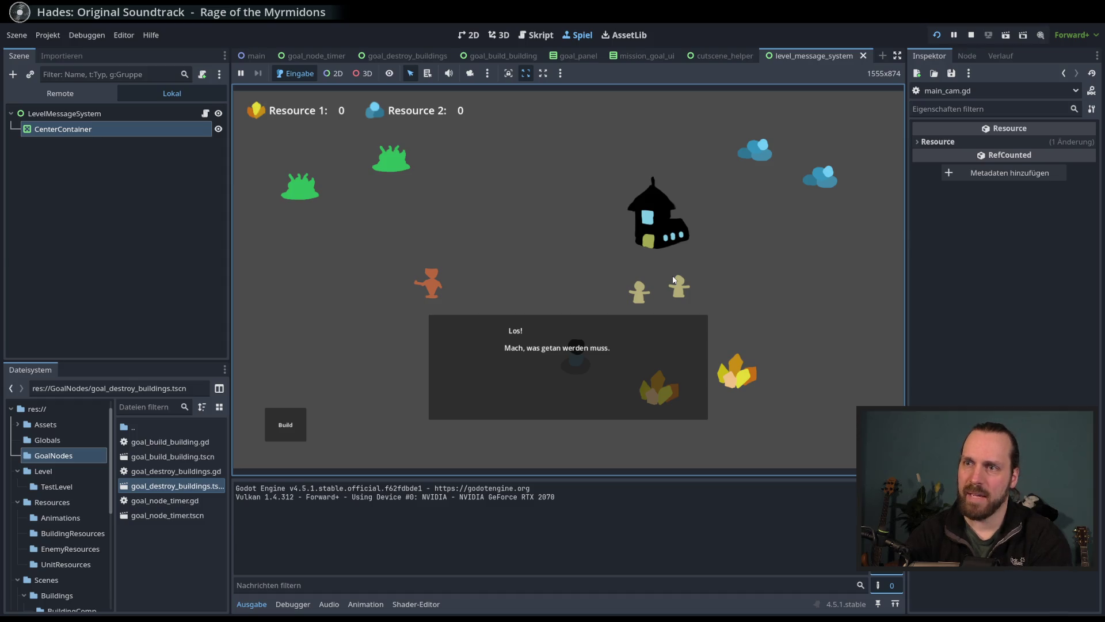
# Step: Stop the running test game with F8 after the intro plays
pyautogui.press('F8')
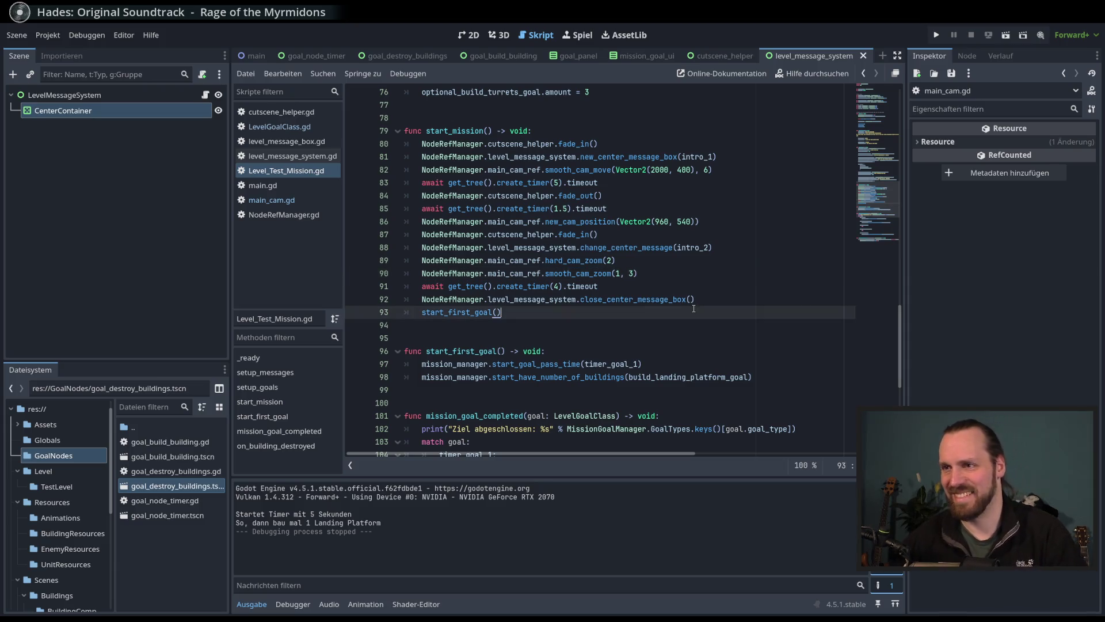
# Step: Jump to hard_cam_zoom's definition in main_cam.gd and examine its zoom_factor usage
pyautogui.click(583, 263)
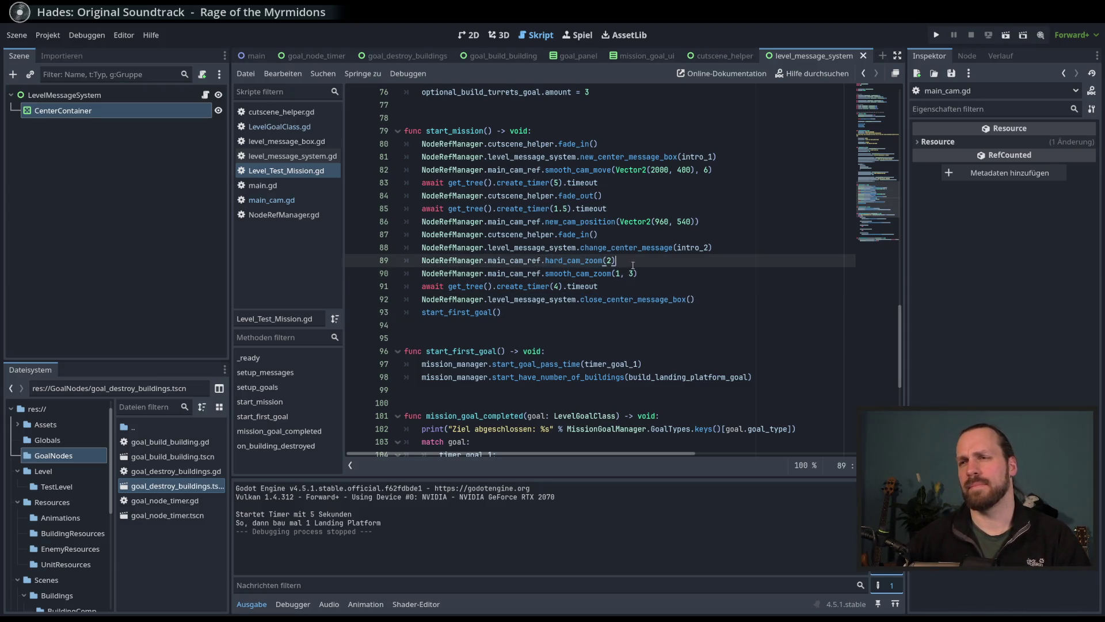
pyautogui.keyDown('ctrl'); pyautogui.click(581, 262); pyautogui.keyUp('ctrl')
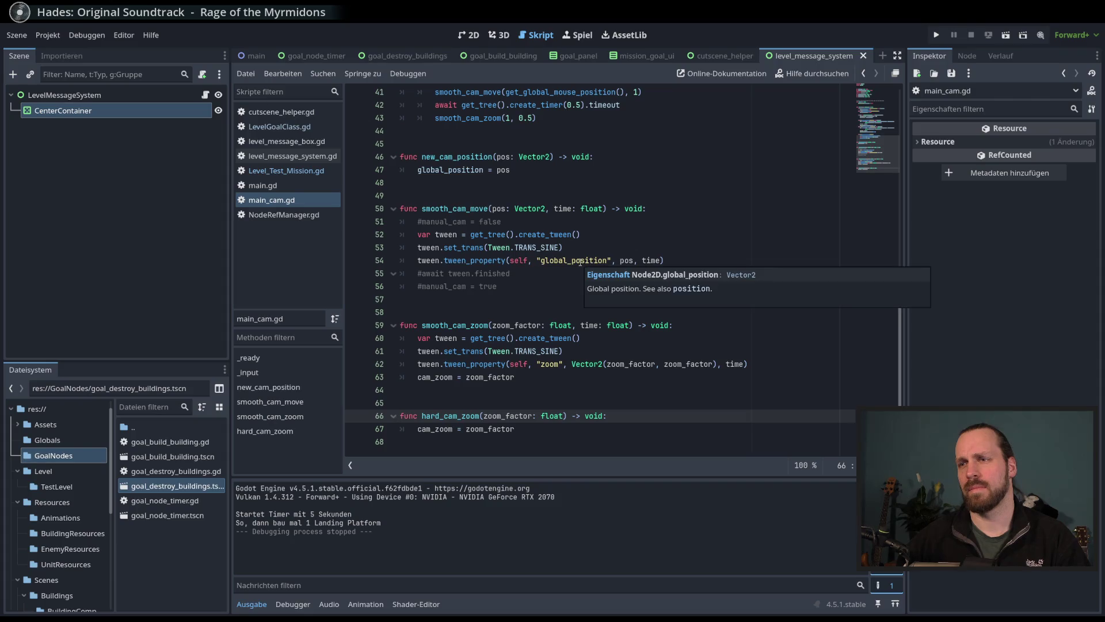
pyautogui.moveTo(467, 429); pyautogui.dragTo(518, 426)
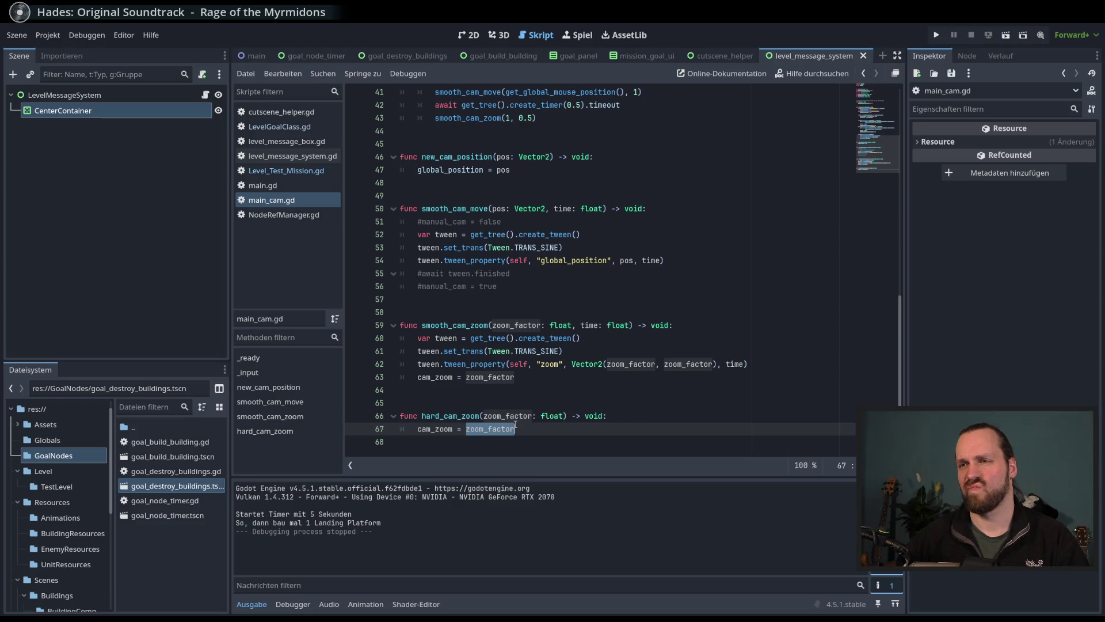
pyautogui.moveTo(516, 424)
pyautogui.scroll(8, 497, 402)
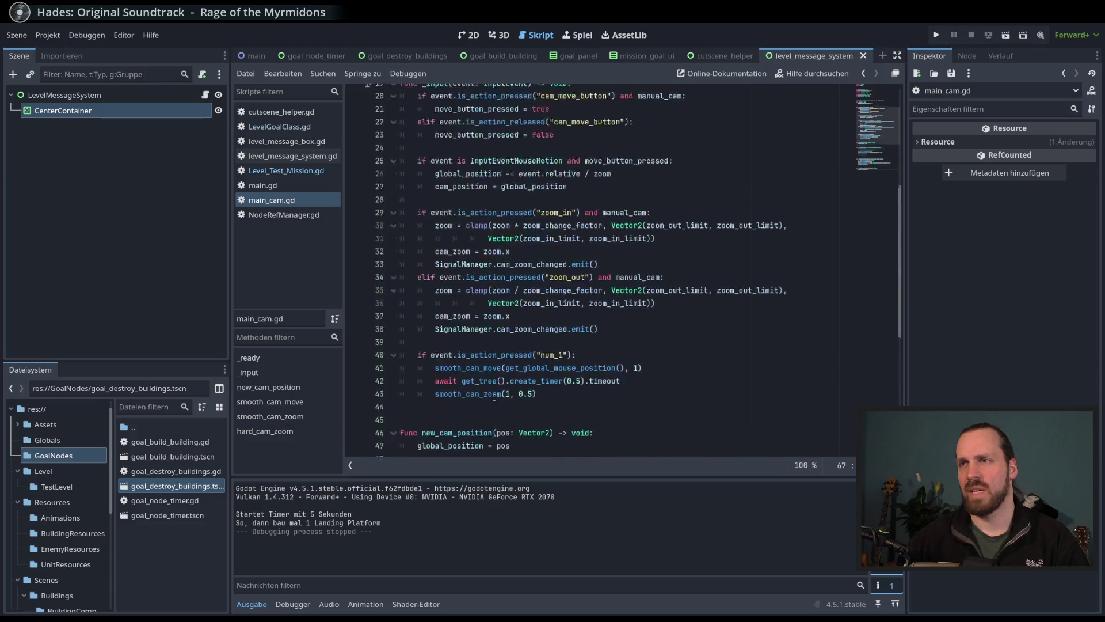
pyautogui.scroll(-8, 494, 397)
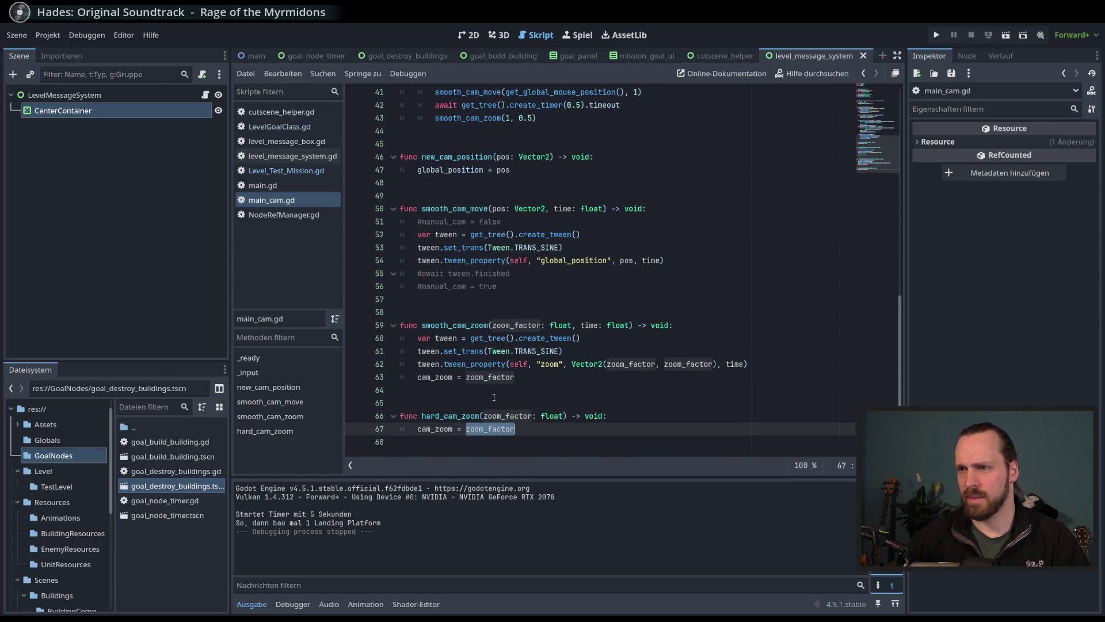
pyautogui.scroll(10, 494, 397)
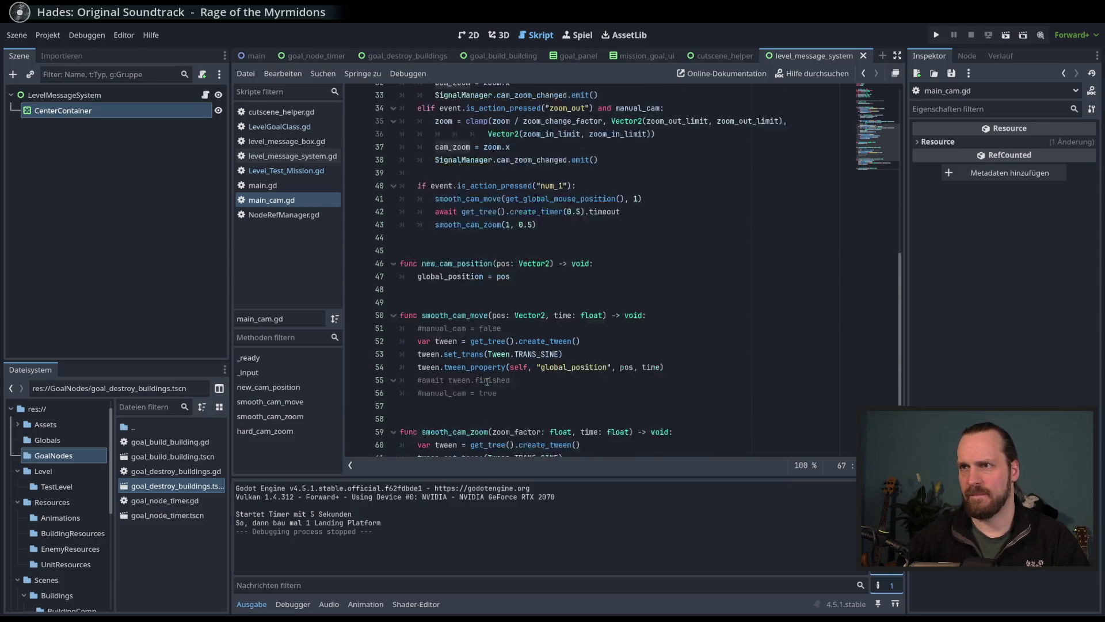
pyautogui.scroll(1, 492, 385)
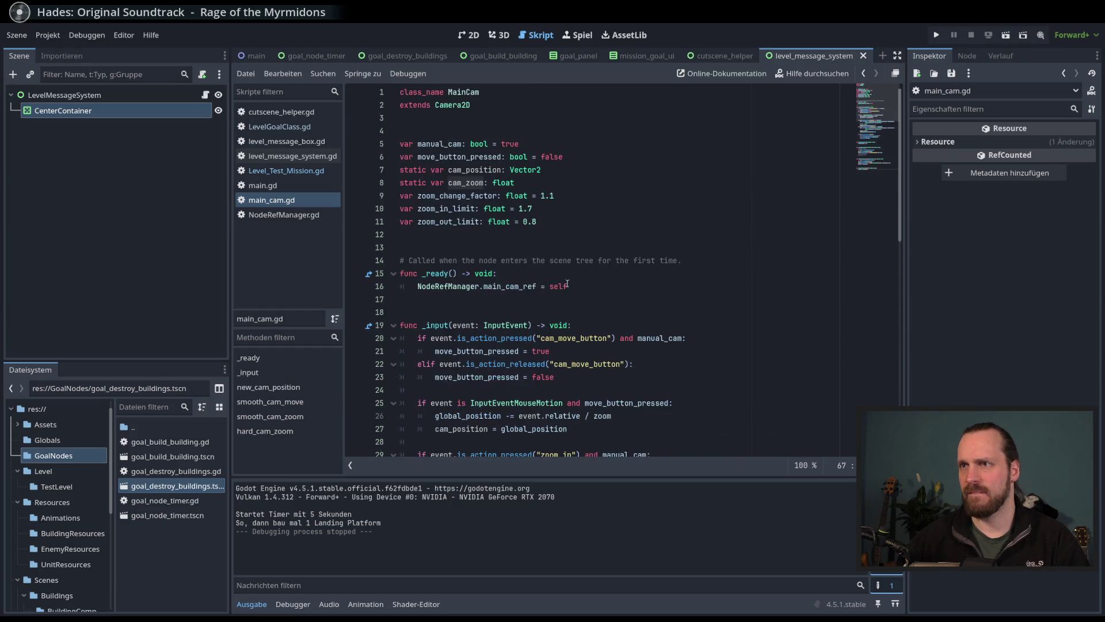
# Step: Review the cam_zoom declaration, its line 63 assignment and smooth_cam_zoom's zoom_factor uses
pyautogui.doubleClick(467, 183)
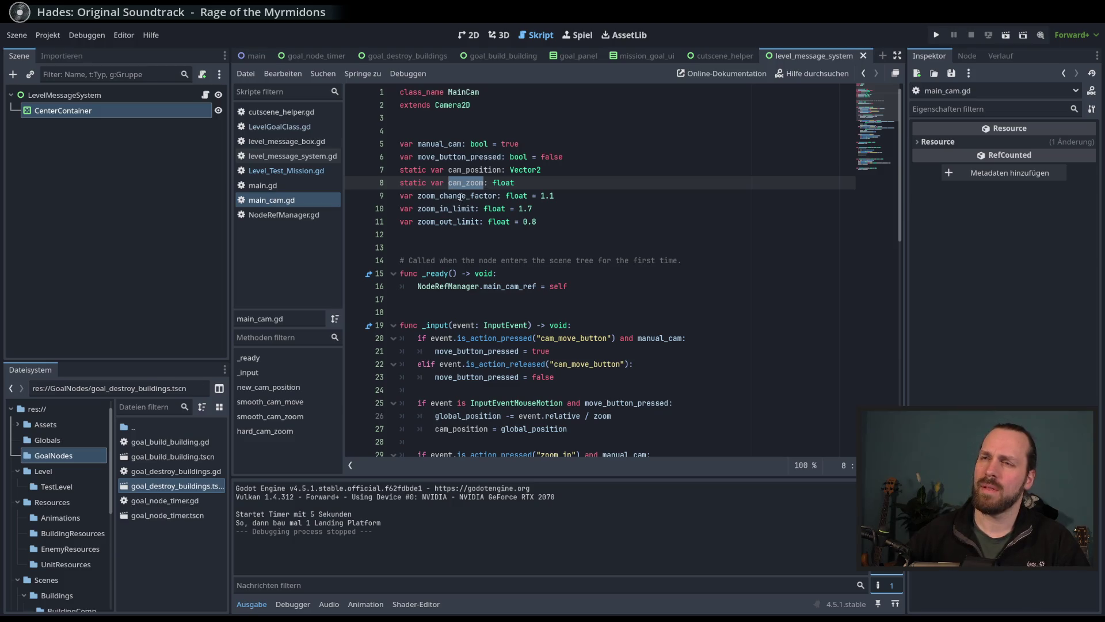
pyautogui.scroll(-10, 460, 196)
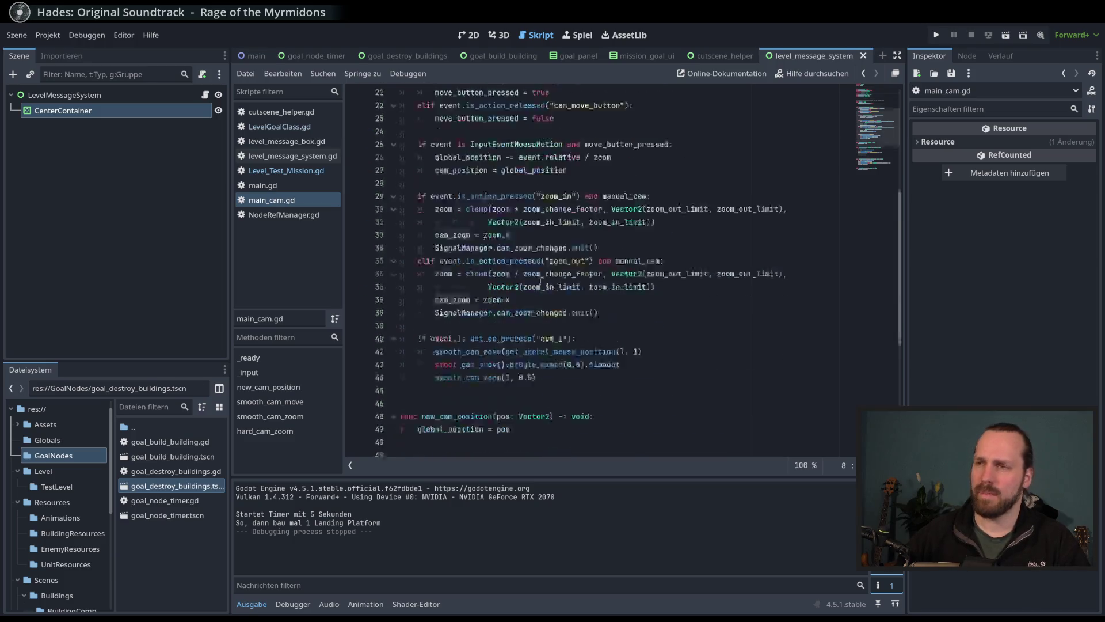
pyautogui.click(597, 381)
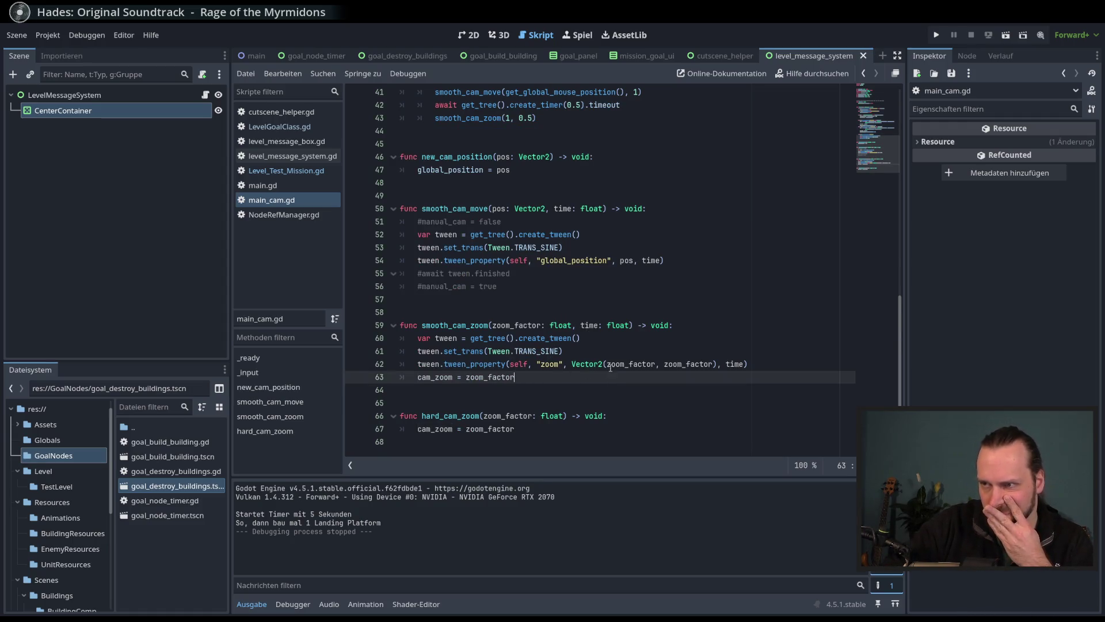
pyautogui.doubleClick(635, 363)
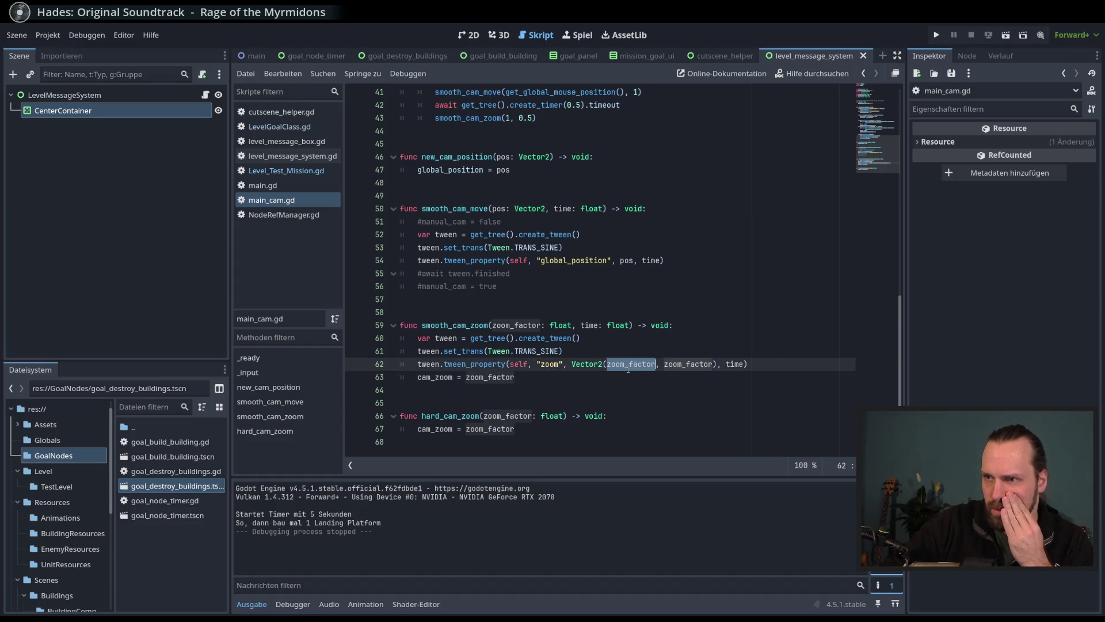
pyautogui.doubleClick(452, 379)
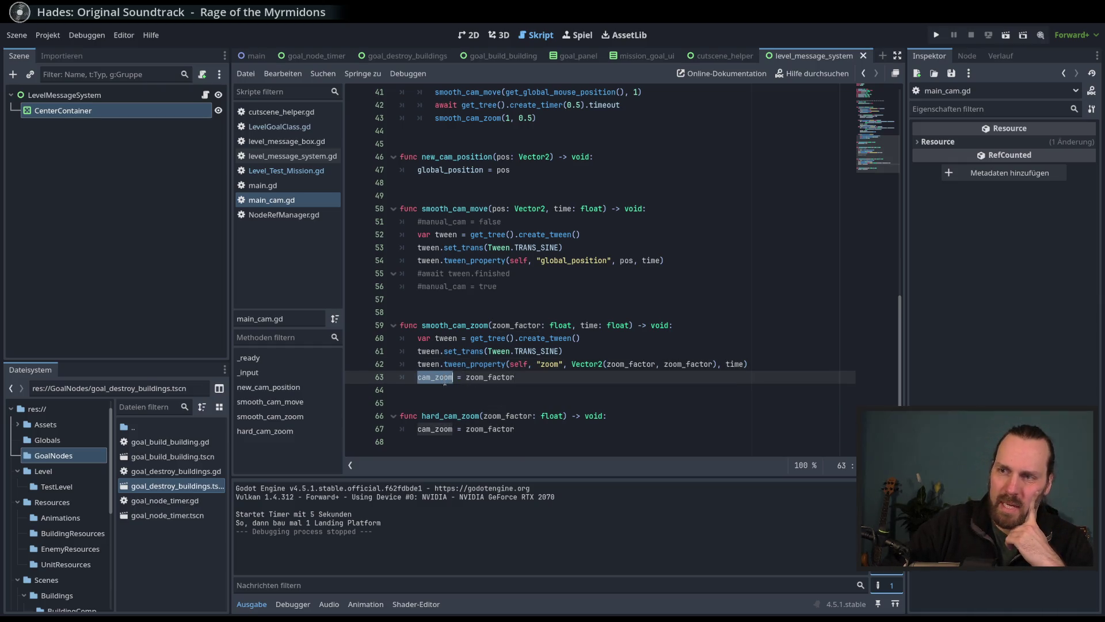
pyautogui.click(633, 417)
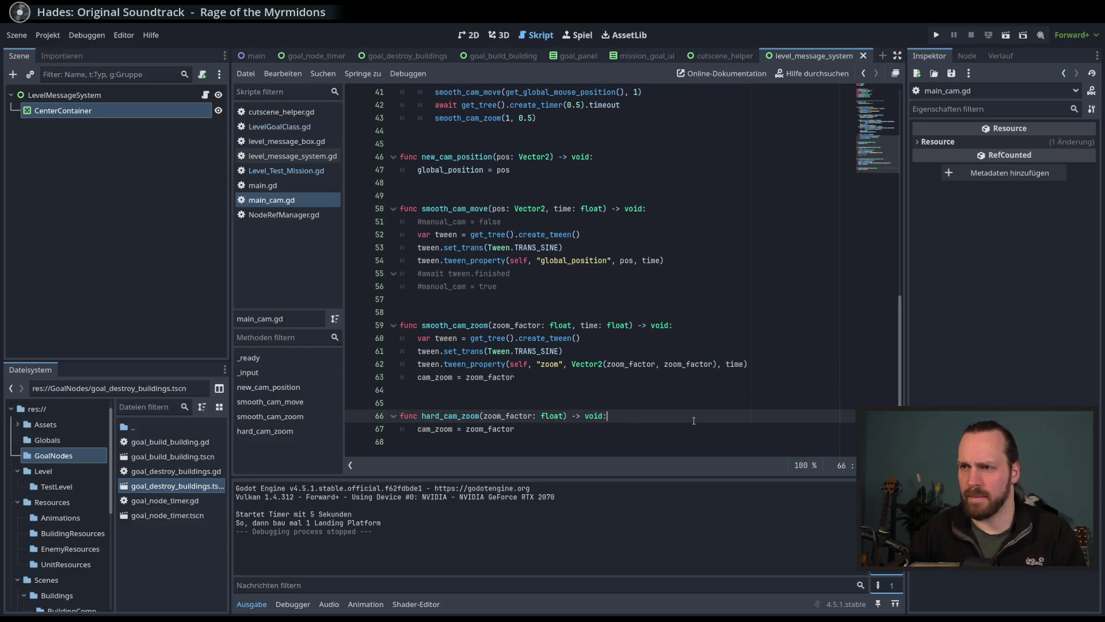
# Step: Start a new line in hard_cam_zoom reading zoom = Vector2
pyautogui.press('Return')
pyautogui.write('zoo')
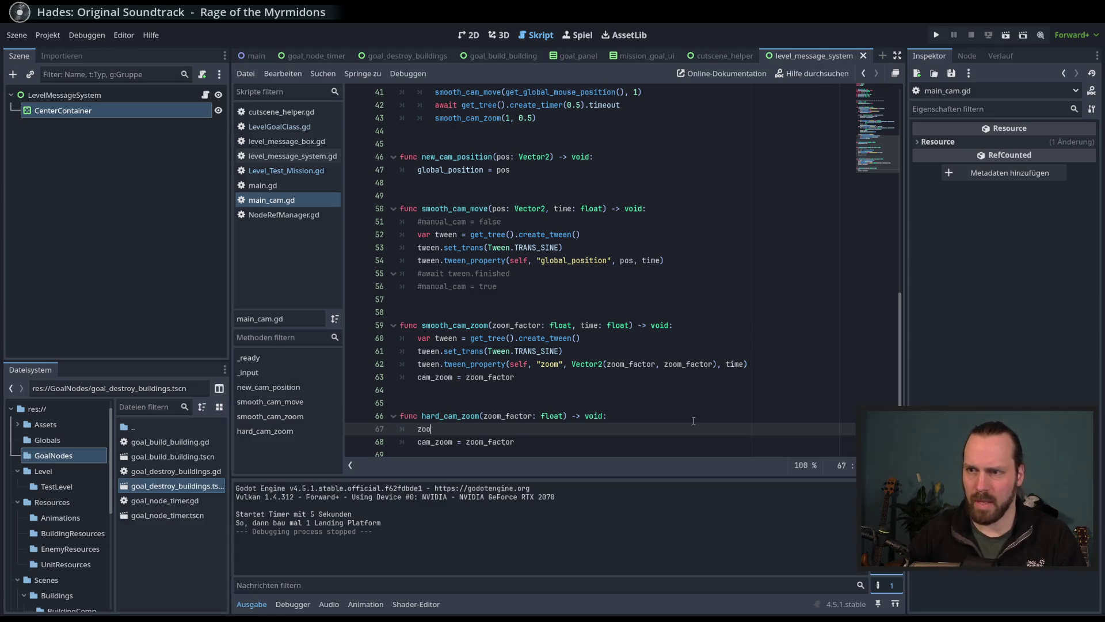
pyautogui.press('Down')
pyautogui.press('Down')
pyautogui.press('Down')
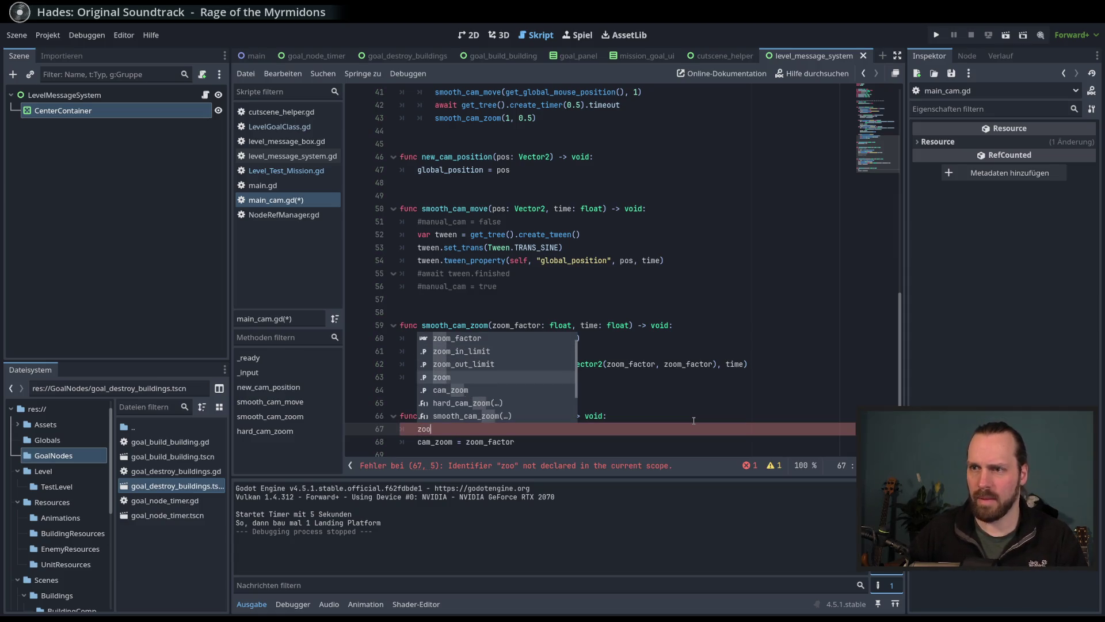
pyautogui.press('Return')
pyautogui.write('.')
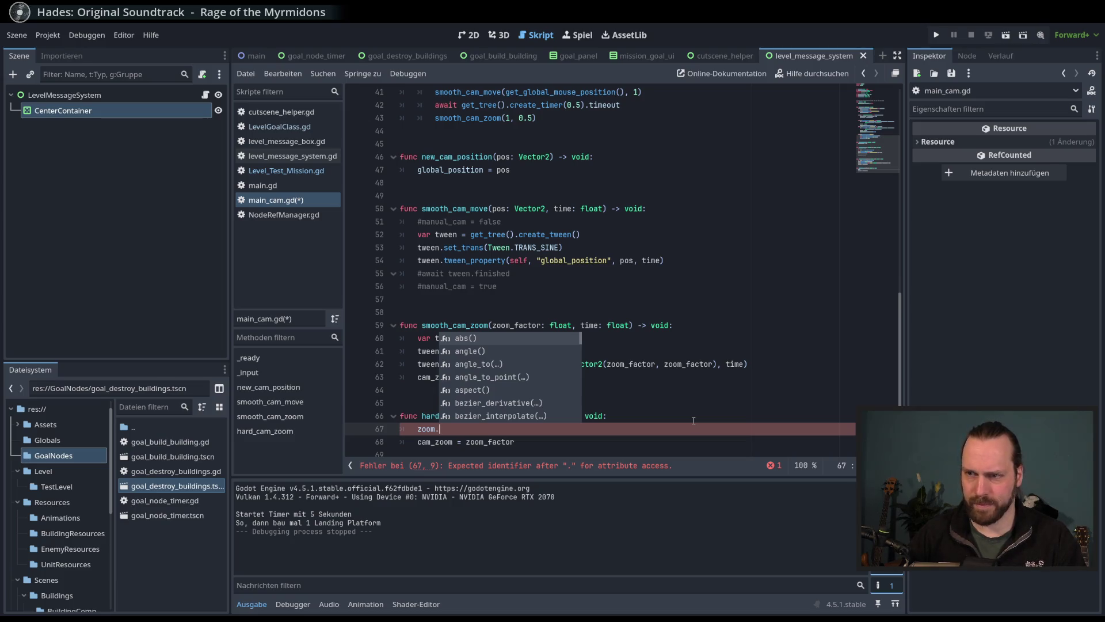
pyautogui.press('BackSpace')
pyautogui.write('= Vec')
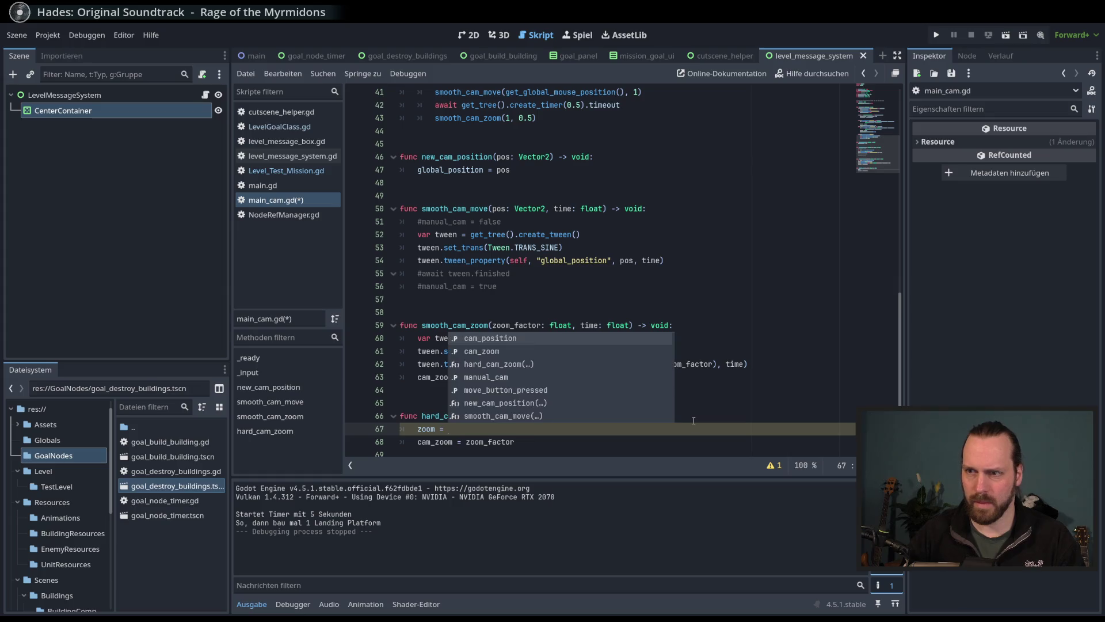
pyautogui.press('Return')
# Step: Finish it as Vector2(zoom_factor, zoom_factor), save main_cam.gd and run the project
pyautogui.write('(zoo')
pyautogui.press('Down')
pyautogui.press('Return')
pyautogui.write(', z')
pyautogui.write('oom_factor)')
pyautogui.press('Down')
pyautogui.press('Return')
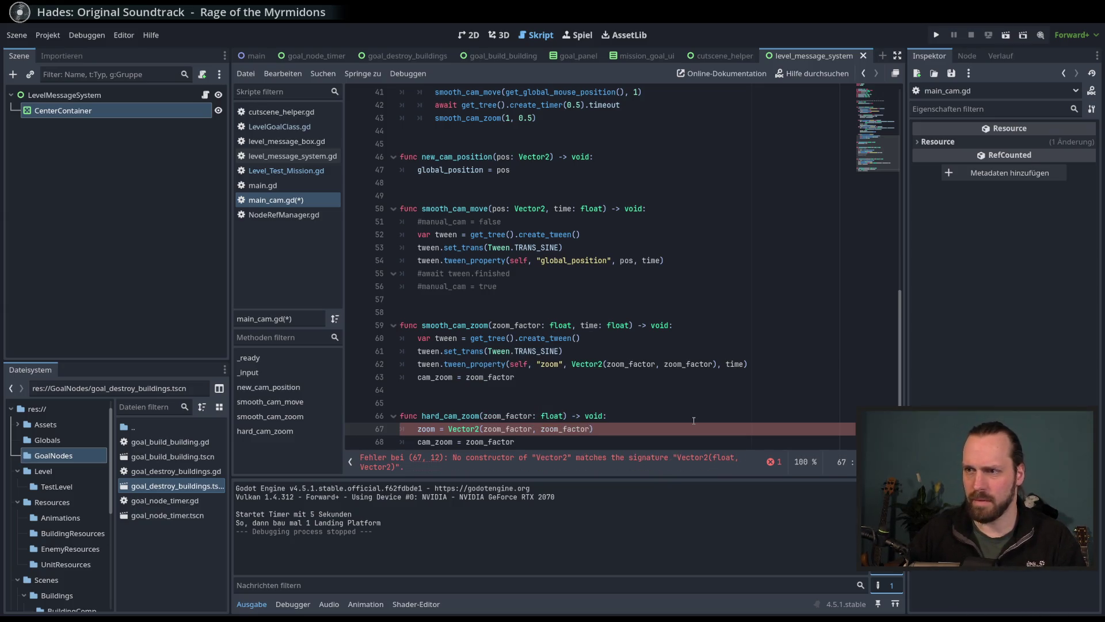
pyautogui.hotkey('ctrl', 's')
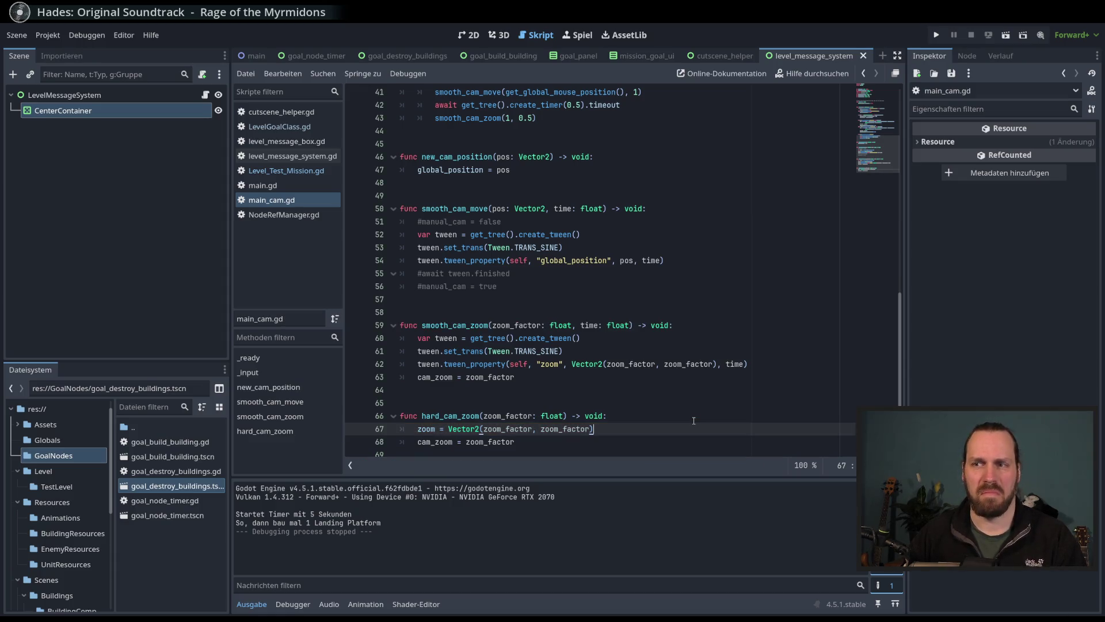
pyautogui.press('F5')
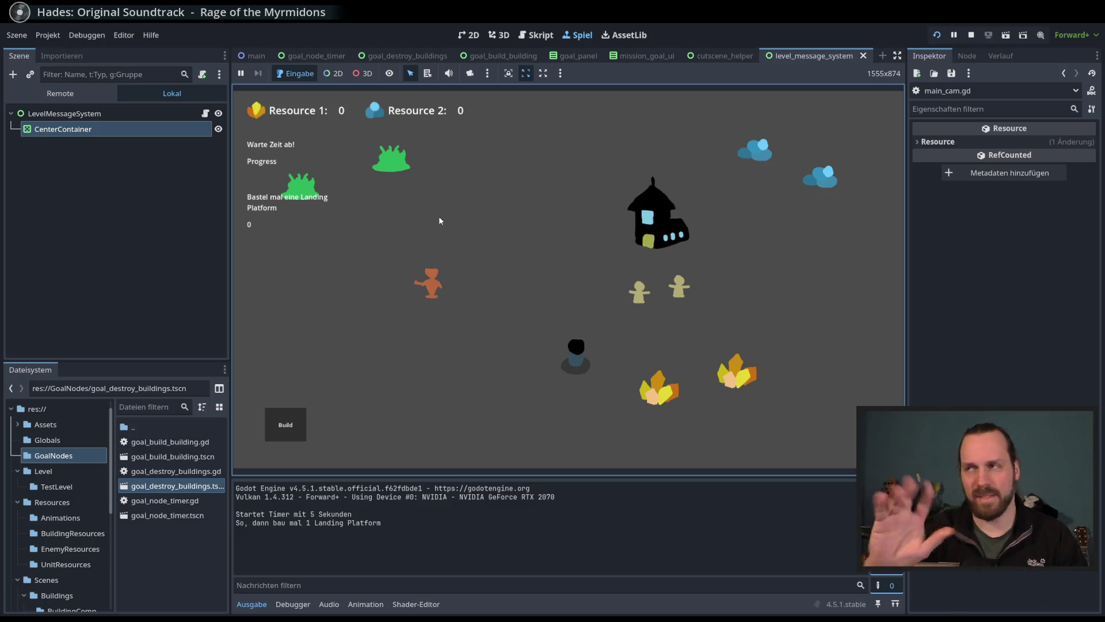
# Step: Stop the test run with F8 and scroll through main_cam.gd
pyautogui.press('F8')
pyautogui.scroll(-1, 489, 363)
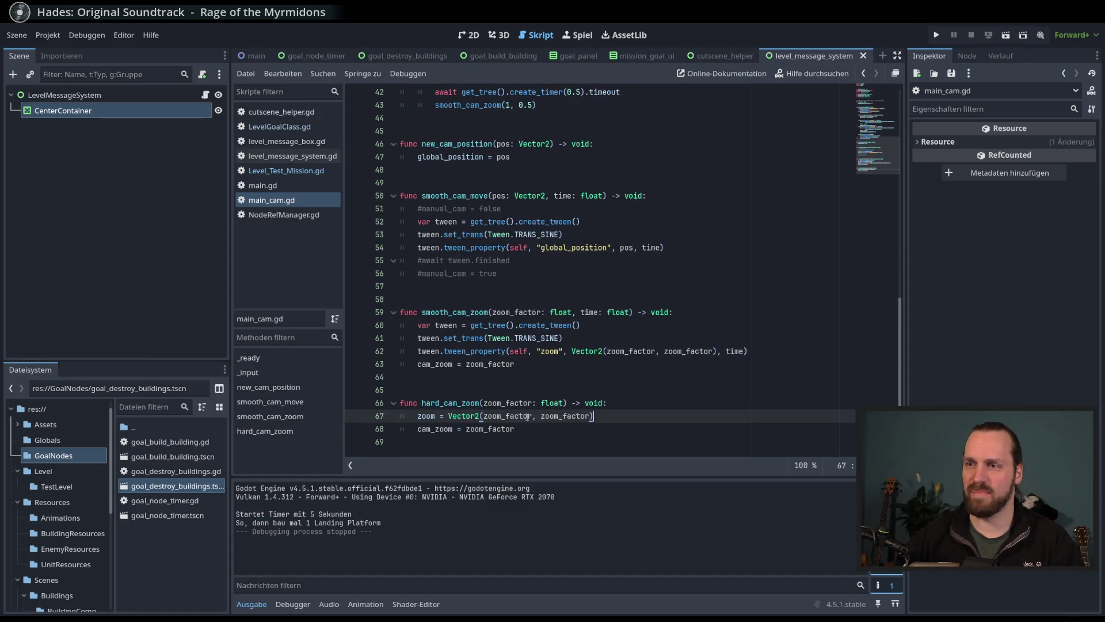
# Step: Change the intro's hard zoom value to 2.6 in Level_Test_Mission.gd and run the project
pyautogui.click(323, 170)
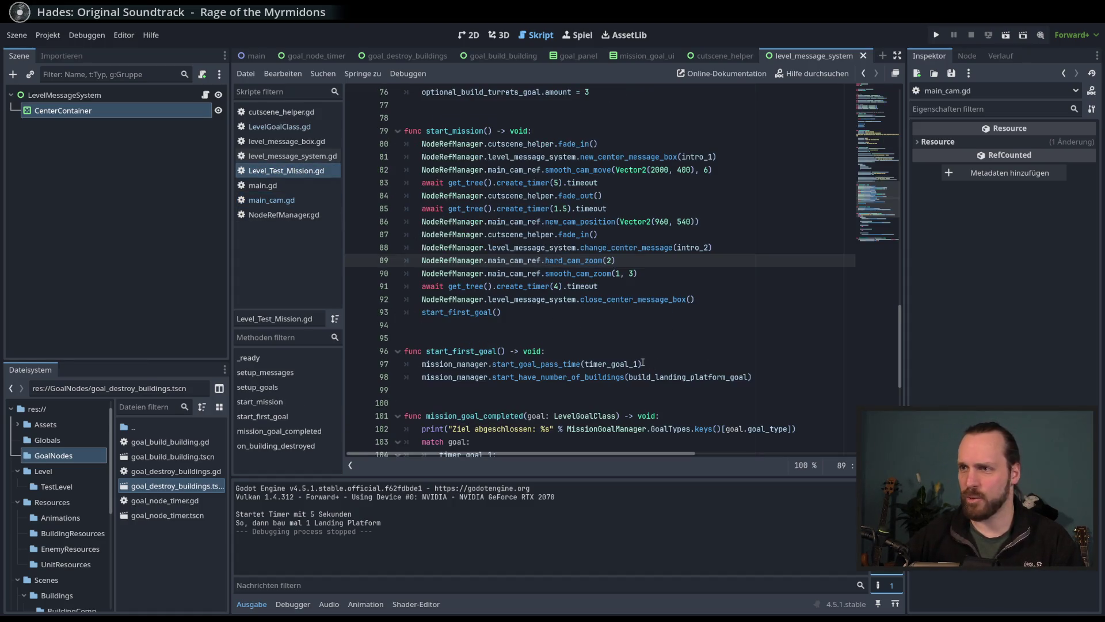
pyautogui.click(609, 260)
pyautogui.write('.6)')
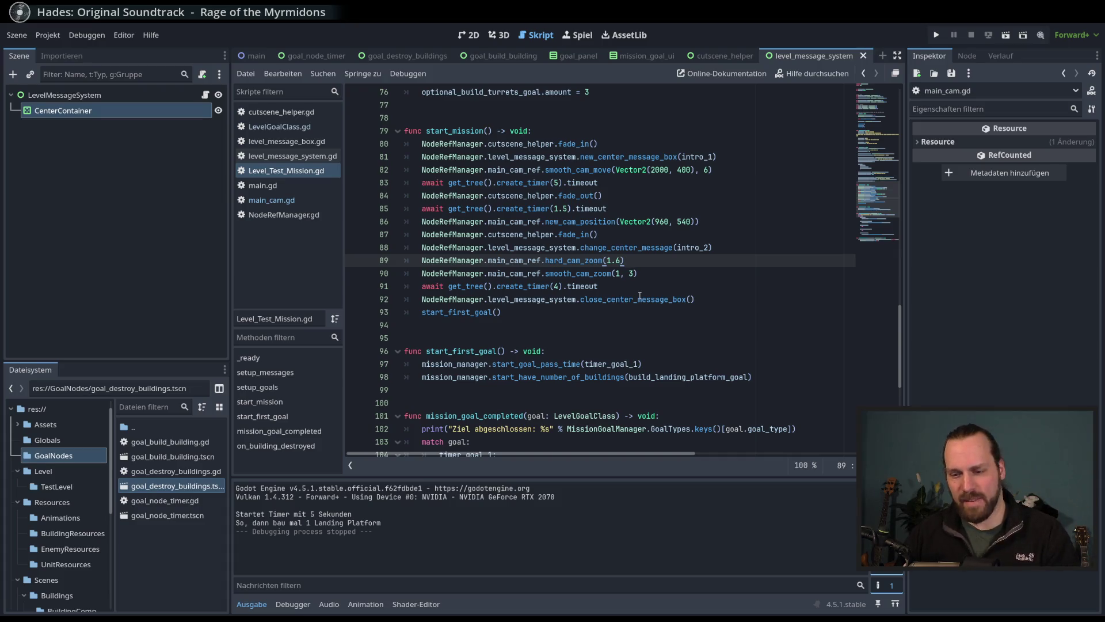
pyautogui.press('F5')
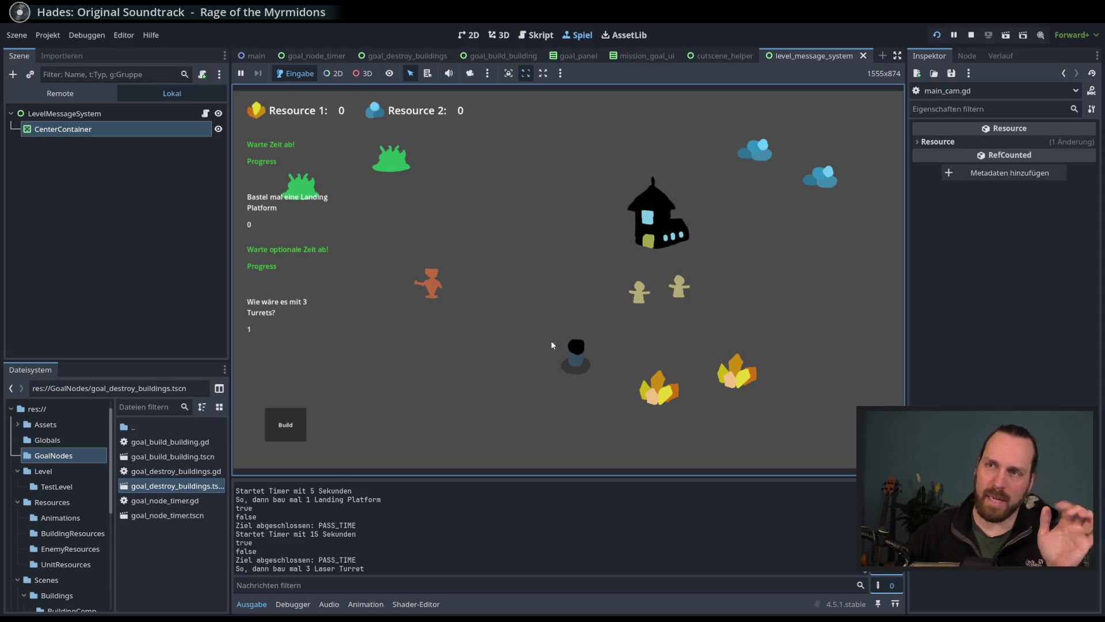
# Step: Pan the game map, select the units including the red one, then stop the test
pyautogui.moveTo(586, 396)
pyautogui.mouseDown()
pyautogui.moveTo(567, 347)
pyautogui.moveTo(529, 374)
pyautogui.moveTo(544, 374)
pyautogui.mouseUp()
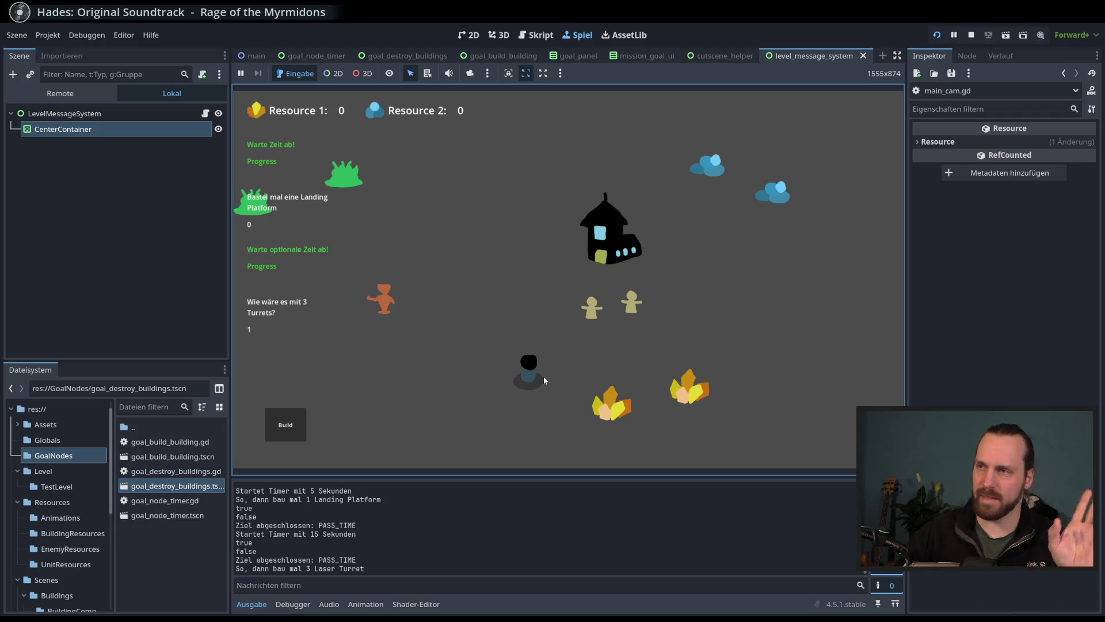
pyautogui.moveTo(472, 231); pyautogui.dragTo(817, 409)
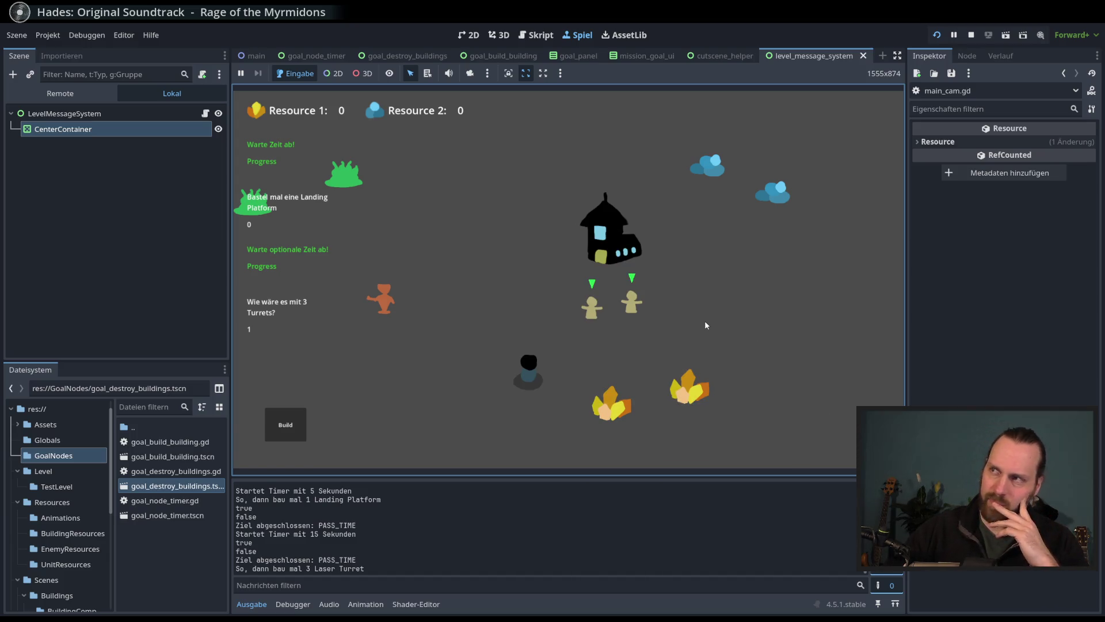
pyautogui.moveTo(371, 171); pyautogui.dragTo(720, 383)
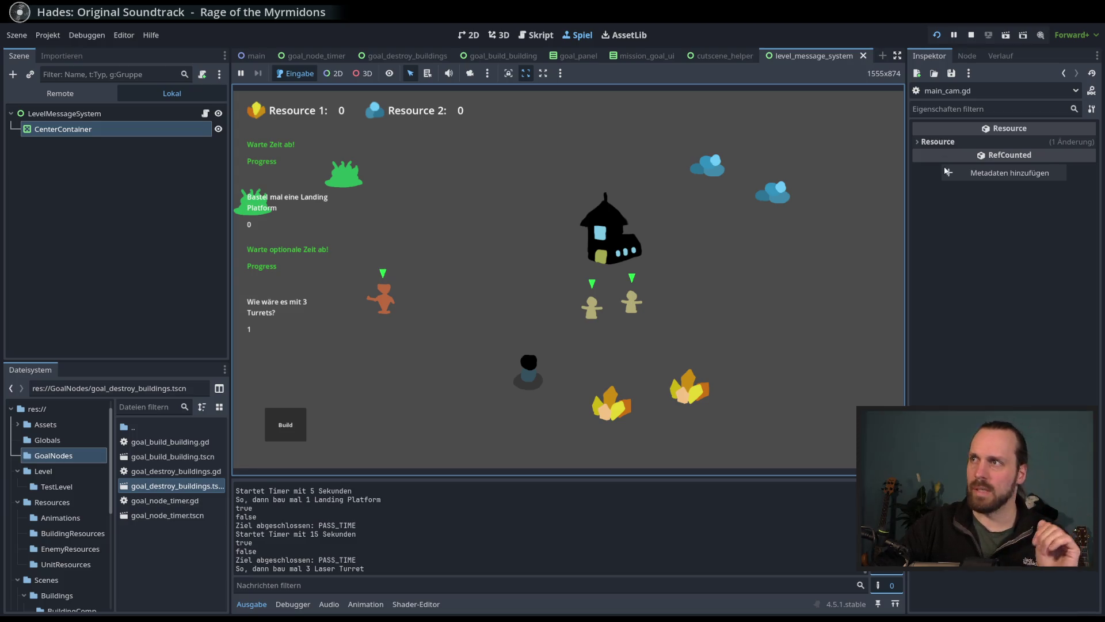
pyautogui.click(971, 36)
# Step: Return to start_mission and place the caret at the end of line 88
pyautogui.scroll(-1, 769, 267)
pyautogui.scroll(2, 748, 282)
pyautogui.click(746, 286)
pyautogui.scroll(-5, 746, 284)
pyautogui.scroll(-3, 746, 284)
pyautogui.scroll(10, 746, 284)
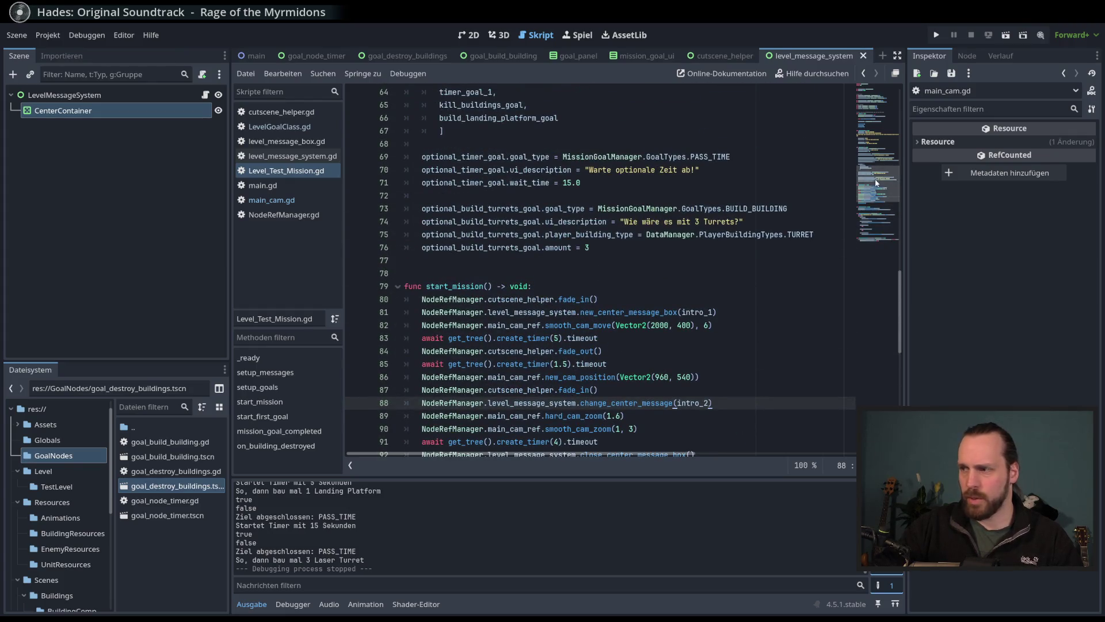
# Step: Switch to the 2D editor and open the cutscene_helper scene
pyautogui.moveTo(886, 183)
pyautogui.mouseDown()
pyautogui.moveTo(882, 218)
pyautogui.moveTo(881, 198)
pyautogui.mouseUp()
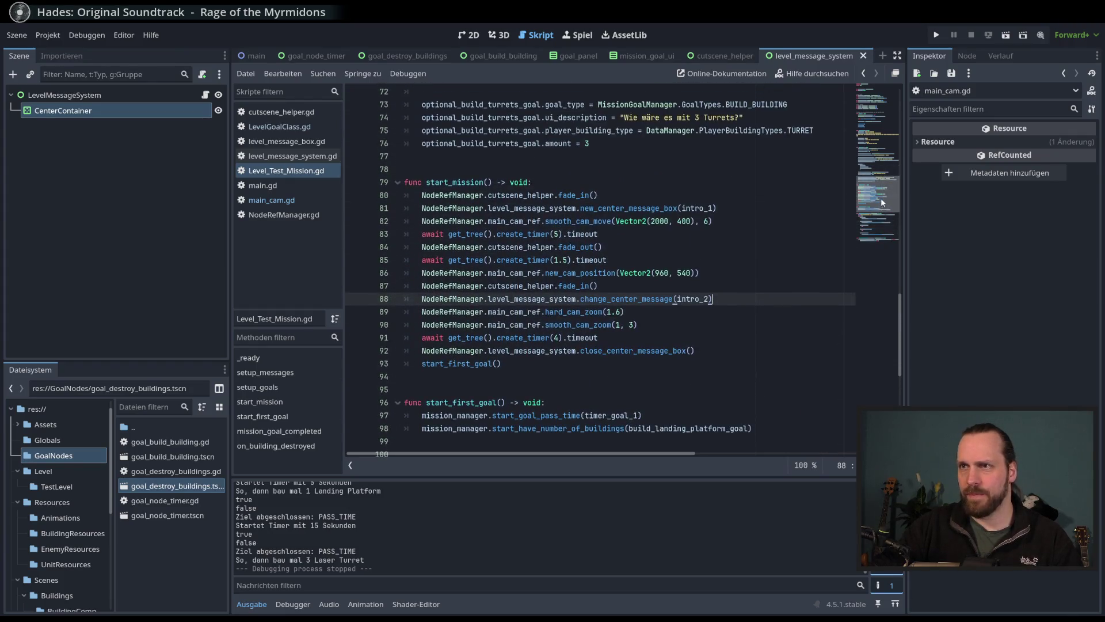
pyautogui.click(469, 35)
pyautogui.scroll(-4, 434, 215)
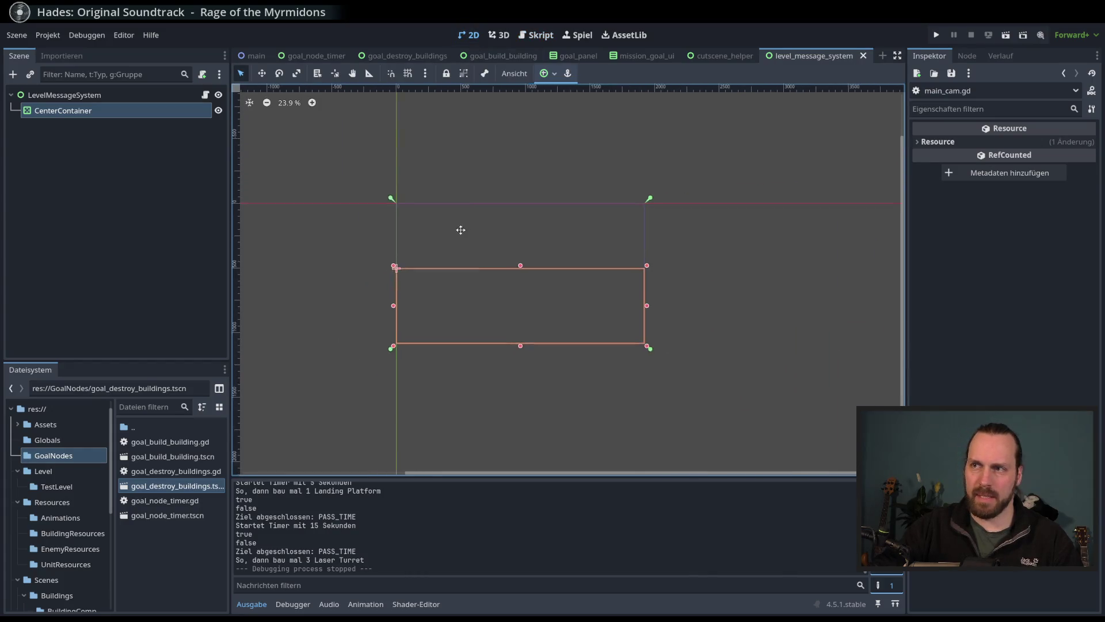
pyautogui.click(107, 99)
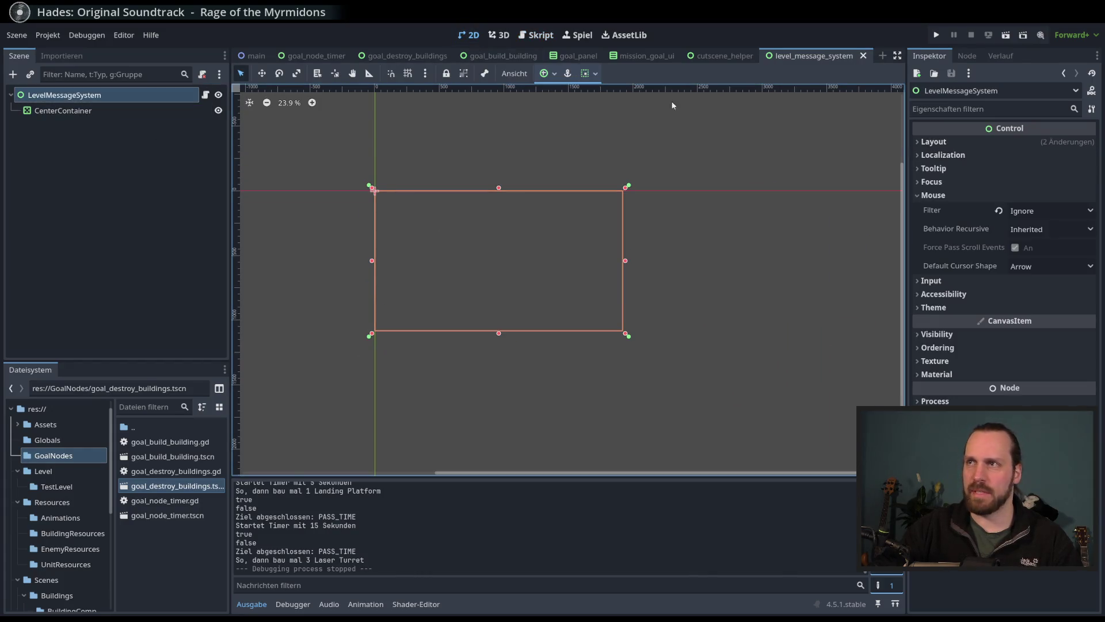
pyautogui.click(720, 55)
# Step: Step between the LowerBlackBar and upper black bar nodes to compare them
pyautogui.click(94, 156)
pyautogui.press('Up')
pyautogui.press('Down')
pyautogui.press('Up')
pyautogui.press('Down')
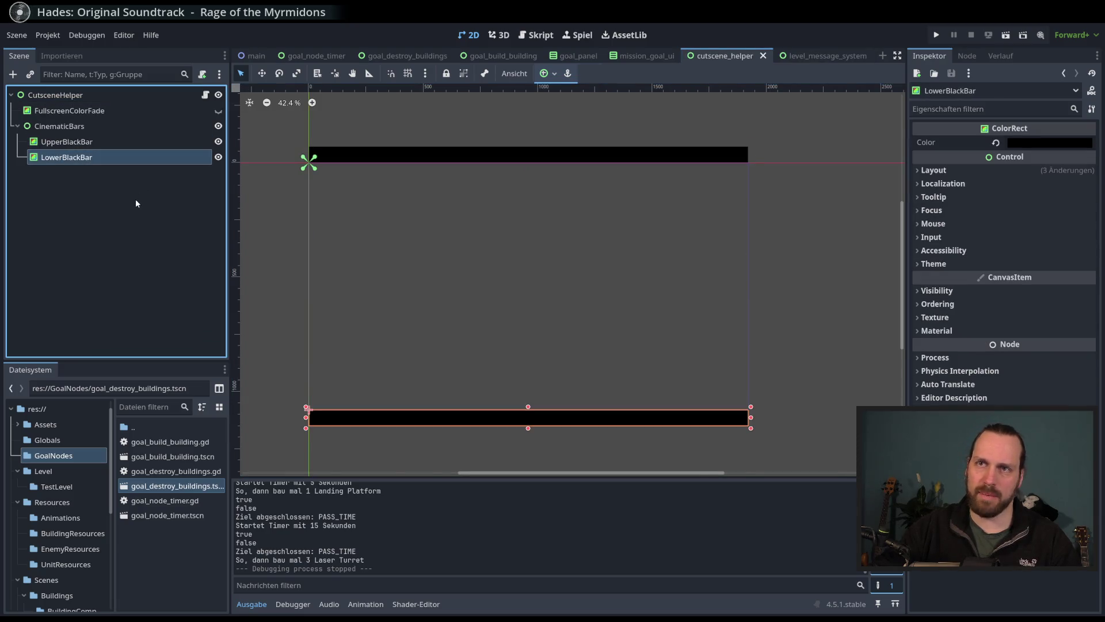
pyautogui.click(136, 201)
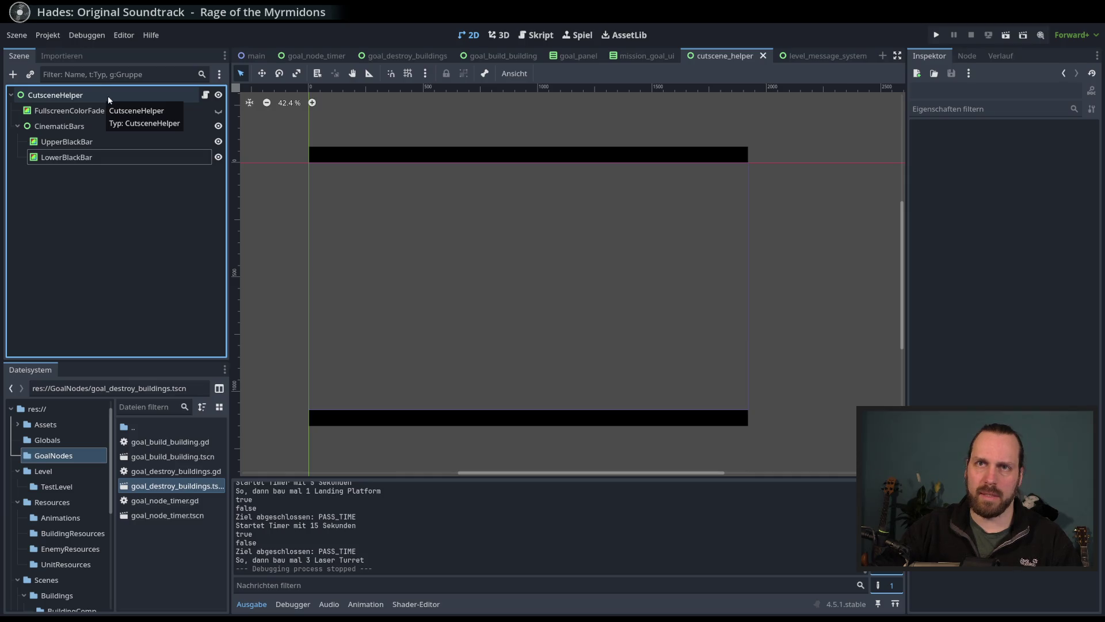
# Step: Toggle CutsceneHelper's visibility off and on twice, leaving the black bars shown
pyautogui.click(114, 98)
pyautogui.click(218, 96)
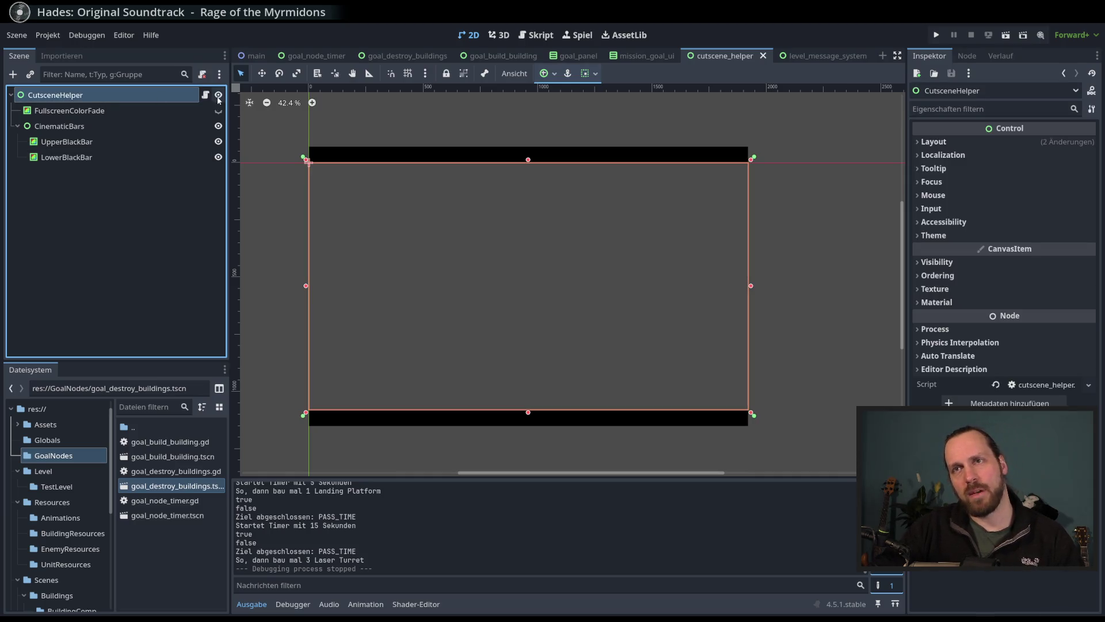
pyautogui.click(218, 96)
pyautogui.click(219, 96)
pyautogui.click(218, 96)
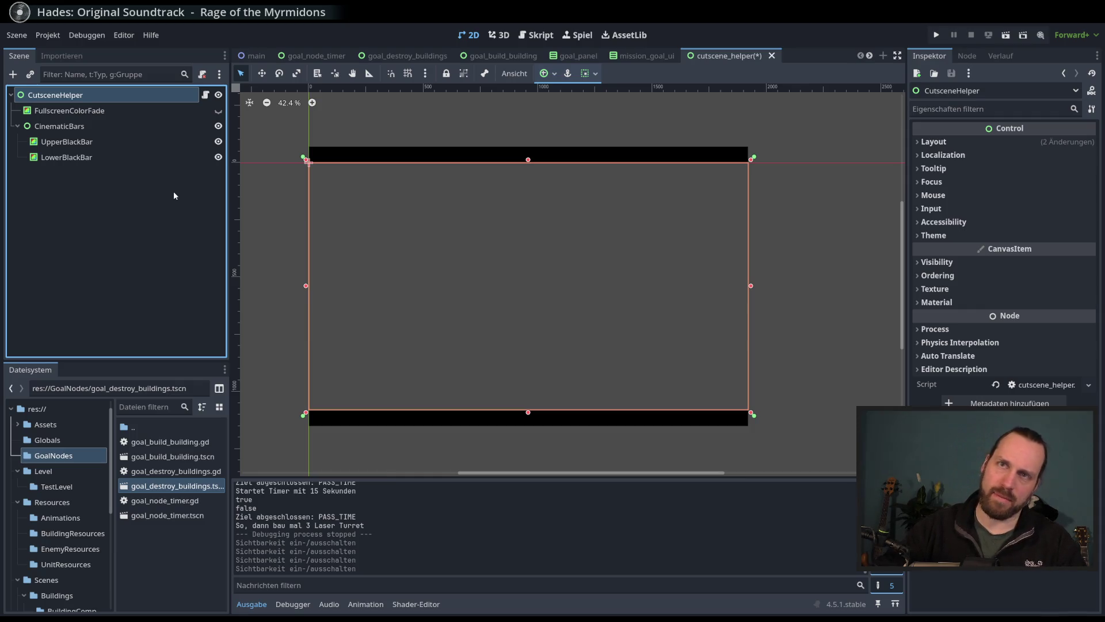
pyautogui.click(12, 76)
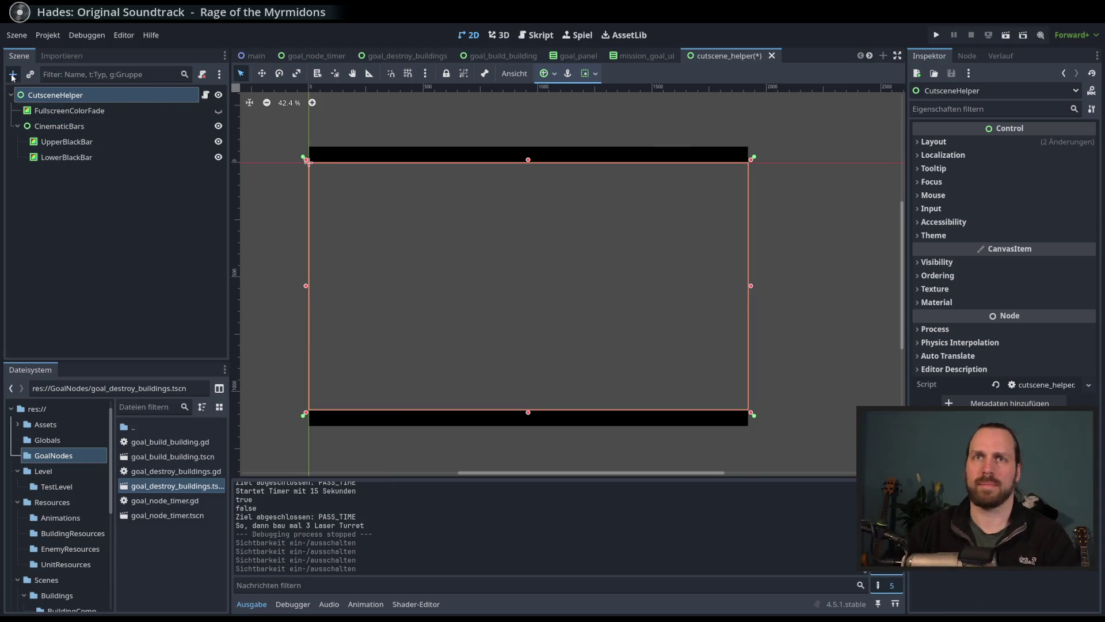
# Step: Create a Control node named MouseBlocker and move it to be CutsceneHelper's first child
pyautogui.write('cont')
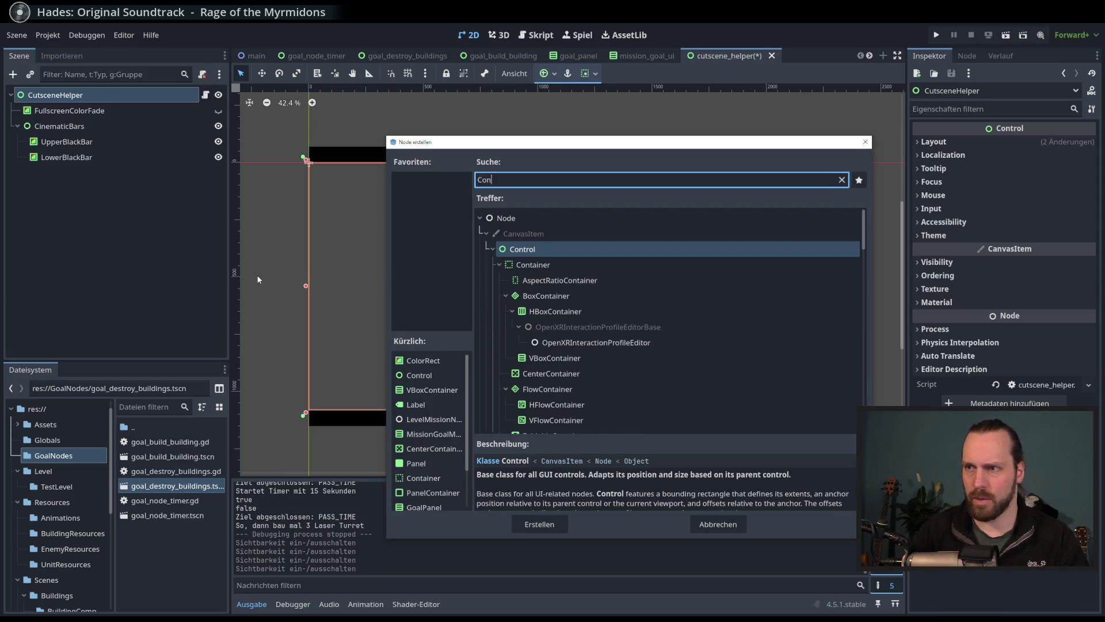
pyautogui.press('Return')
pyautogui.doubleClick(57, 172)
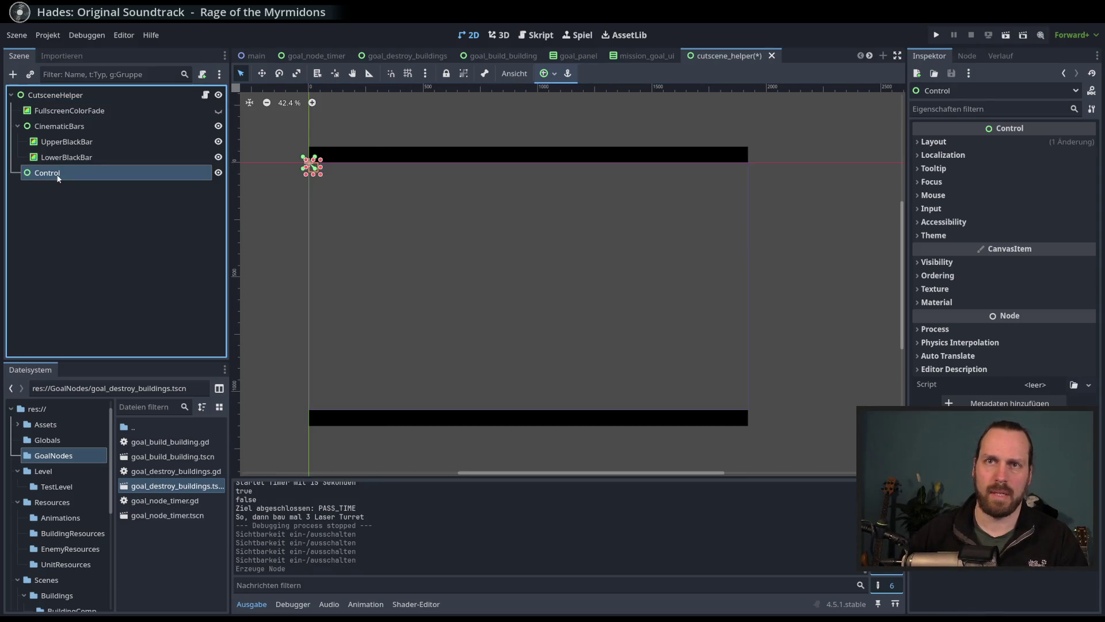
pyautogui.write('Mosue')
pyautogui.press('BackSpace')
pyautogui.press('BackSpace')
pyautogui.press('BackSpace')
pyautogui.write('useBlocke')
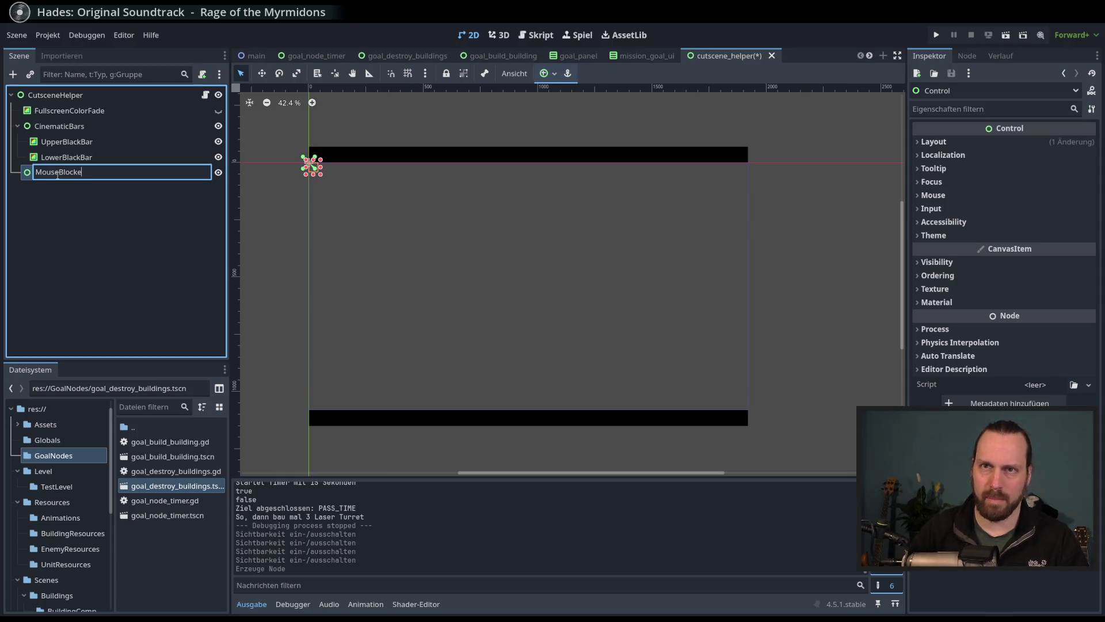
pyautogui.write('r')
pyautogui.press('Return')
pyautogui.moveTo(58, 178); pyautogui.dragTo(72, 105)
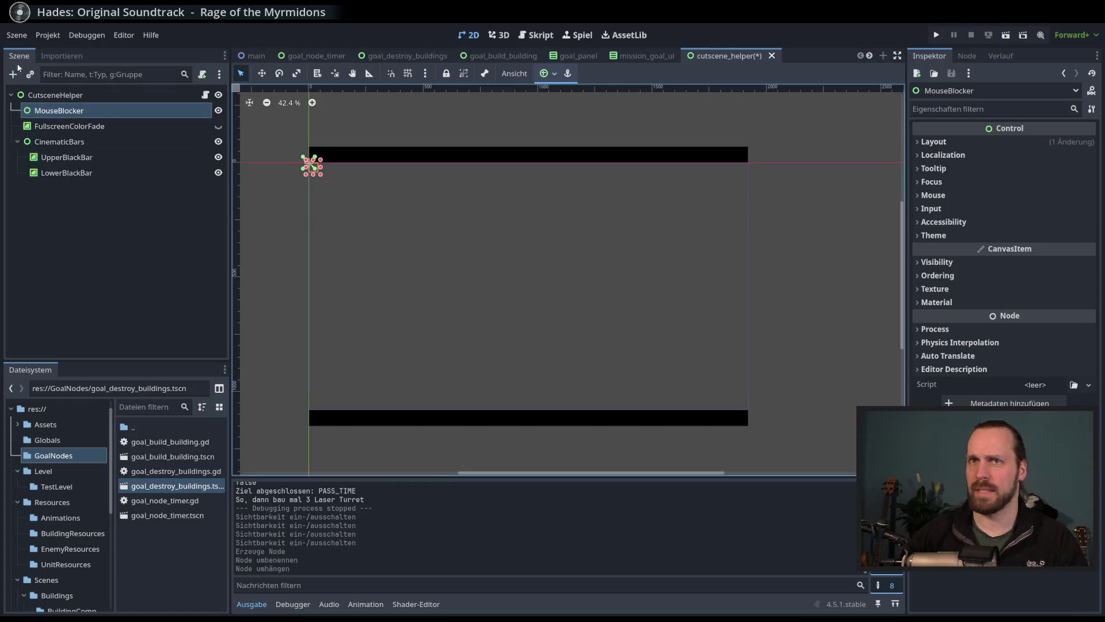
# Step: Set CutsceneHelper's Mouse Filter to Ignore
pyautogui.click(518, 276)
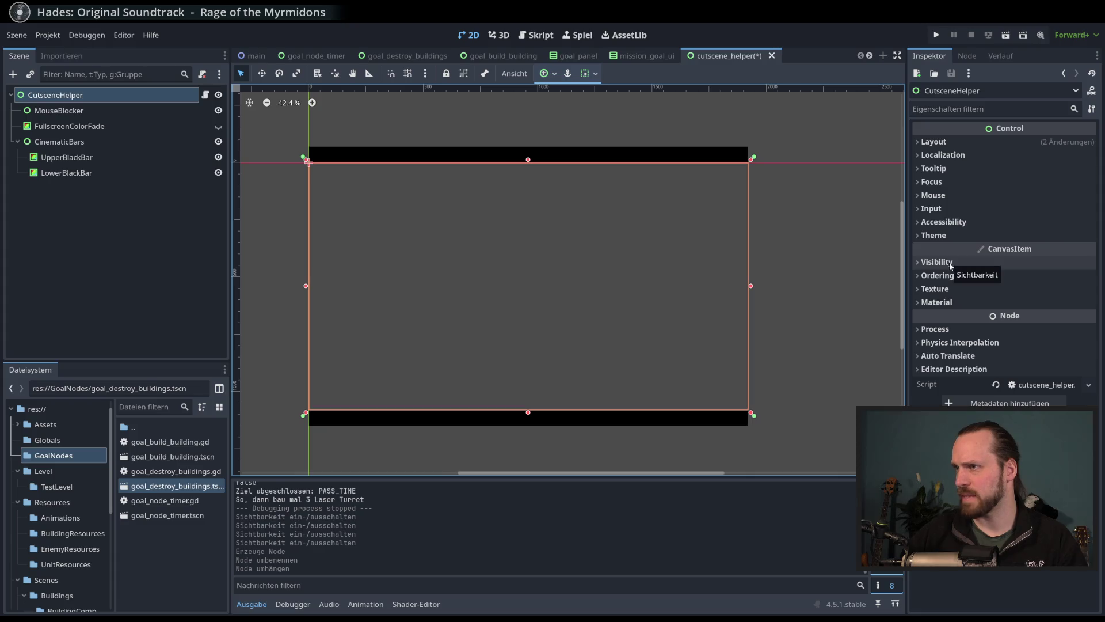
pyautogui.click(962, 193)
pyautogui.click(1037, 211)
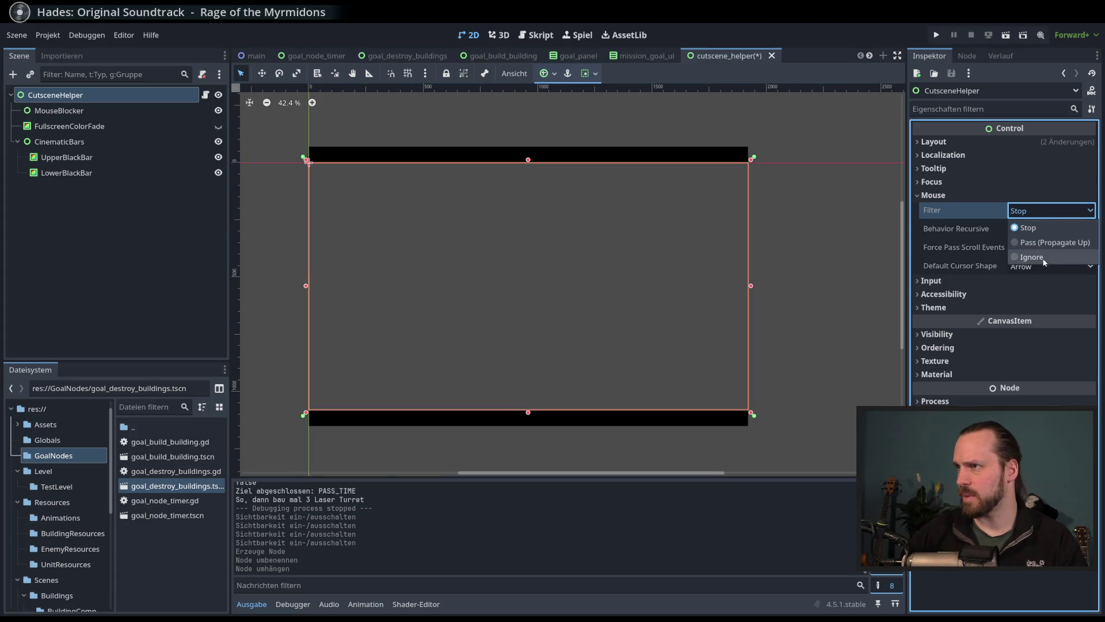
pyautogui.click(1053, 257)
# Step: Apply the Full Rect anchor preset to MouseBlocker so it covers the screen
pyautogui.click(63, 111)
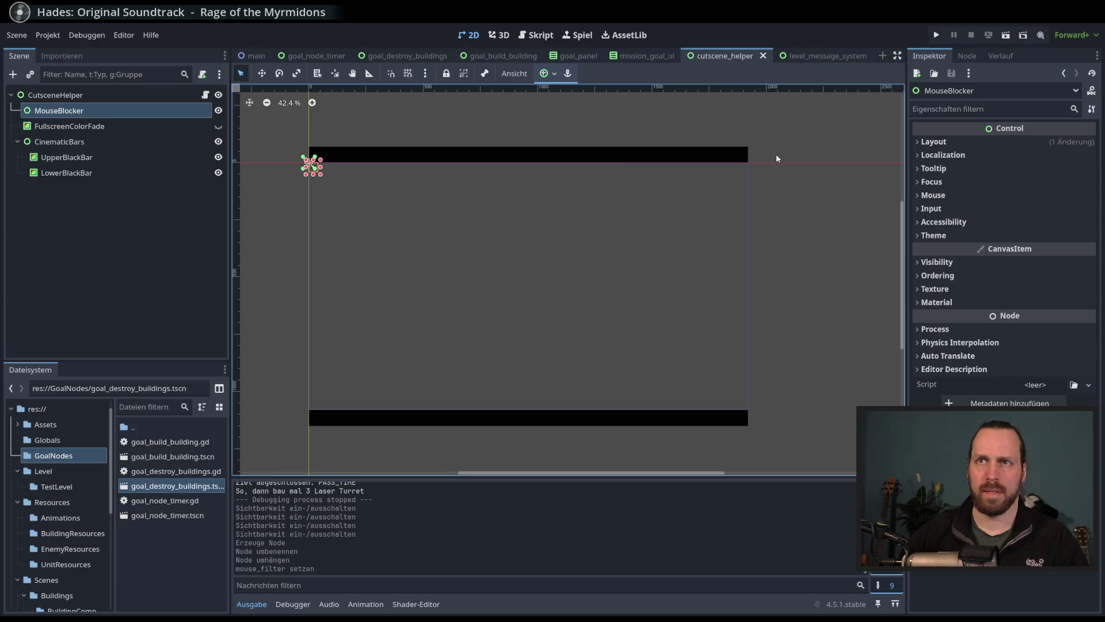
pyautogui.click(958, 197)
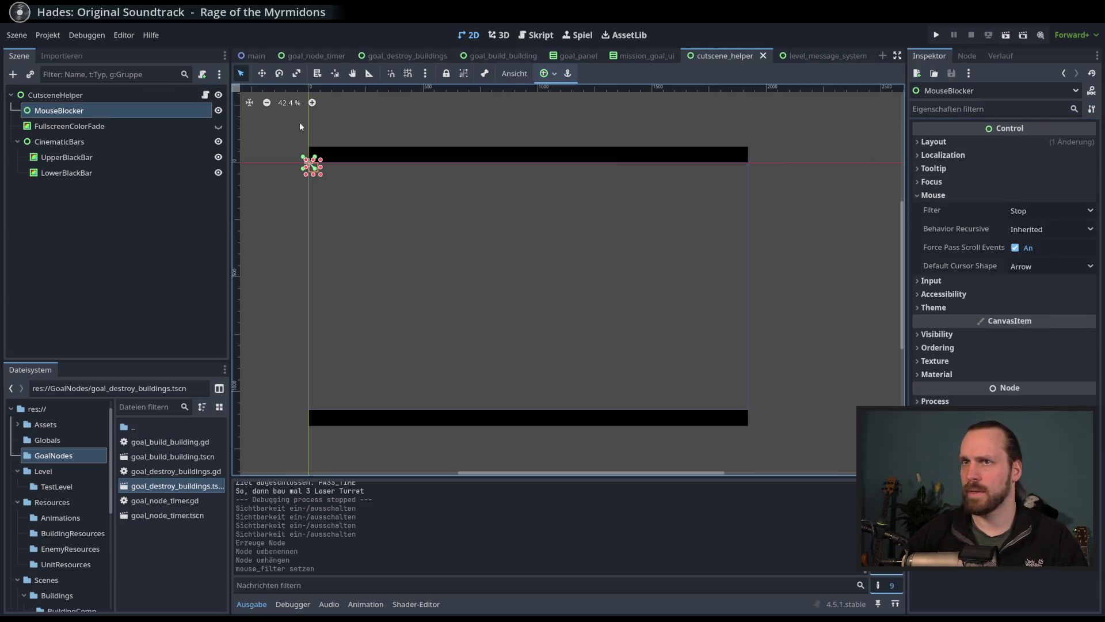
pyautogui.click(548, 73)
pyautogui.click(625, 158)
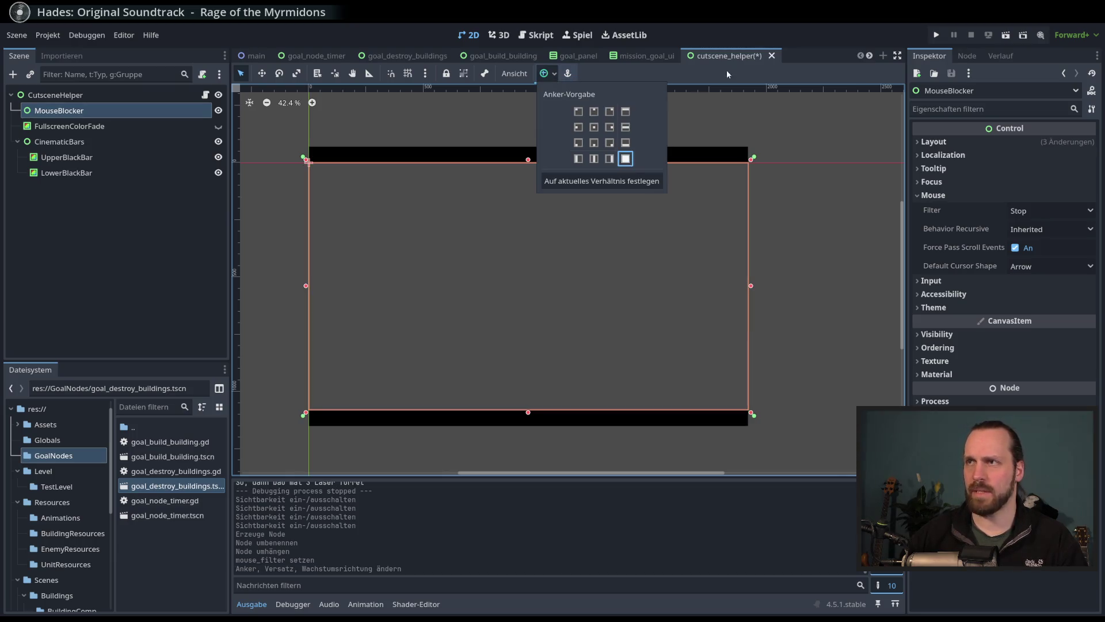
# Step: Save the cutscene_helper scene, then change FullscreenColorFade's Mouse Filter from its default Stop
pyautogui.hotkey('ctrl', 's')
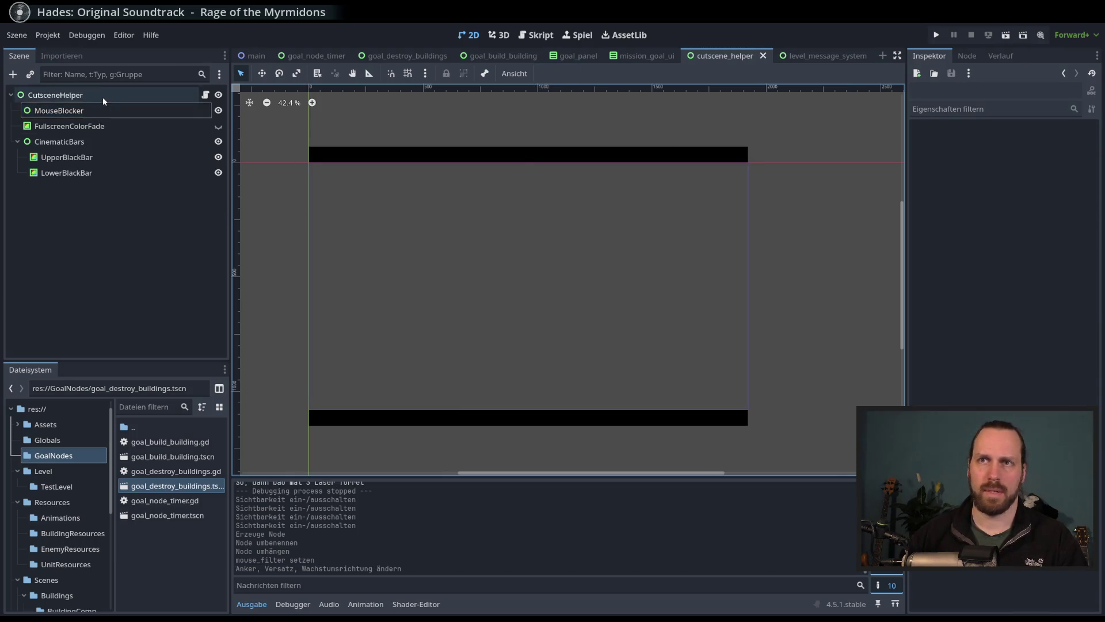
pyautogui.click(106, 110)
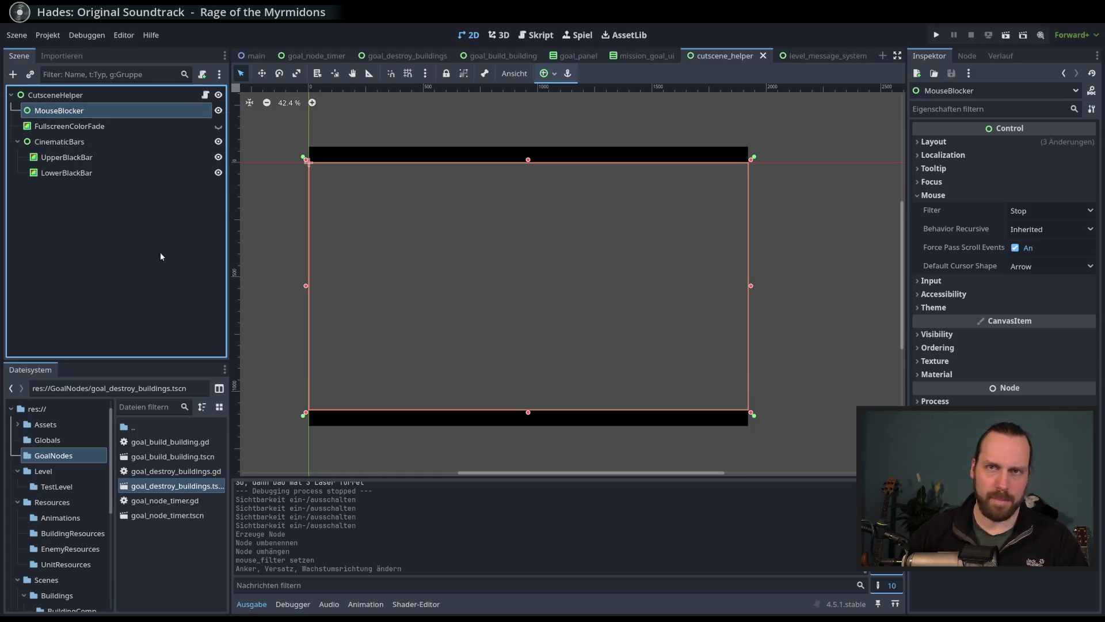
pyautogui.click(92, 127)
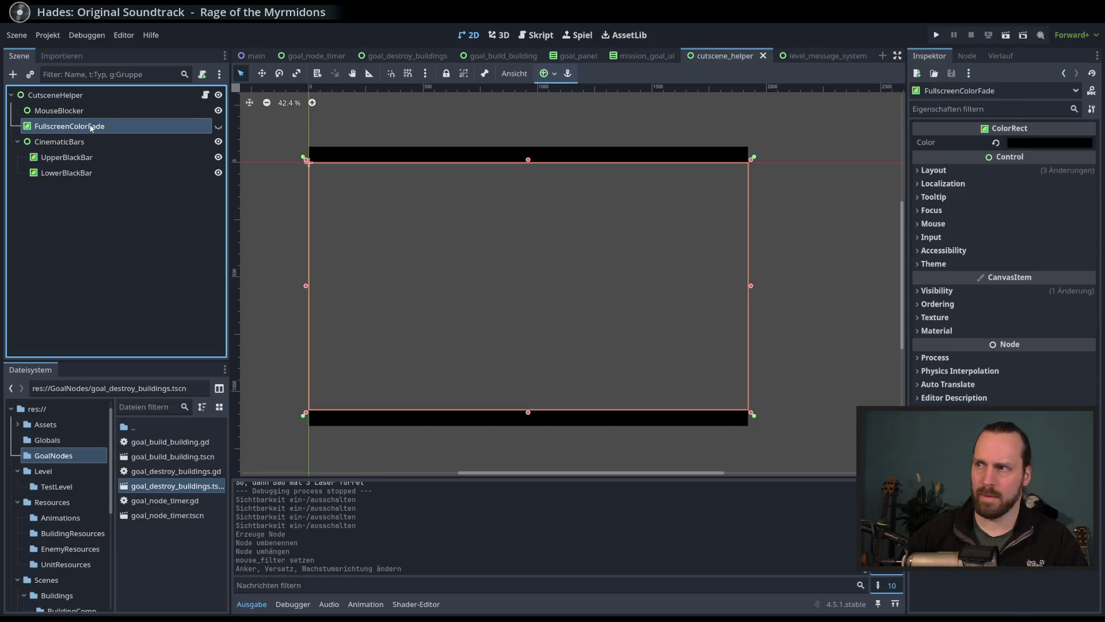
pyautogui.click(978, 223)
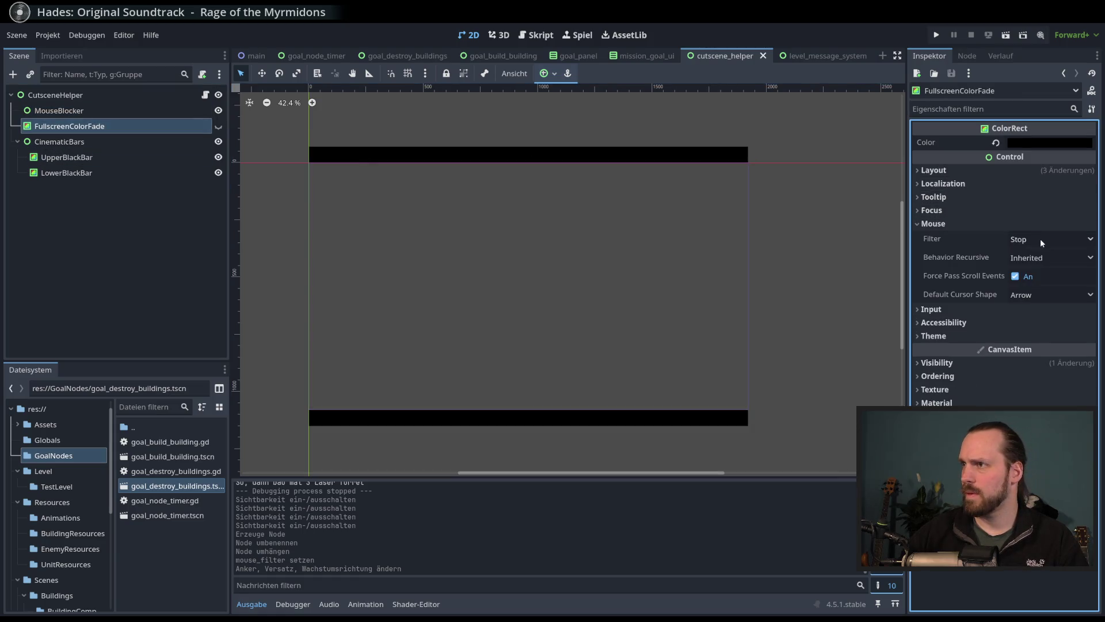
pyautogui.click(1042, 240)
pyautogui.press('Escape')
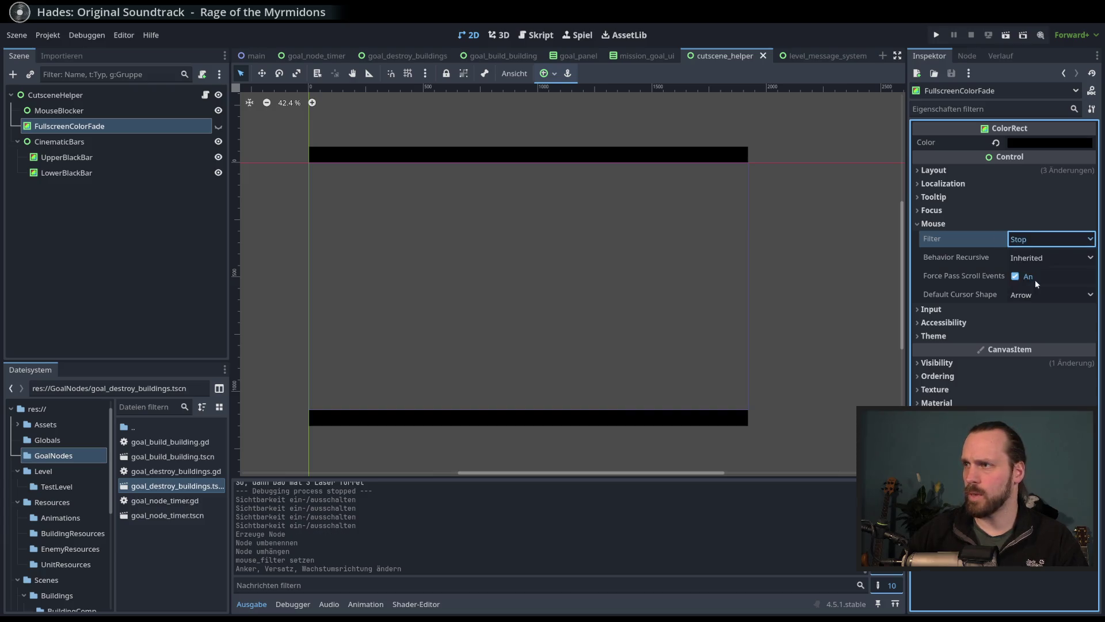
# Step: Select the CinematicBars node, then clear the selection and focus the 2D canvas
pyautogui.click(57, 141)
pyautogui.click(114, 220)
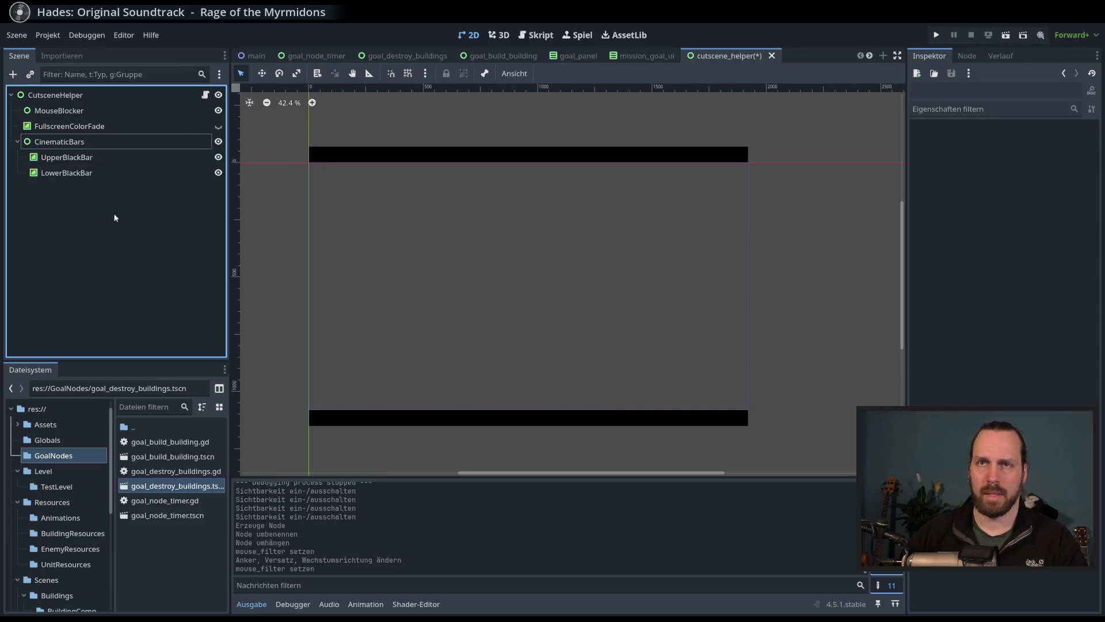
pyautogui.click(637, 255)
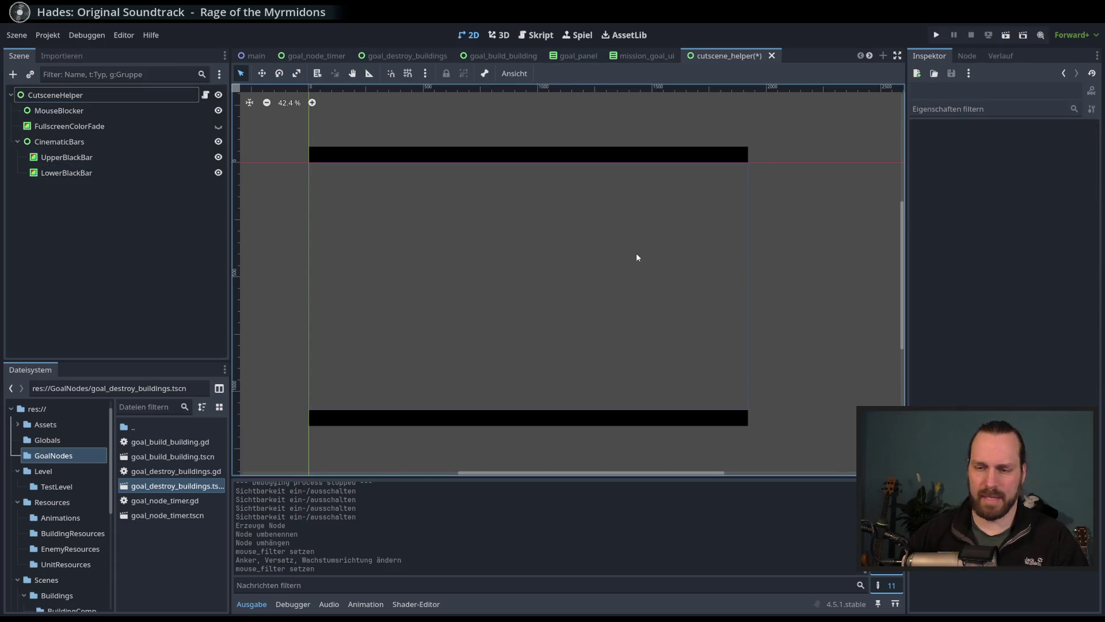
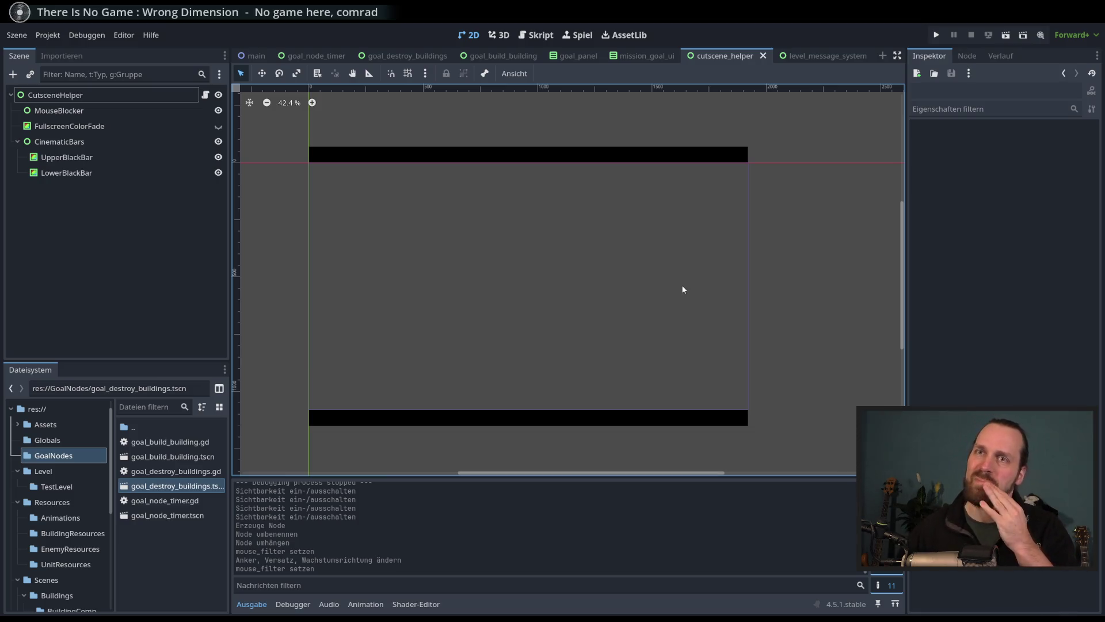
# Step: Run the project with F5 to bring up the mission's 'Los!' opening message
pyautogui.press('F5')
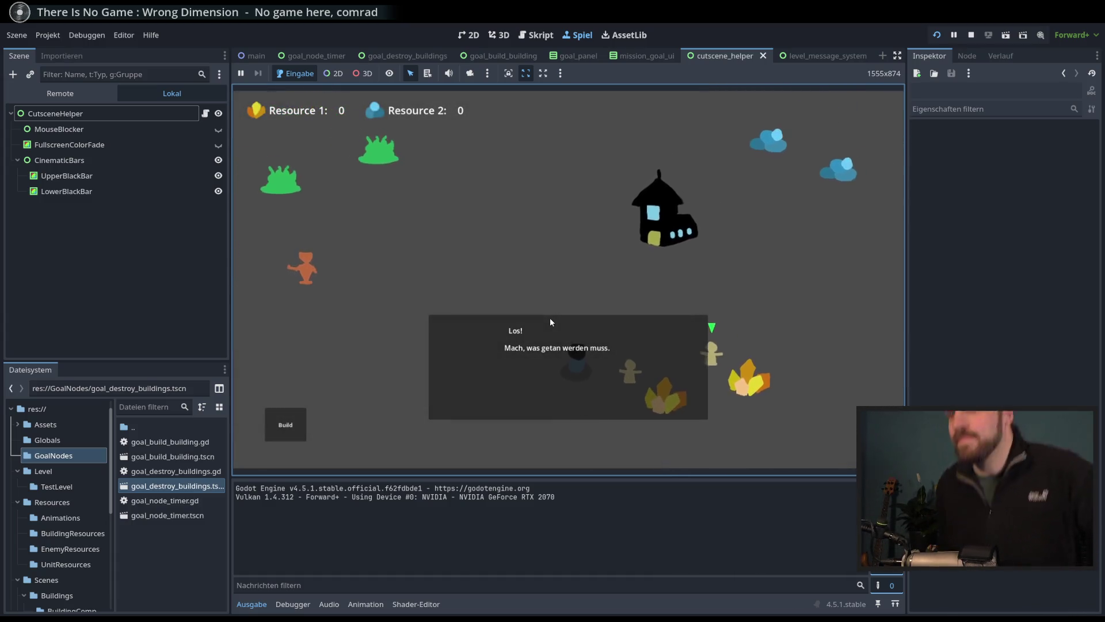
# Step: Dismiss the mission intro and move the orange unit to a new spot
pyautogui.click(550, 319)
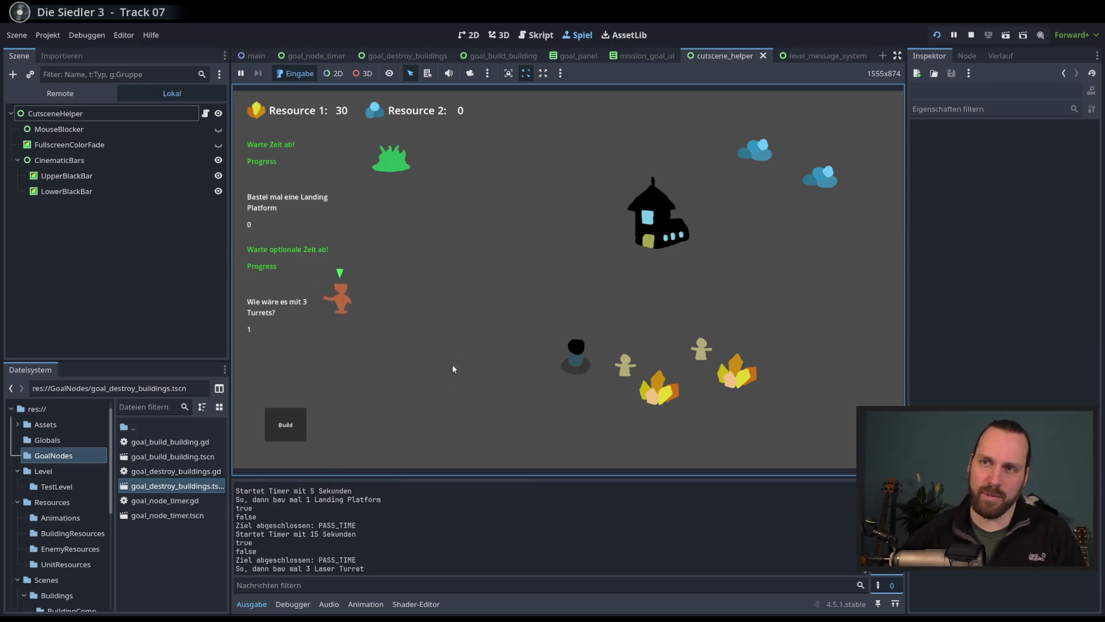
pyautogui.rightClick(476, 317)
pyautogui.rightClick(479, 353)
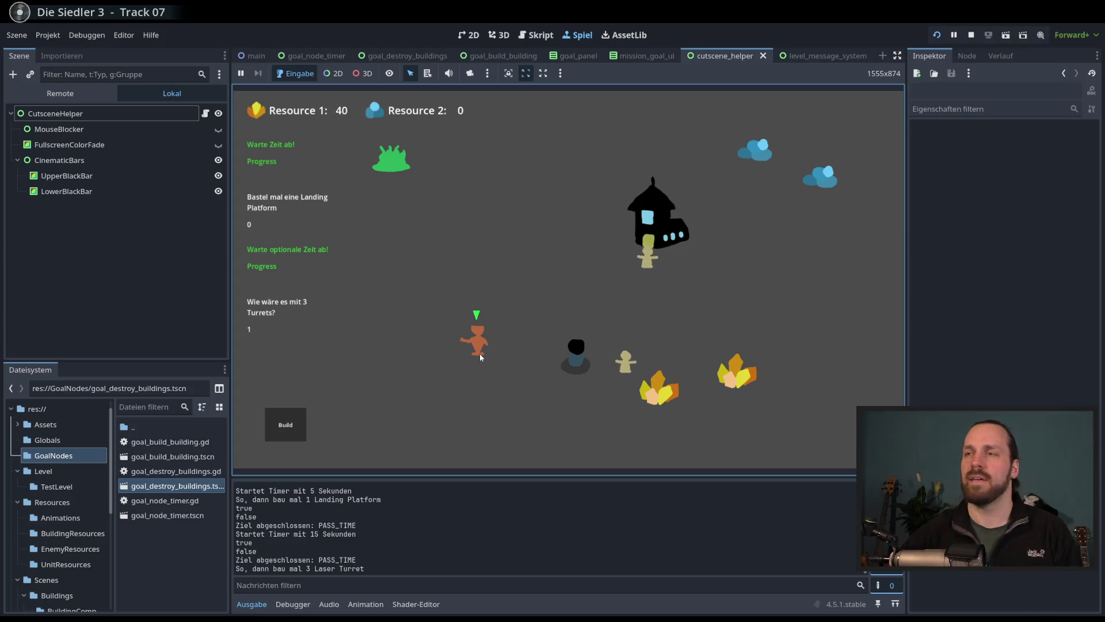
# Step: Build a Landing Platform on the map and spawn a Laser Dude and three Workers
pyautogui.click(270, 429)
pyautogui.click(292, 319)
pyautogui.click(470, 239)
pyautogui.click(489, 185)
pyautogui.click(470, 128)
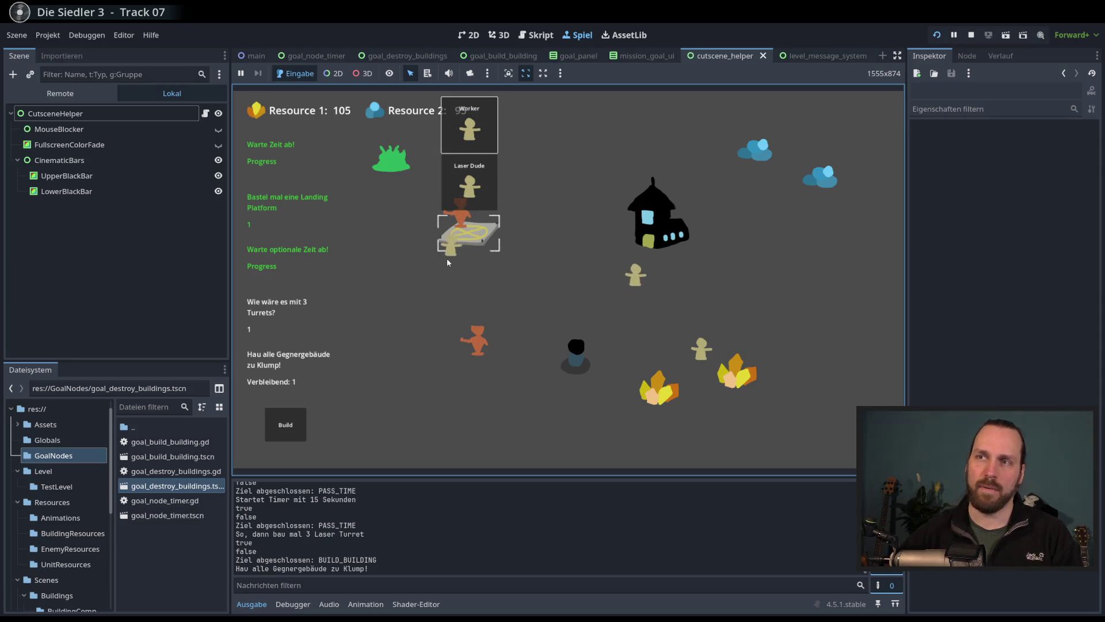
pyautogui.press('space')
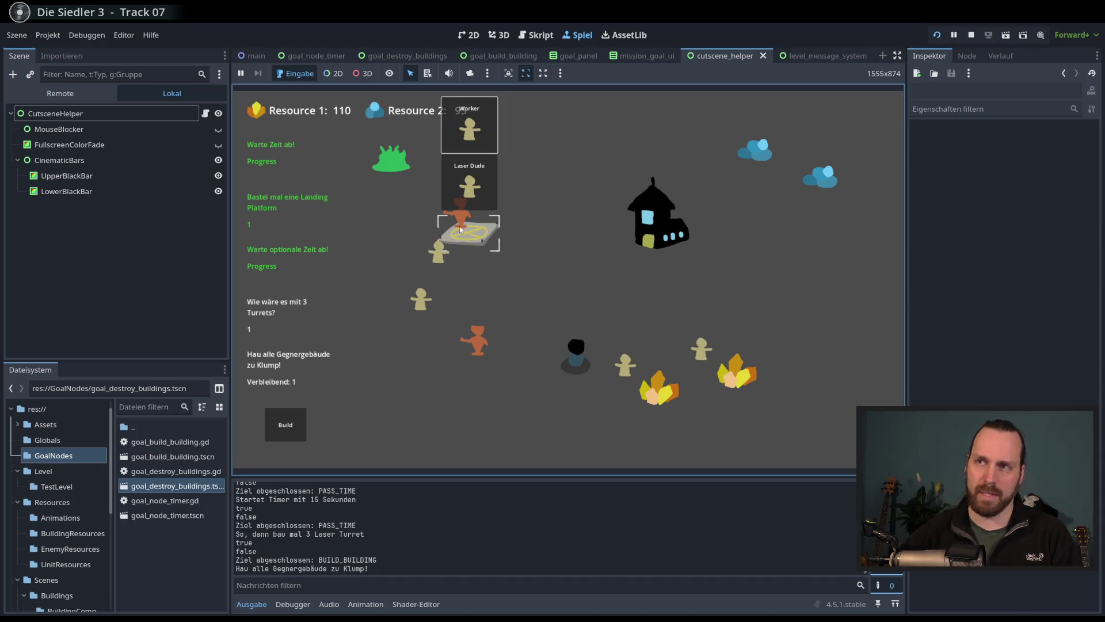
pyautogui.press('space')
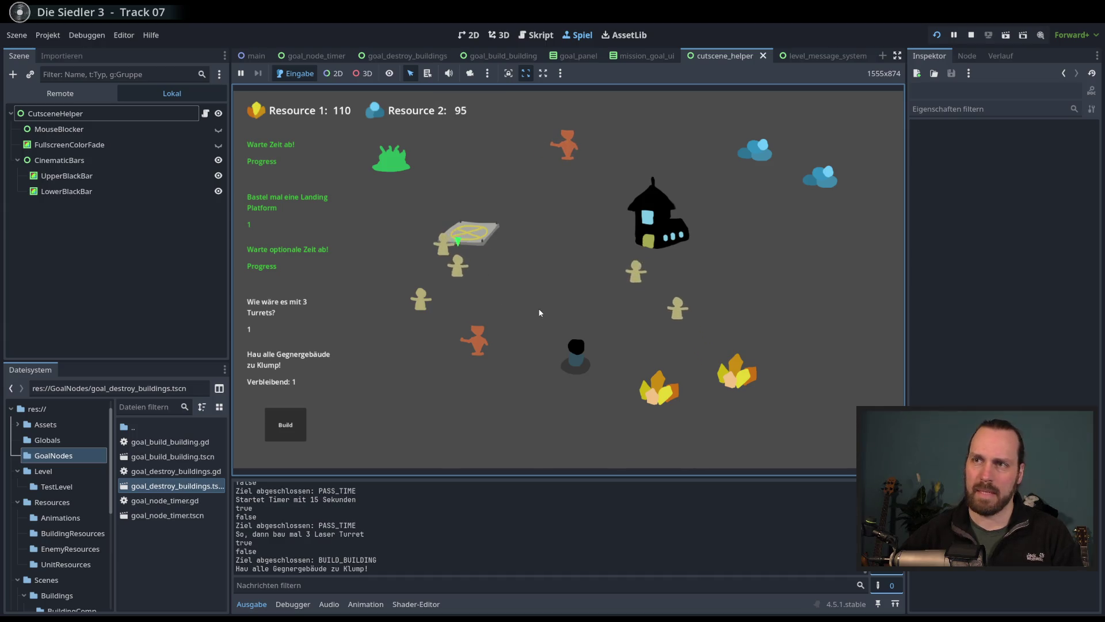
# Step: Box-select three workers, then drag a larger box to select a bigger unit group
pyautogui.moveTo(355, 233); pyautogui.dragTo(567, 315)
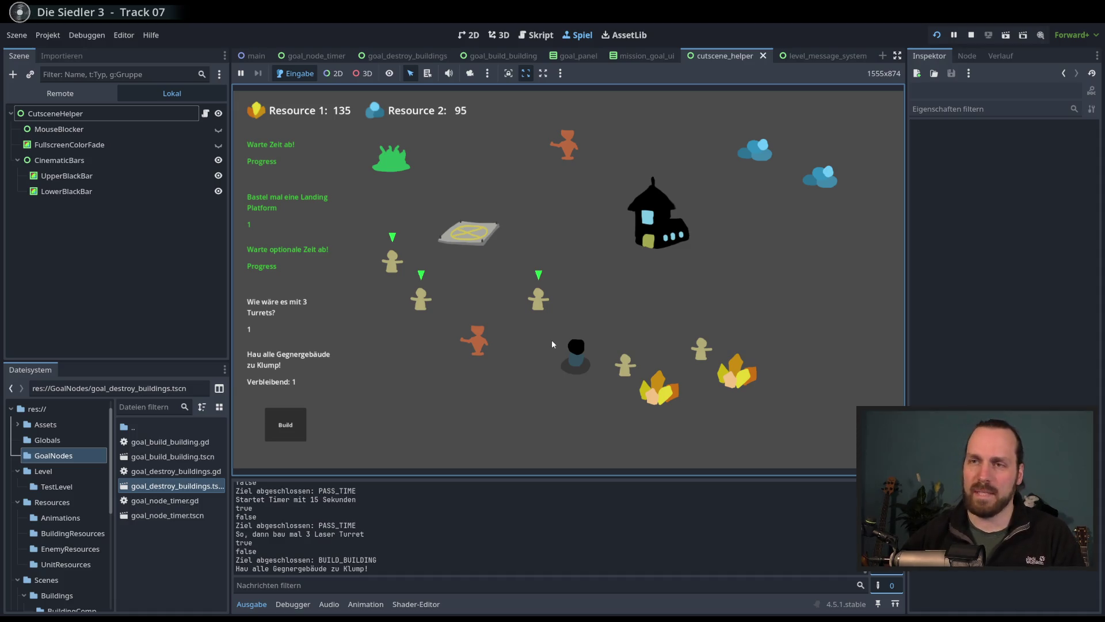
pyautogui.scroll(-2, 546, 348)
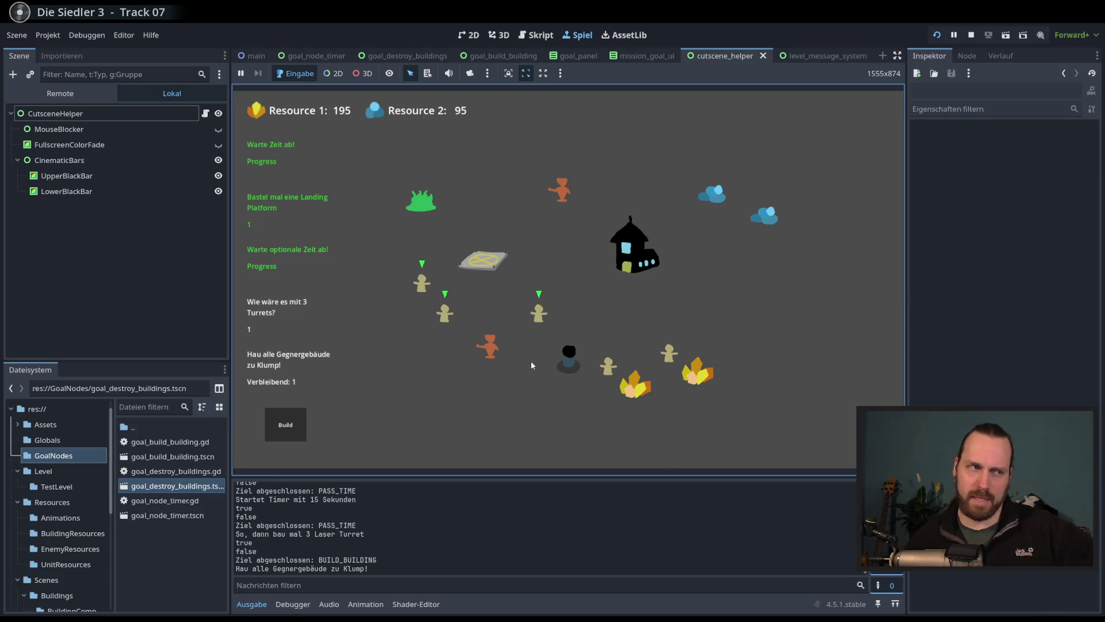
pyautogui.moveTo(394, 147); pyautogui.dragTo(662, 426)
# Step: Send the unit group toward the upper-right enemy area, then stop the game once it ends
pyautogui.rightClick(815, 201)
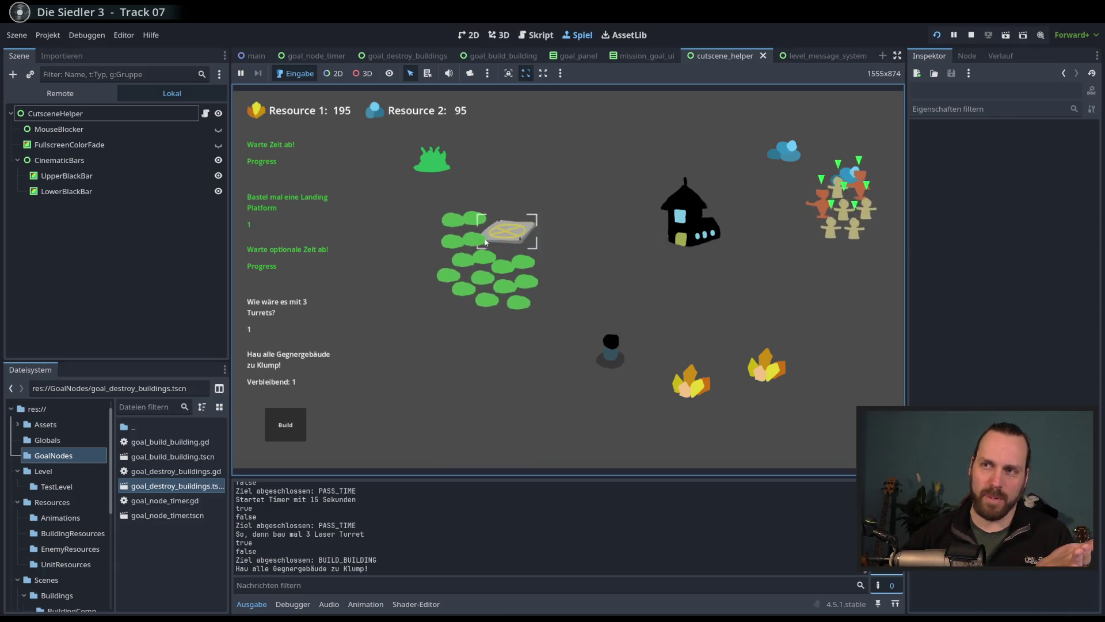
pyautogui.moveTo(682, 298); pyautogui.dragTo(587, 313)
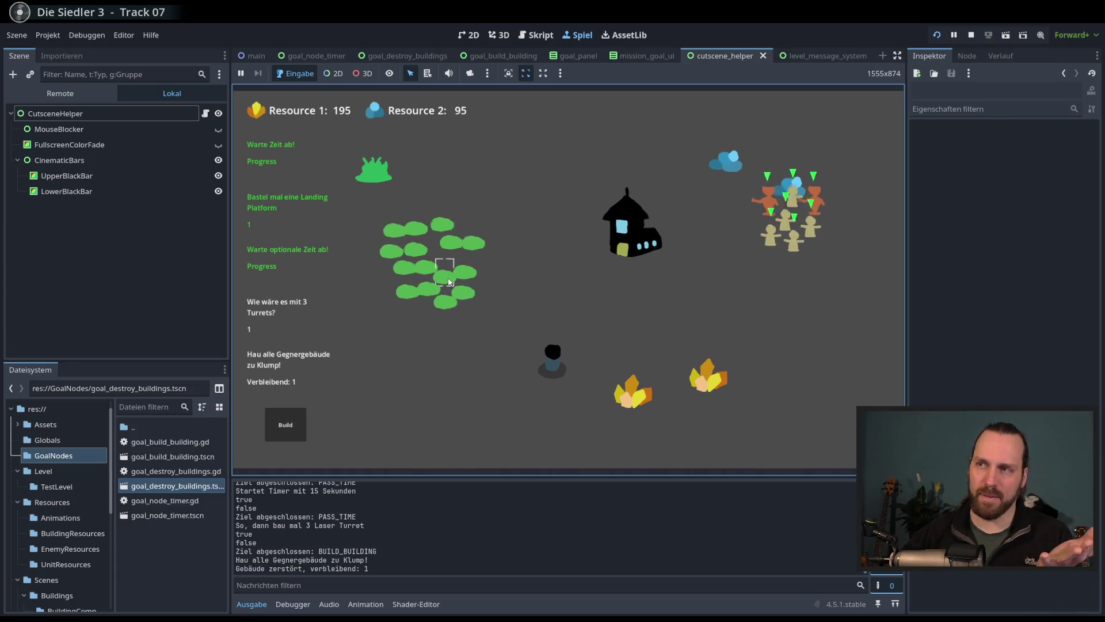
pyautogui.click(452, 282)
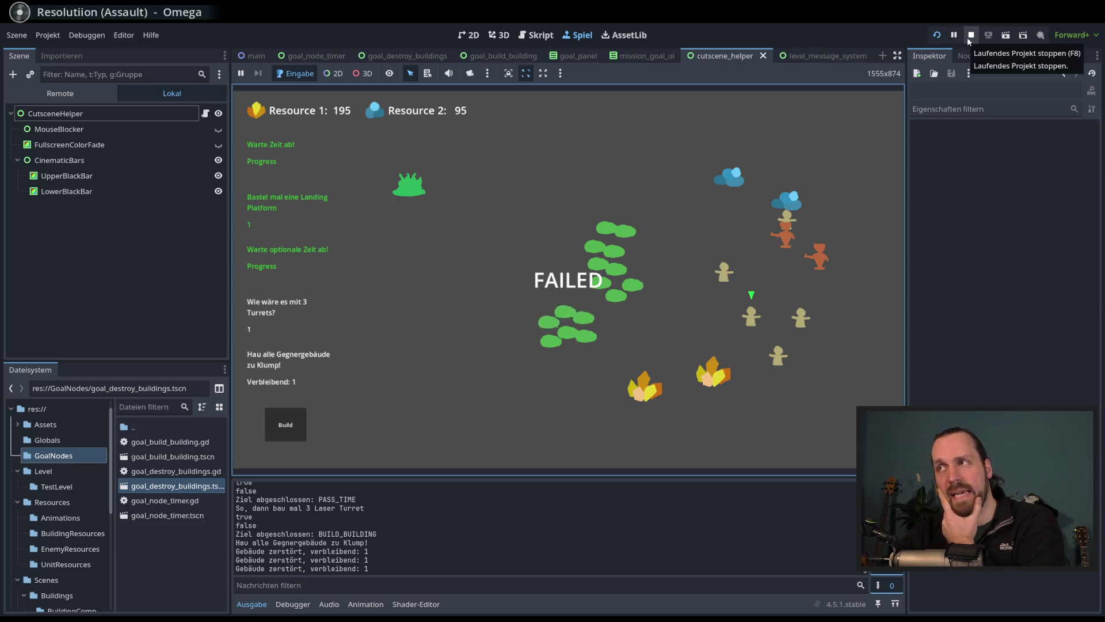
pyautogui.click(971, 35)
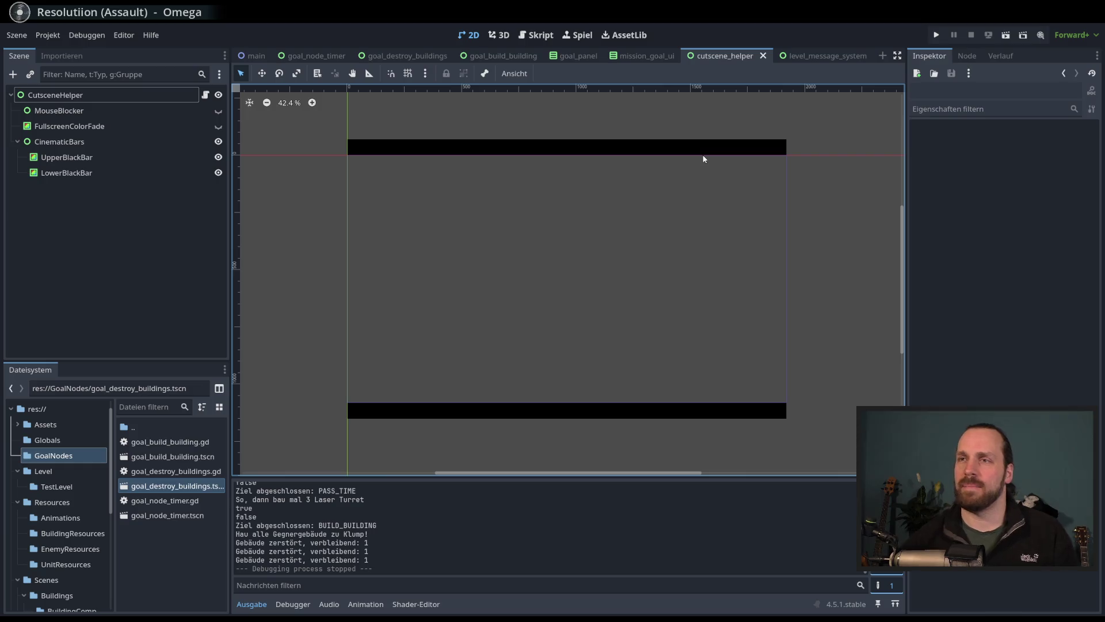
# Step: Leave the cutscene_helper canvas and switch to the 'main' scene tab
pyautogui.scroll(-1, 622, 207)
pyautogui.scroll(1, 623, 189)
pyautogui.moveTo(616, 200); pyautogui.dragTo(628, 198)
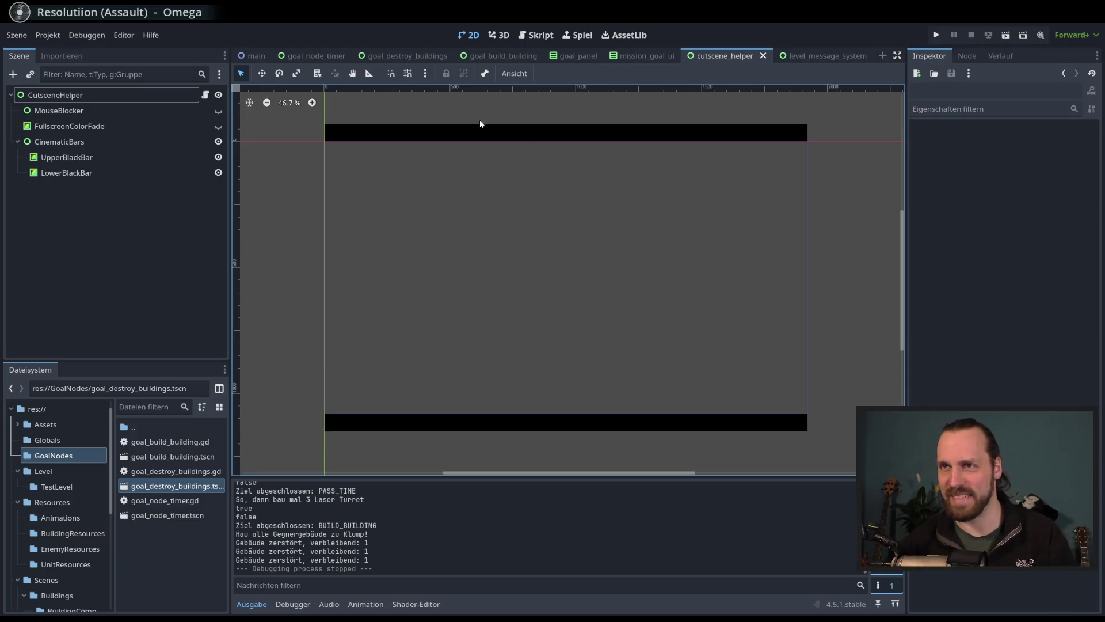
pyautogui.hscroll(-2, 623, 133)
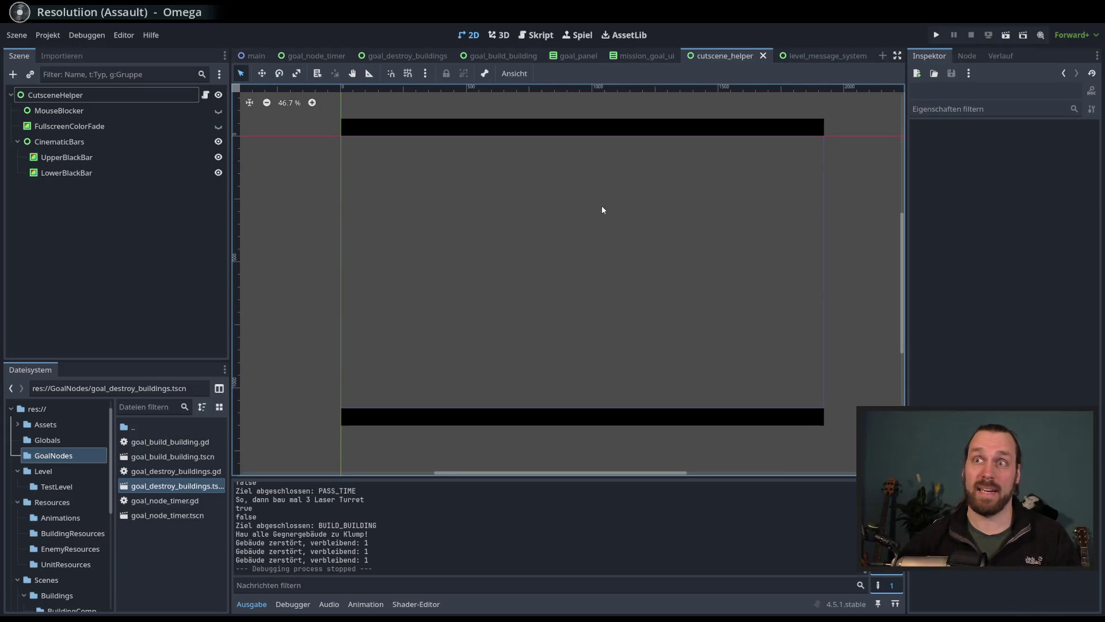
pyautogui.click(257, 56)
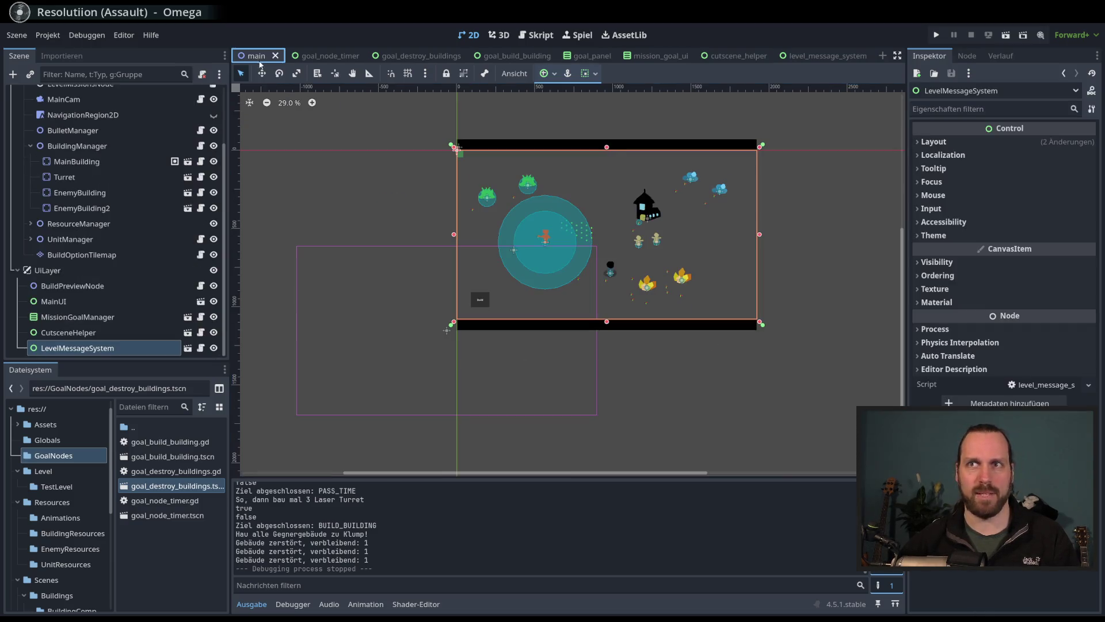
# Step: Move the MainCam camera node up and right to position 185, 1011
pyautogui.scroll(1, 433, 249)
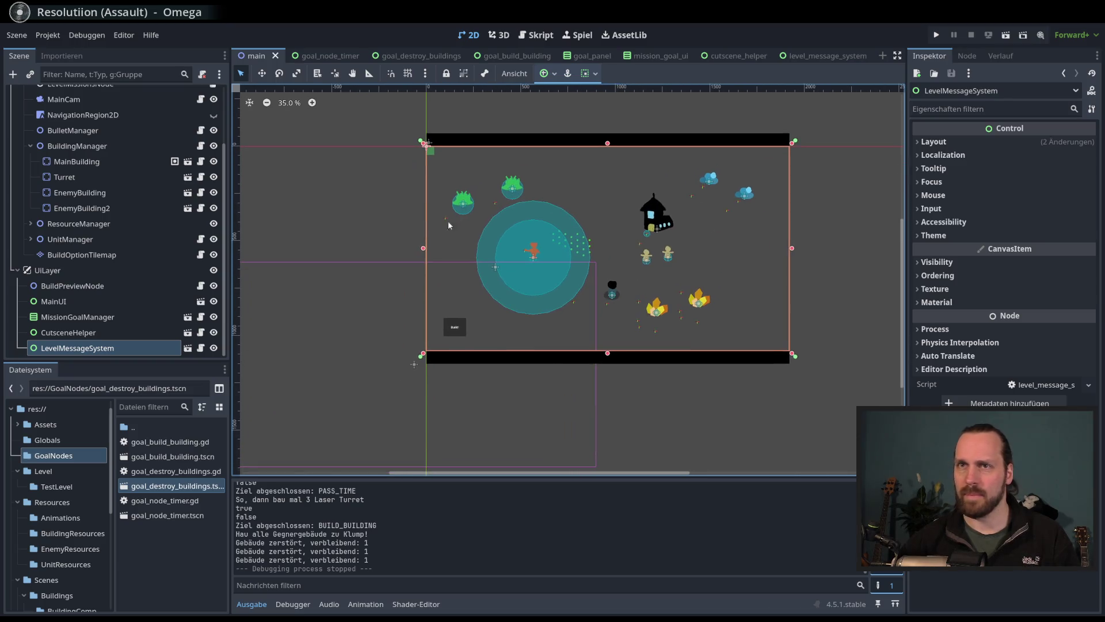
pyautogui.press('w')
pyautogui.scroll(4, 144, 213)
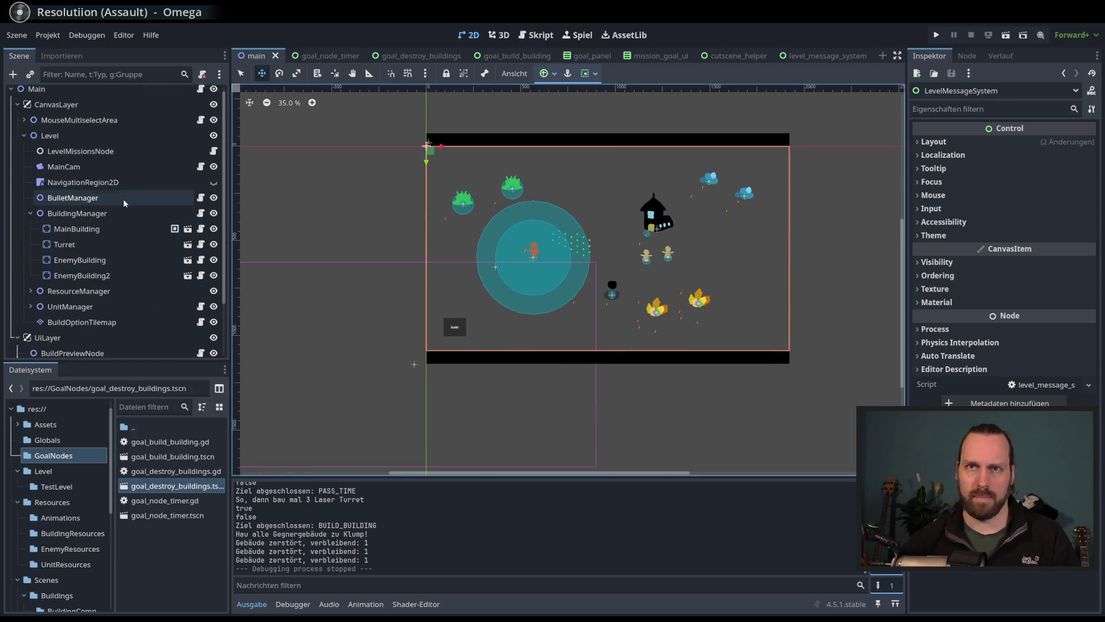
pyautogui.click(100, 167)
pyautogui.moveTo(354, 217)
pyautogui.mouseDown()
pyautogui.moveTo(392, 185)
pyautogui.moveTo(402, 191)
pyautogui.mouseUp()
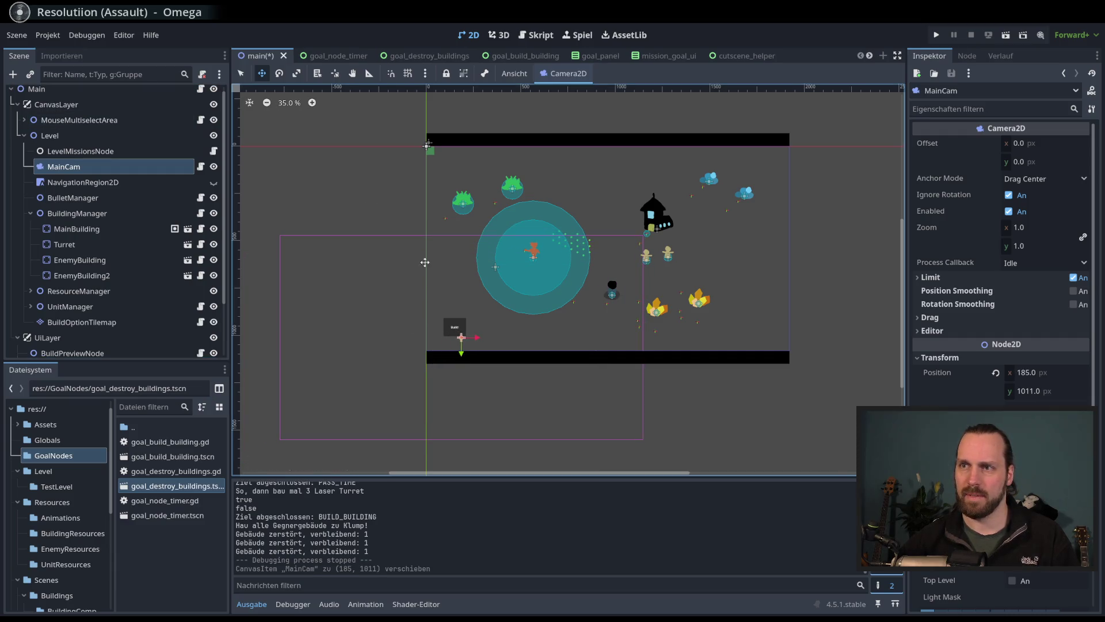
pyautogui.hscroll(1, 409, 282)
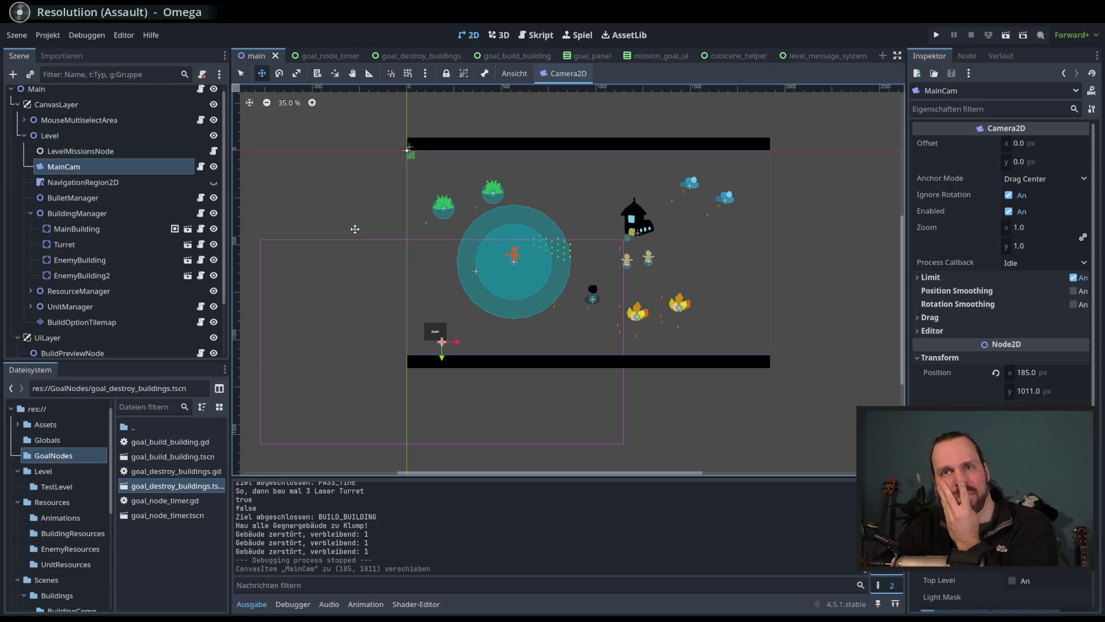
# Step: Open Level_Test_Mission.gd from the Level/TestLevel folder
pyautogui.click(70, 137)
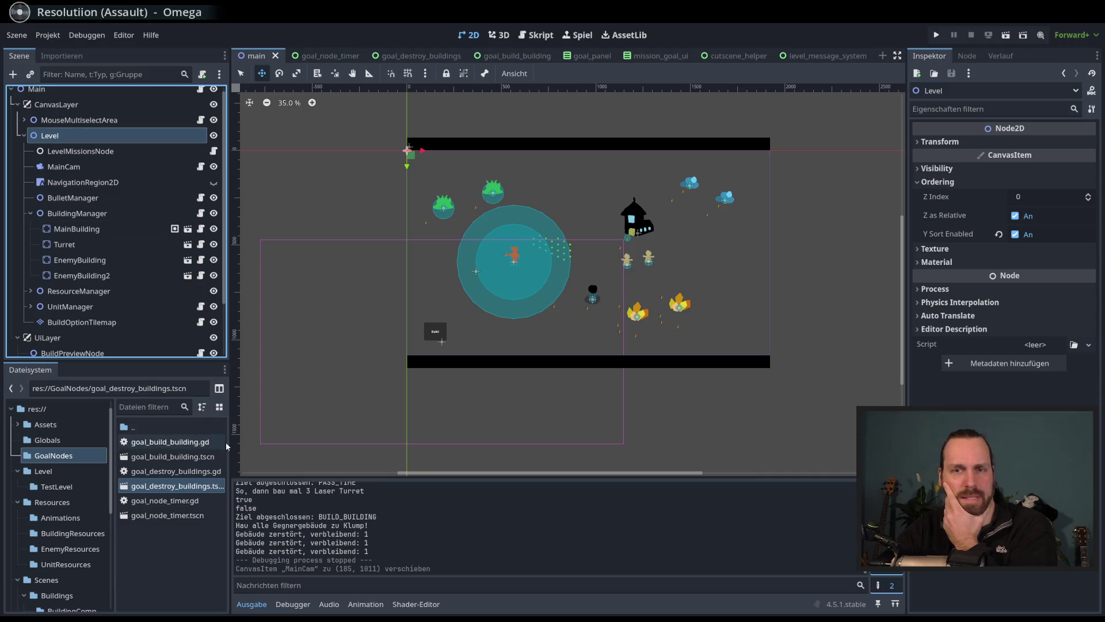
pyautogui.click(77, 477)
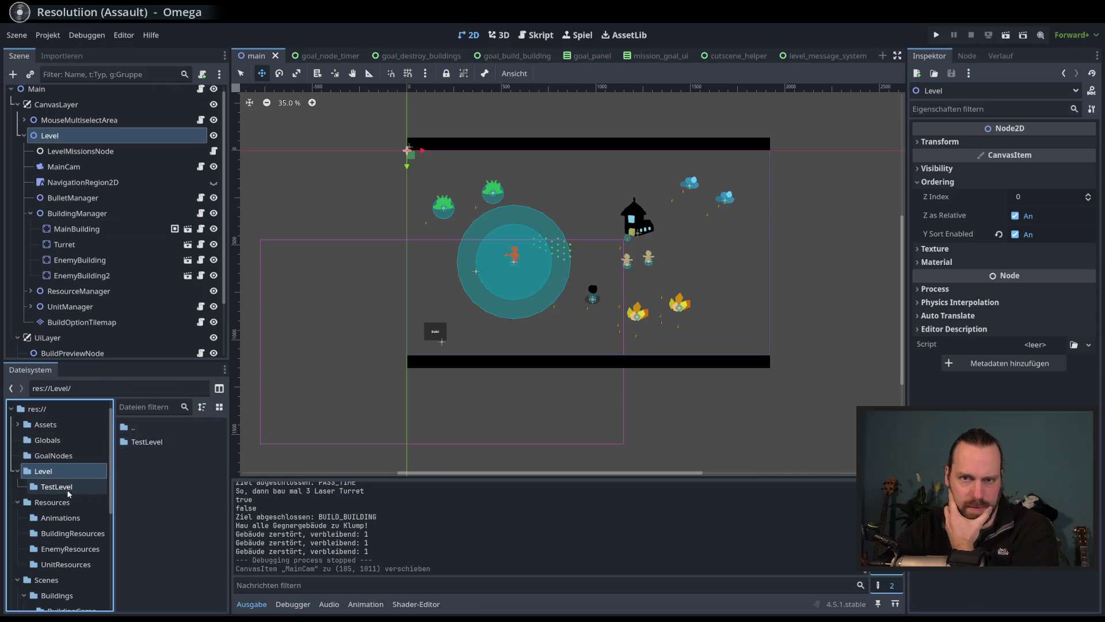
pyautogui.click(67, 489)
pyautogui.doubleClick(164, 442)
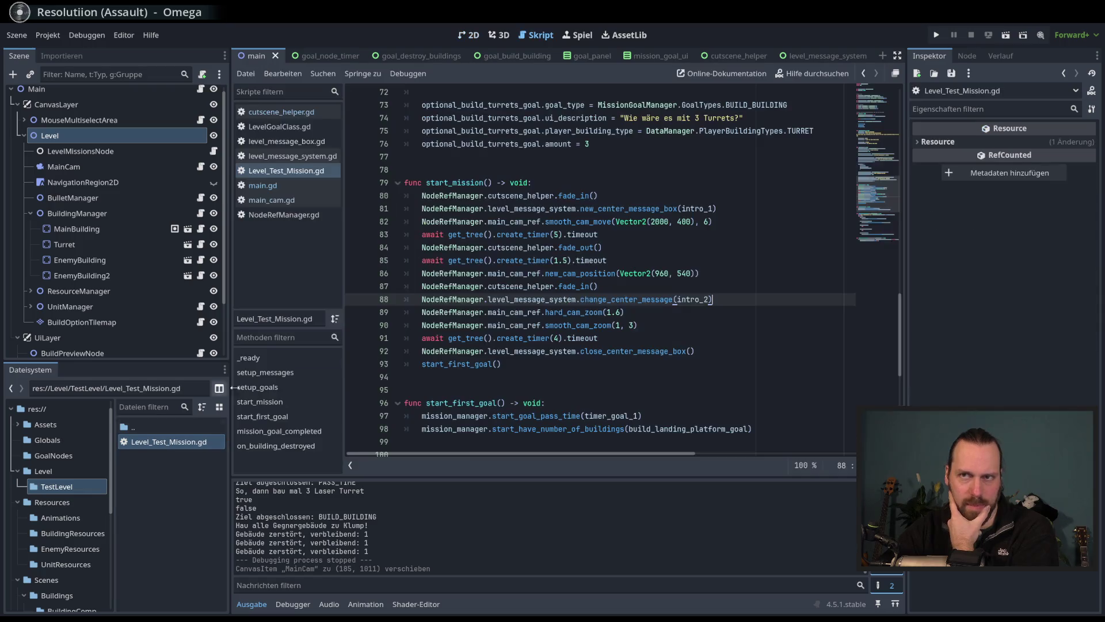
# Step: Review the mission script's goal definitions on lines 42–45 and optional goals on lines 68–76
pyautogui.scroll(18, 671, 279)
pyautogui.scroll(-20, 670, 279)
pyautogui.scroll(-1, 671, 278)
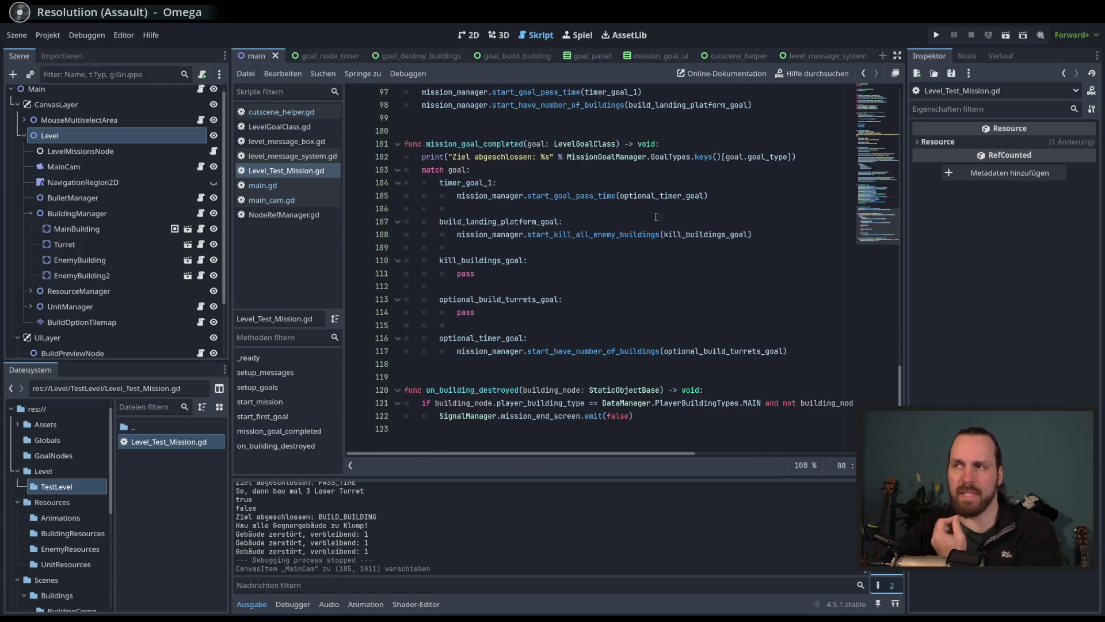
pyautogui.scroll(20, 717, 216)
pyautogui.hotkey('ctrl', 'z')
pyautogui.scroll(-8, 540, 261)
pyautogui.hotkey('ctrl', 'z')
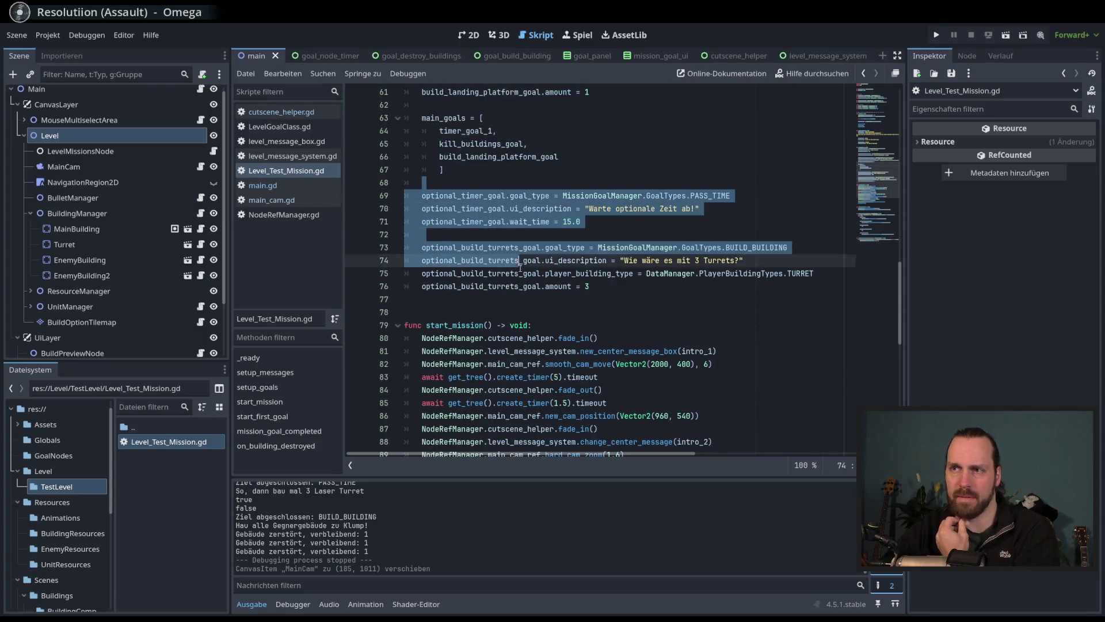
pyautogui.hotkey('ctrl', 'z')
pyautogui.hotkey('ctrl', 'z')
pyautogui.hotkey('ctrl', 'z')
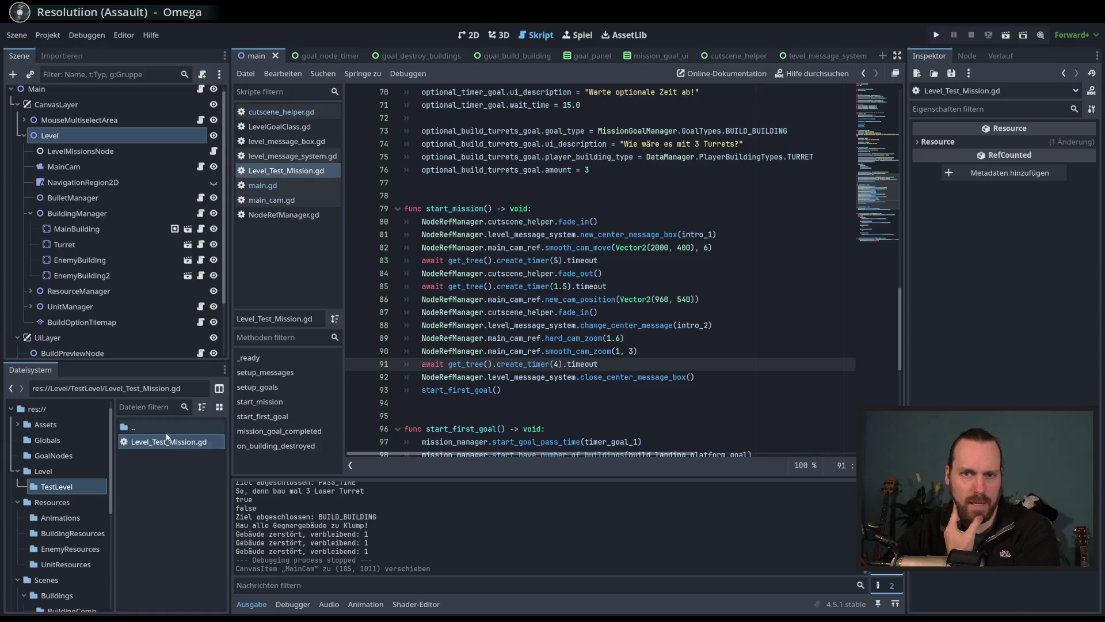
# Step: Browse the Level and TestLevel folders, then return to the main scene's 2D view
pyautogui.click(65, 472)
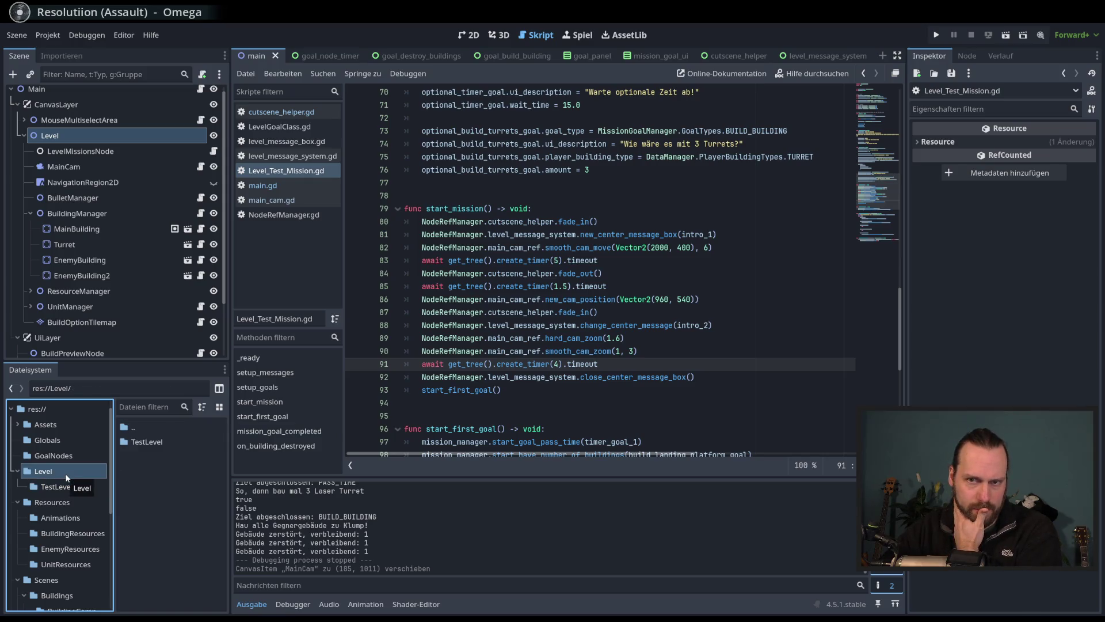
pyautogui.click(74, 489)
pyautogui.click(61, 473)
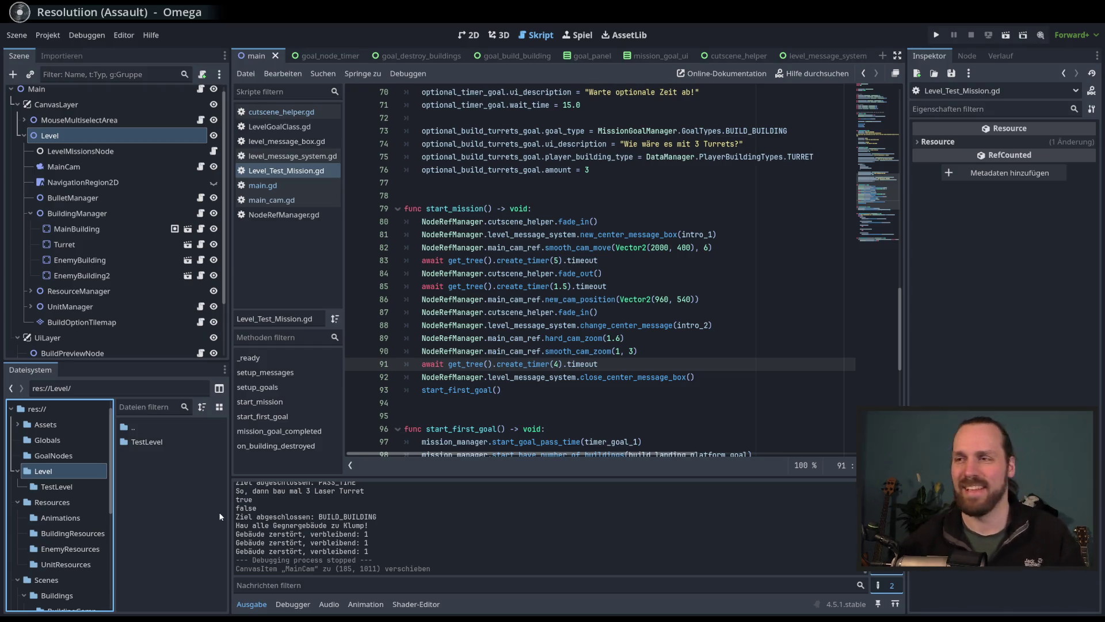
pyautogui.click(468, 37)
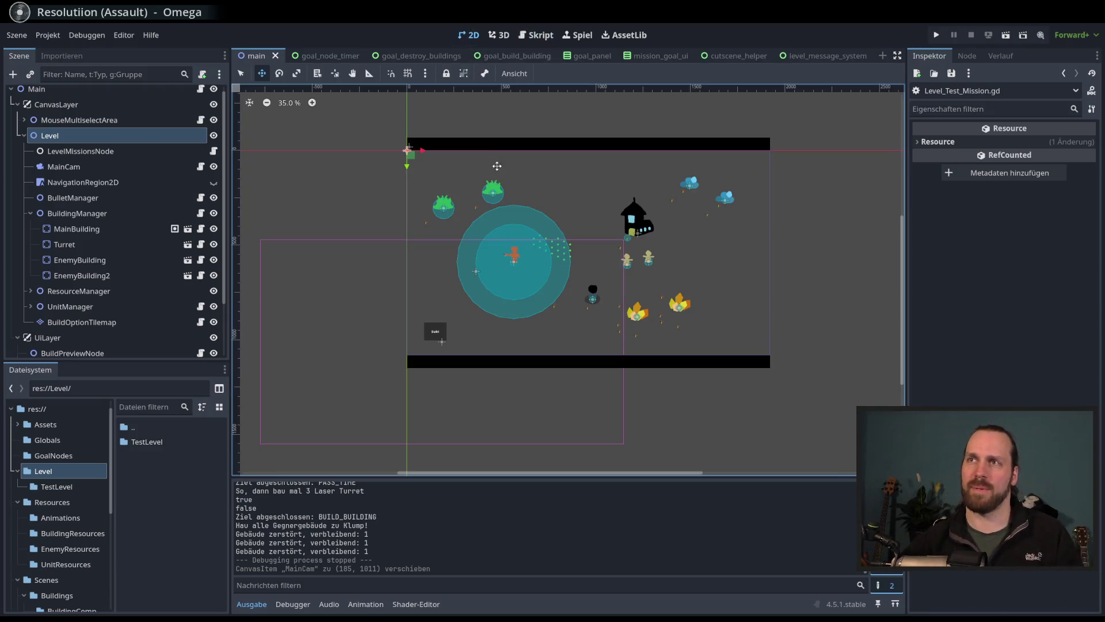
# Step: Toggle CutsceneHelper's visibility until its black bars stay hidden, then open cutscene_helper.gd
pyautogui.scroll(2, 472, 204)
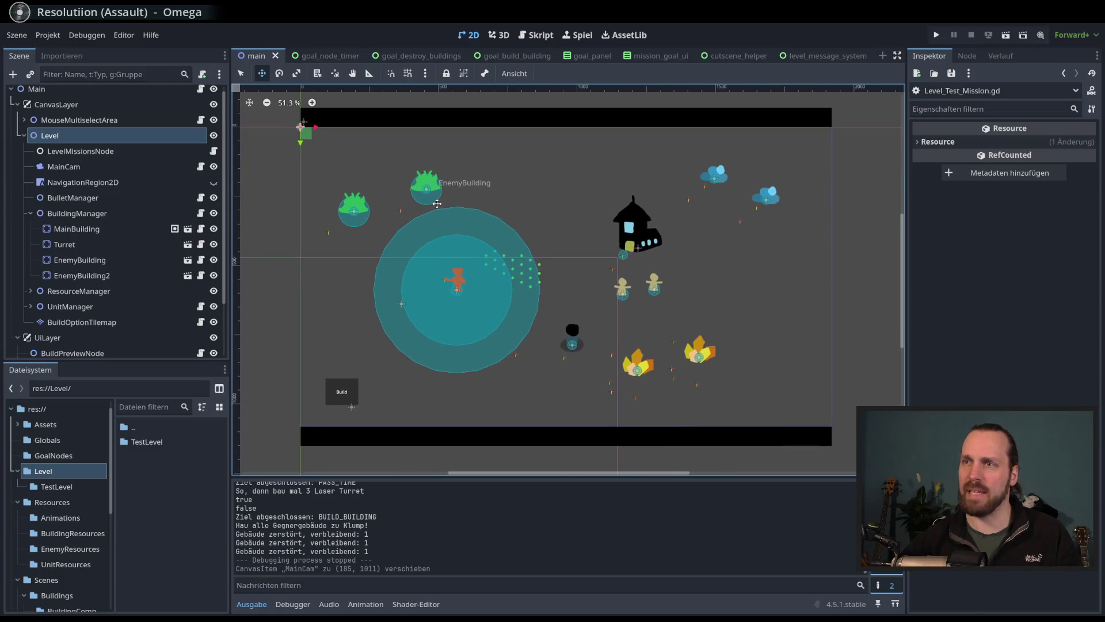
pyautogui.moveTo(437, 204); pyautogui.dragTo(433, 206)
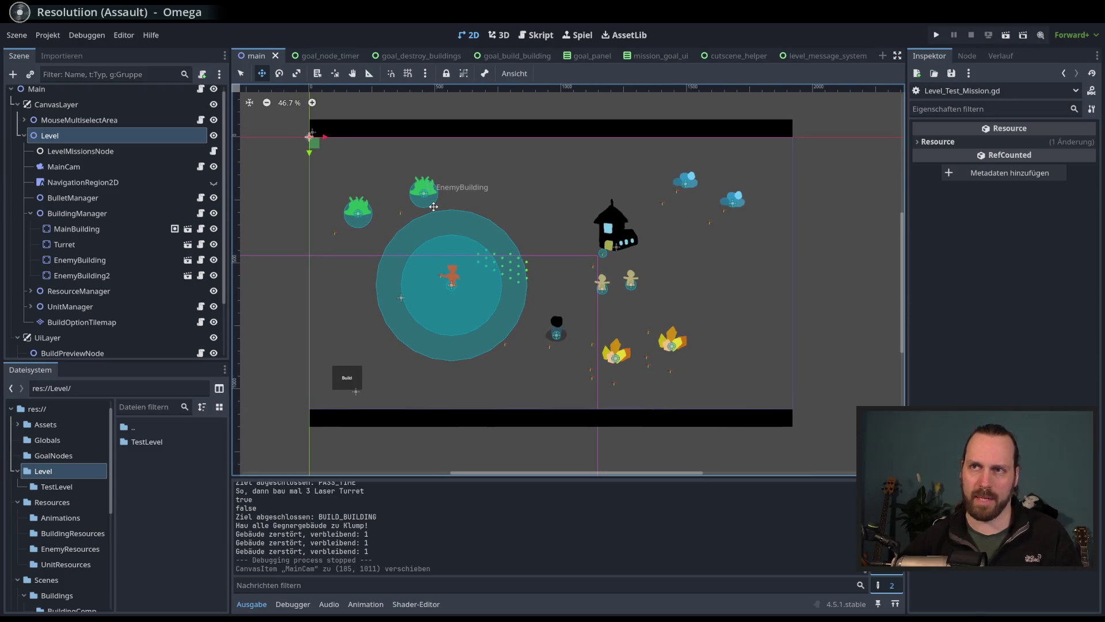
pyautogui.scroll(-3, 161, 242)
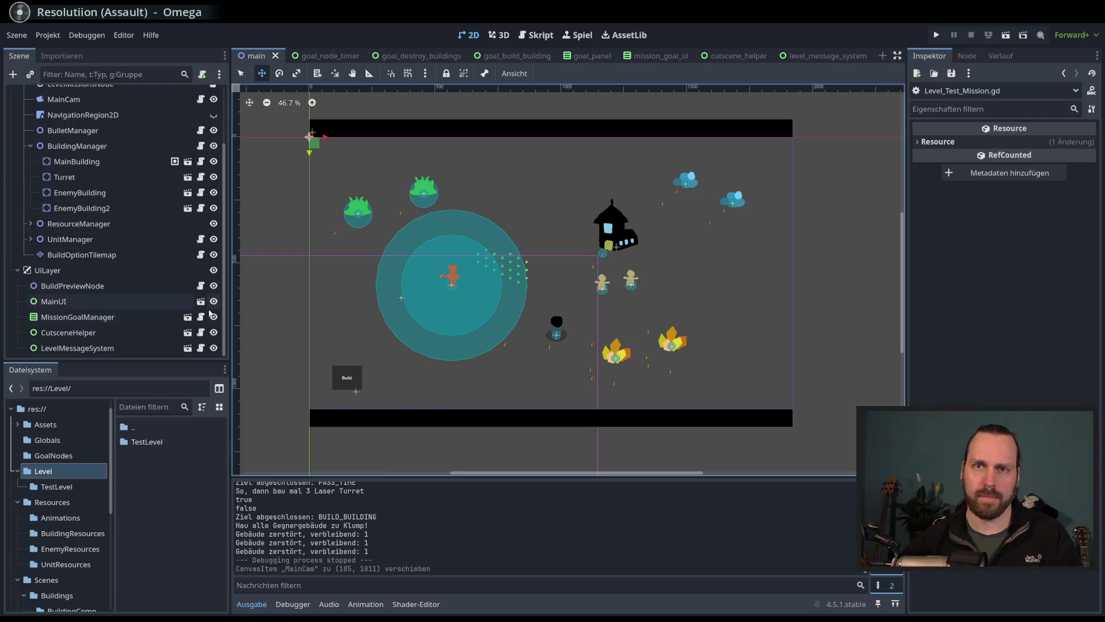
pyautogui.click(214, 332)
pyautogui.click(214, 332)
pyautogui.click(214, 333)
pyautogui.click(213, 332)
pyautogui.click(214, 332)
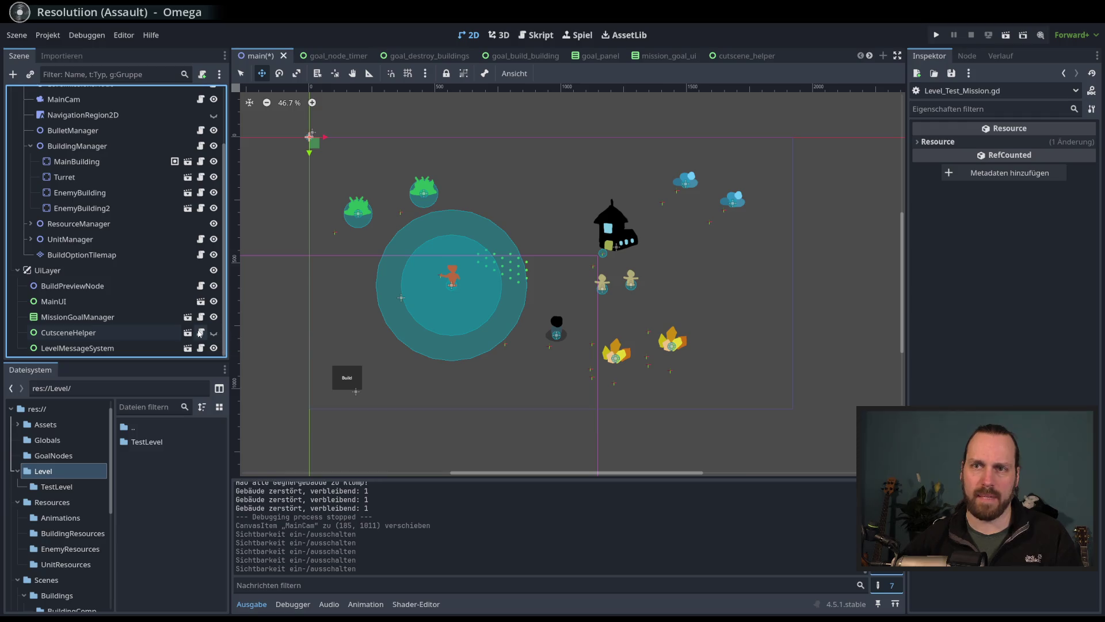
pyautogui.click(201, 332)
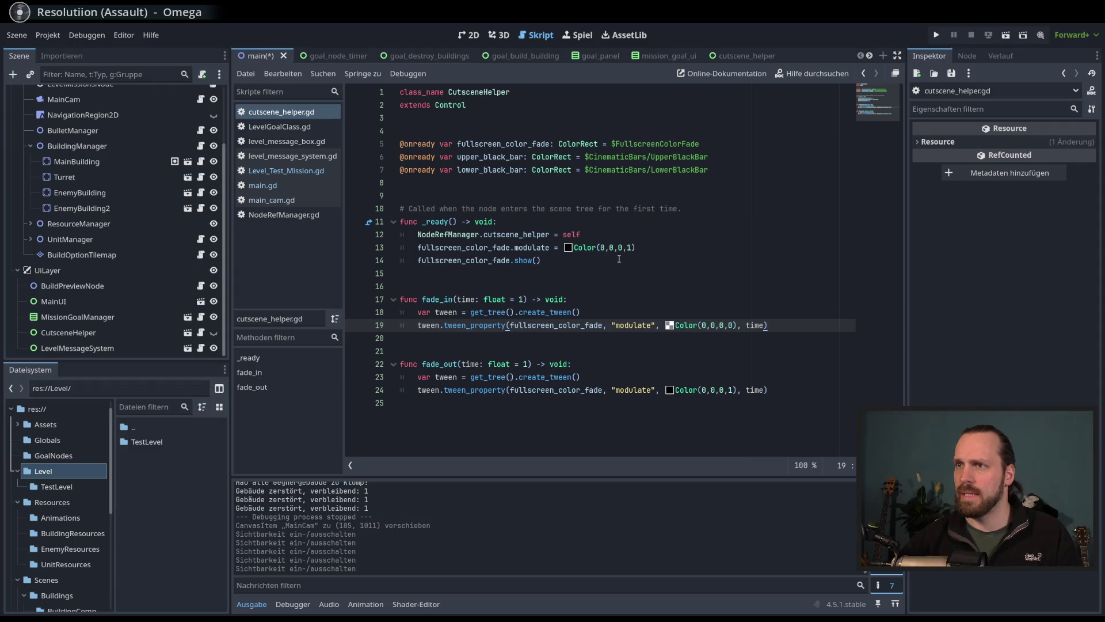
# Step: Add a show() call after line 14 in cutscene_helper.gd's _ready, save, and return to 2D
pyautogui.click(649, 257)
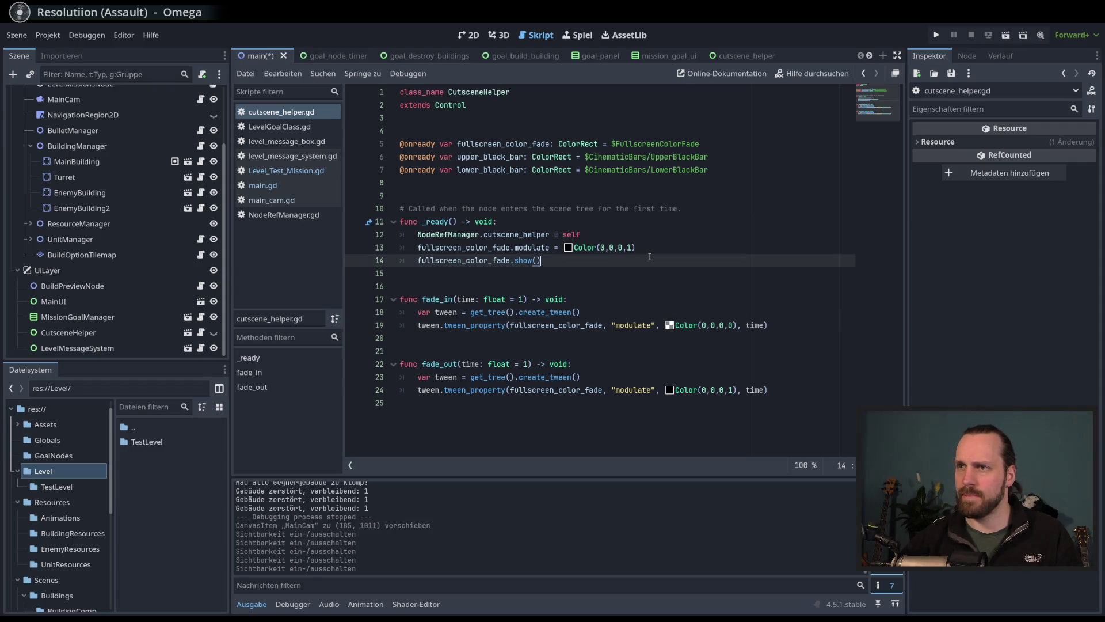
pyautogui.press('Return')
pyautogui.write('show')
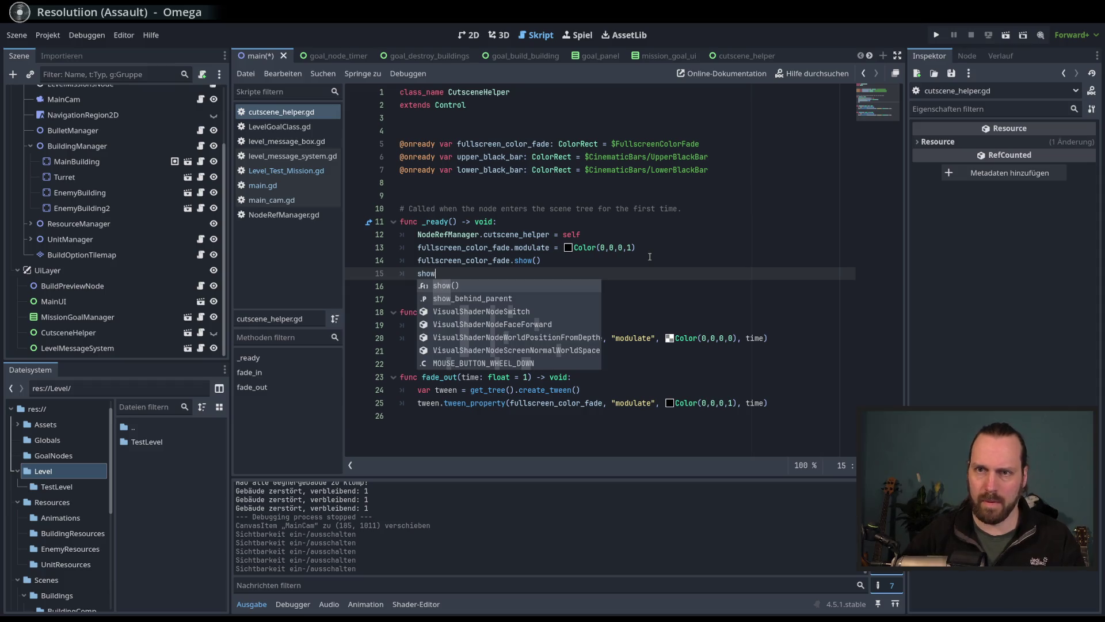
pyautogui.press('Return')
pyautogui.hotkey('ctrl', 's')
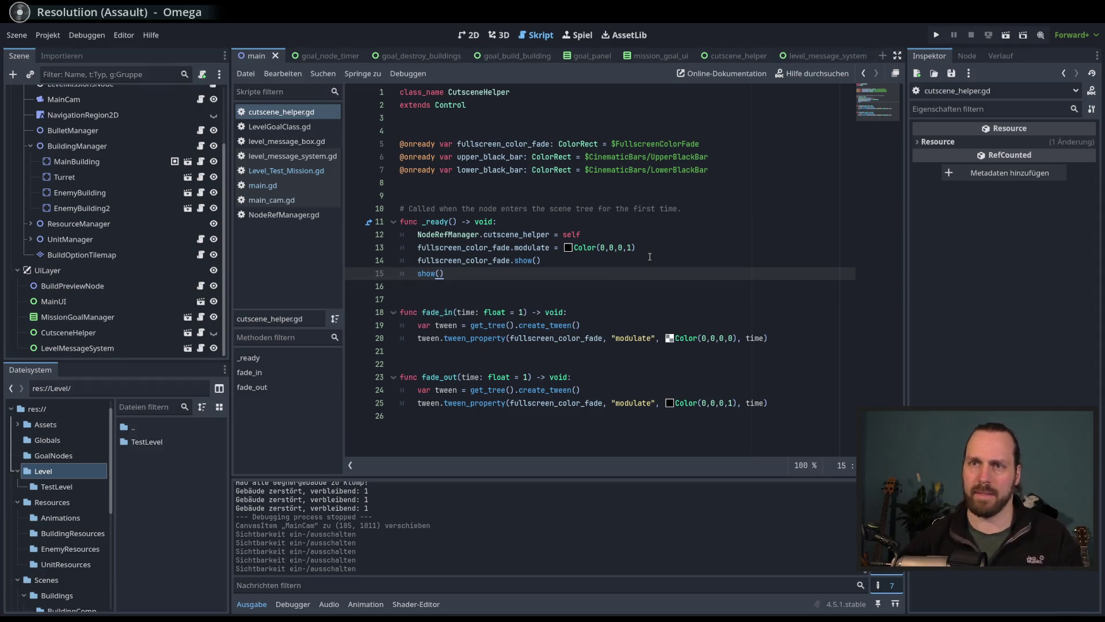
pyautogui.click(476, 36)
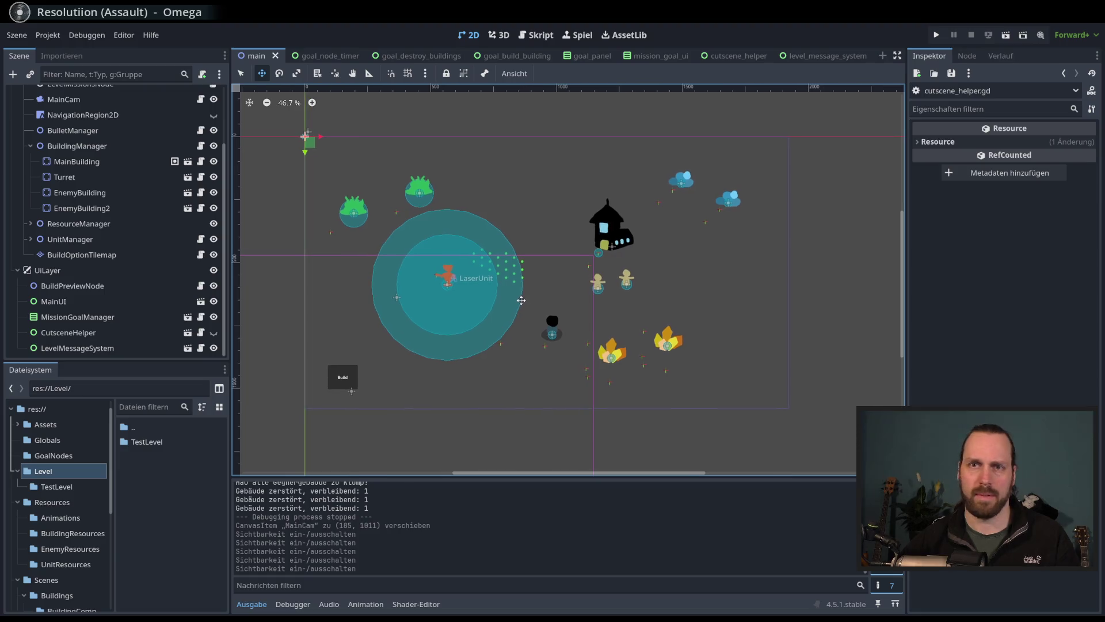
# Step: Test-run the project with F5 and stop it with F8
pyautogui.moveTo(527, 302); pyautogui.dragTo(533, 306)
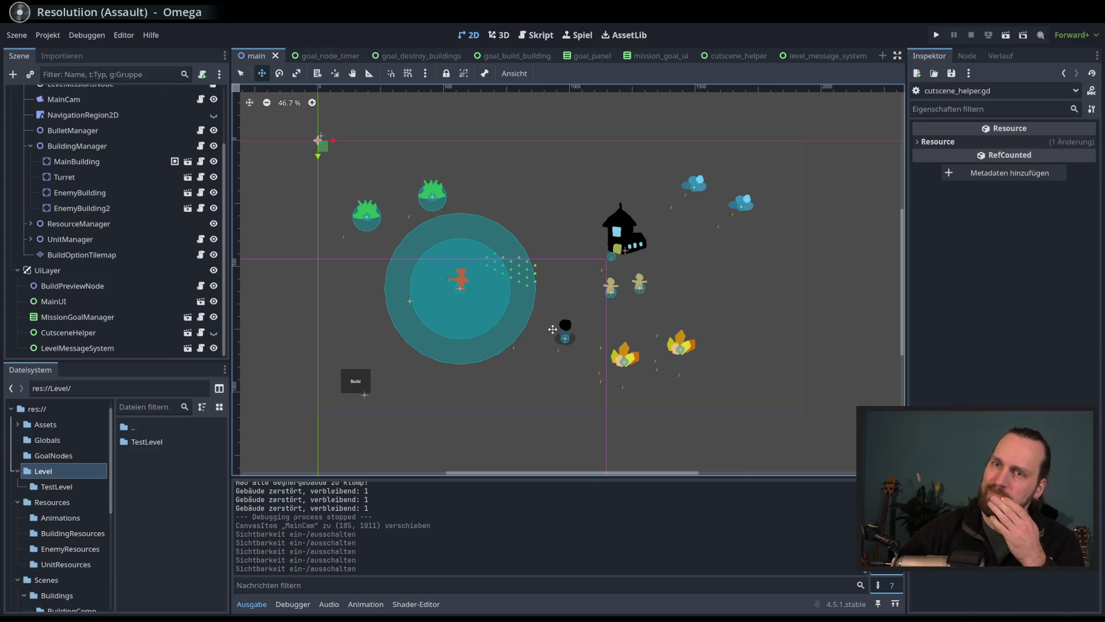
pyautogui.press('F5')
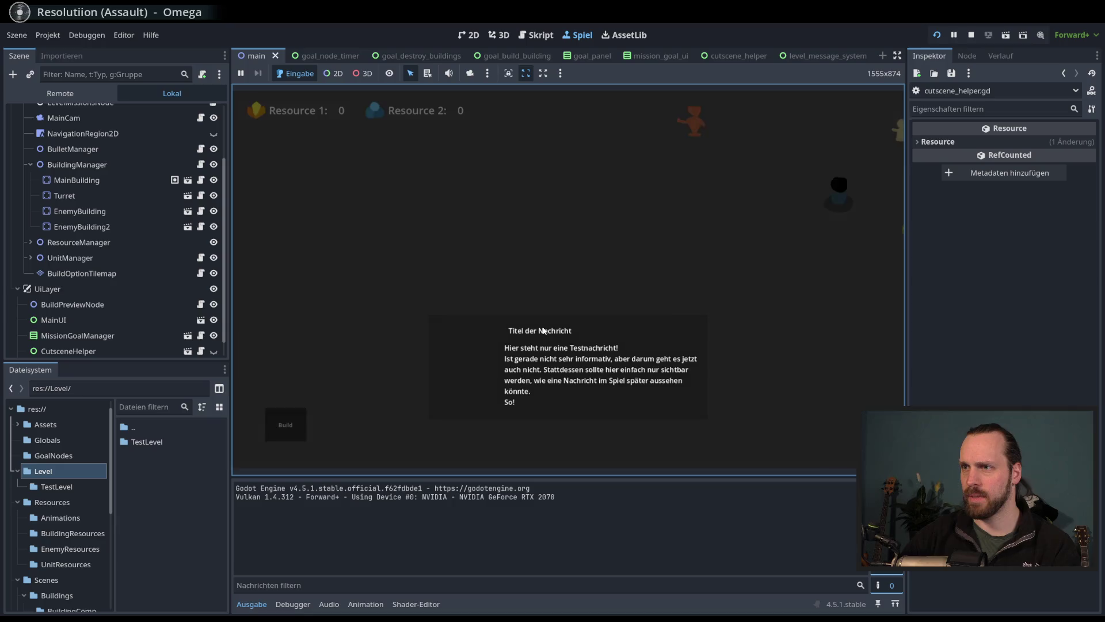
pyautogui.press('F8')
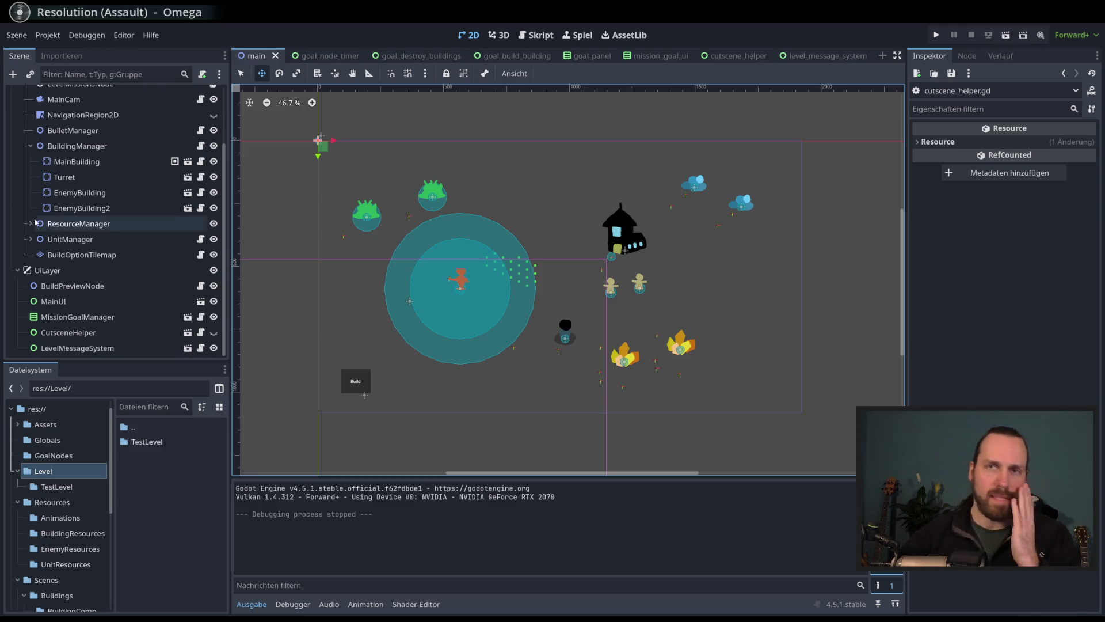
# Step: Collapse BuildingManager and toggle the Level node's visibility repeatedly, ending with its content visible
pyautogui.click(30, 145)
pyautogui.scroll(1, 118, 213)
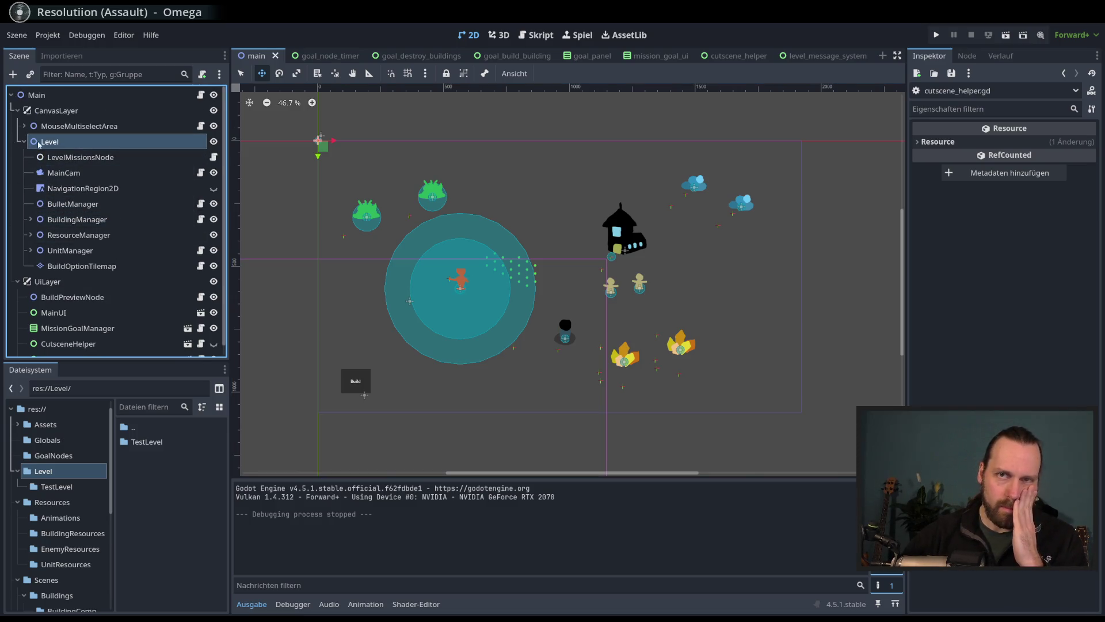
pyautogui.click(214, 142)
pyautogui.click(215, 143)
pyautogui.click(215, 144)
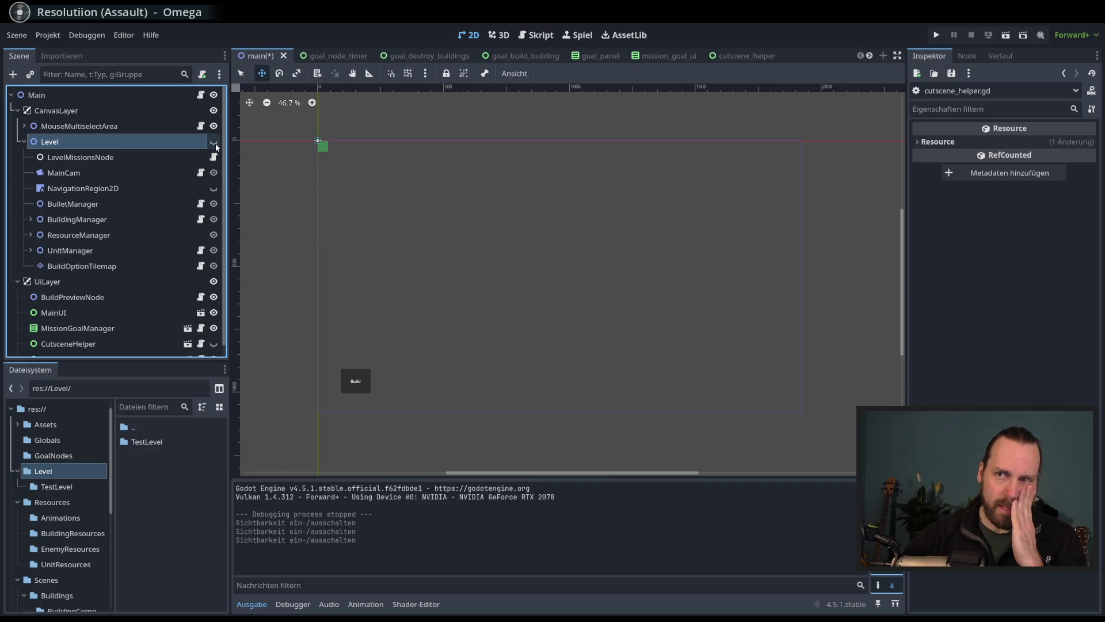
pyautogui.click(215, 143)
pyautogui.click(215, 144)
pyautogui.click(215, 143)
pyautogui.click(215, 143)
pyautogui.click(215, 143)
pyautogui.click(216, 143)
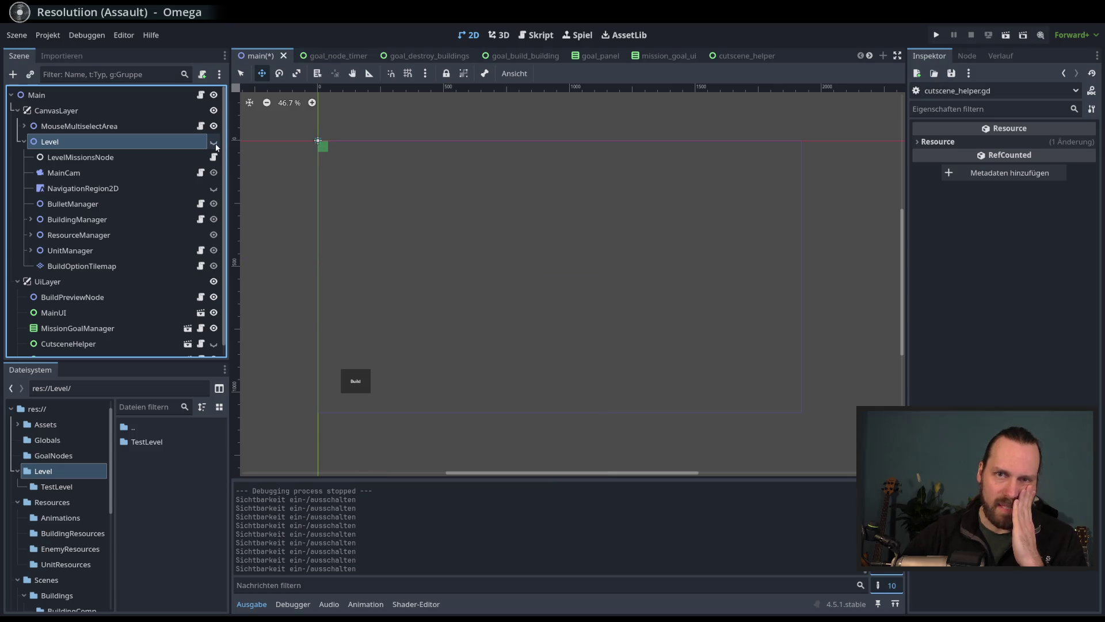
pyautogui.click(215, 144)
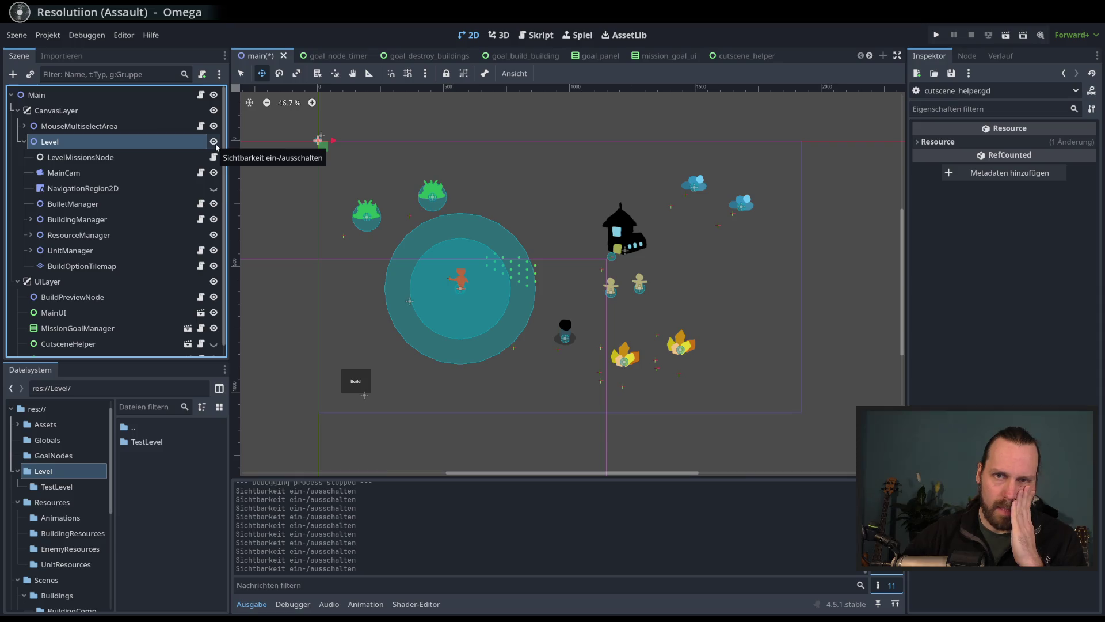
pyautogui.click(215, 143)
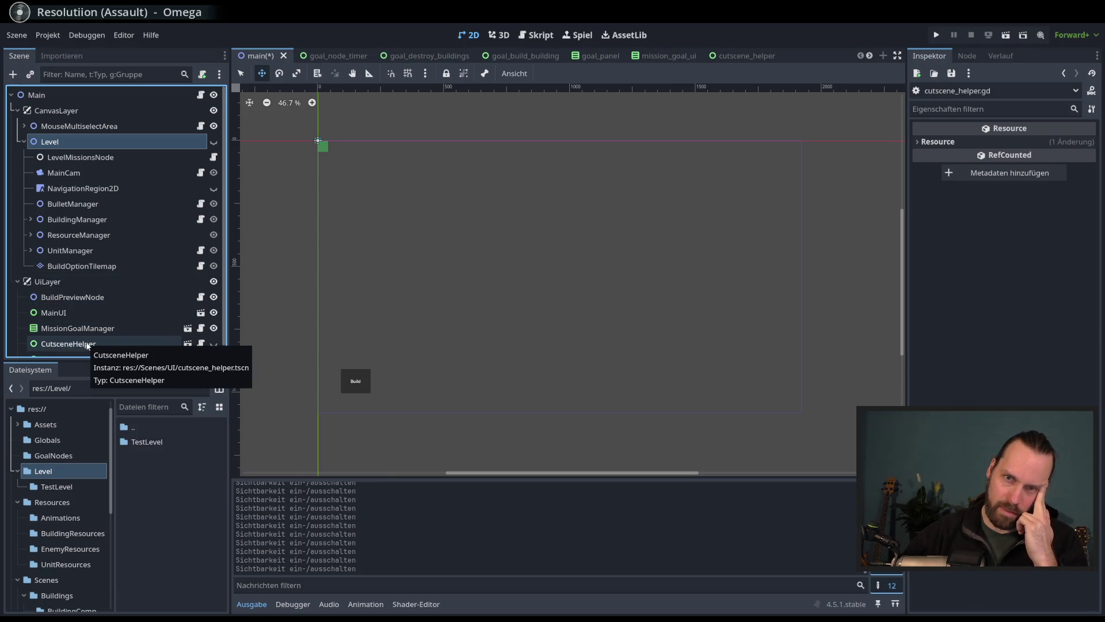
pyautogui.click(214, 144)
pyautogui.click(215, 145)
pyautogui.click(214, 143)
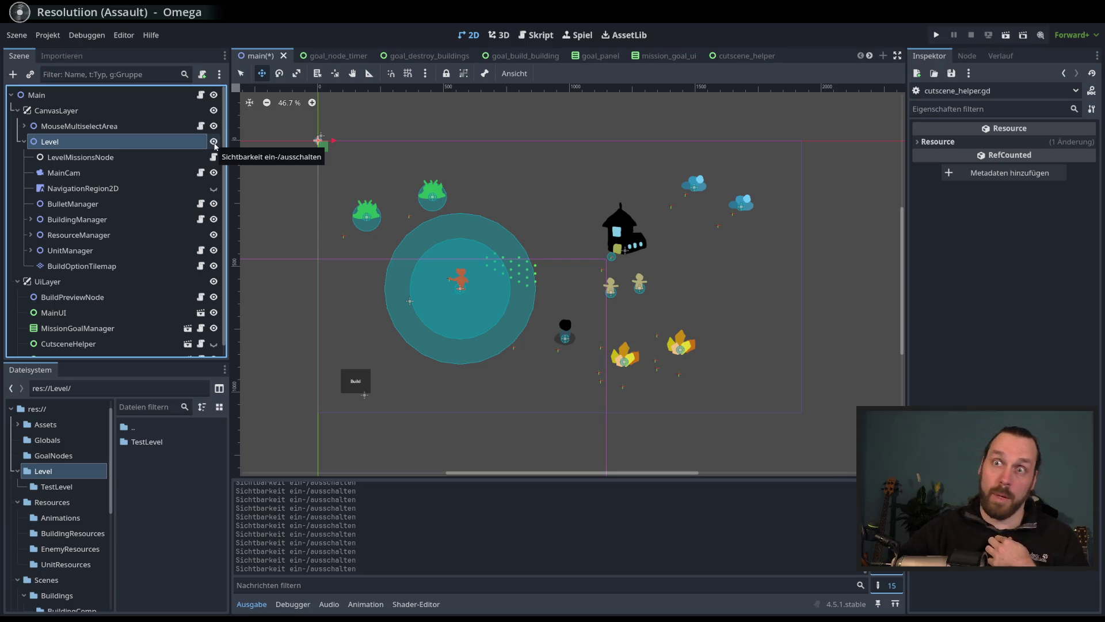
pyautogui.click(215, 143)
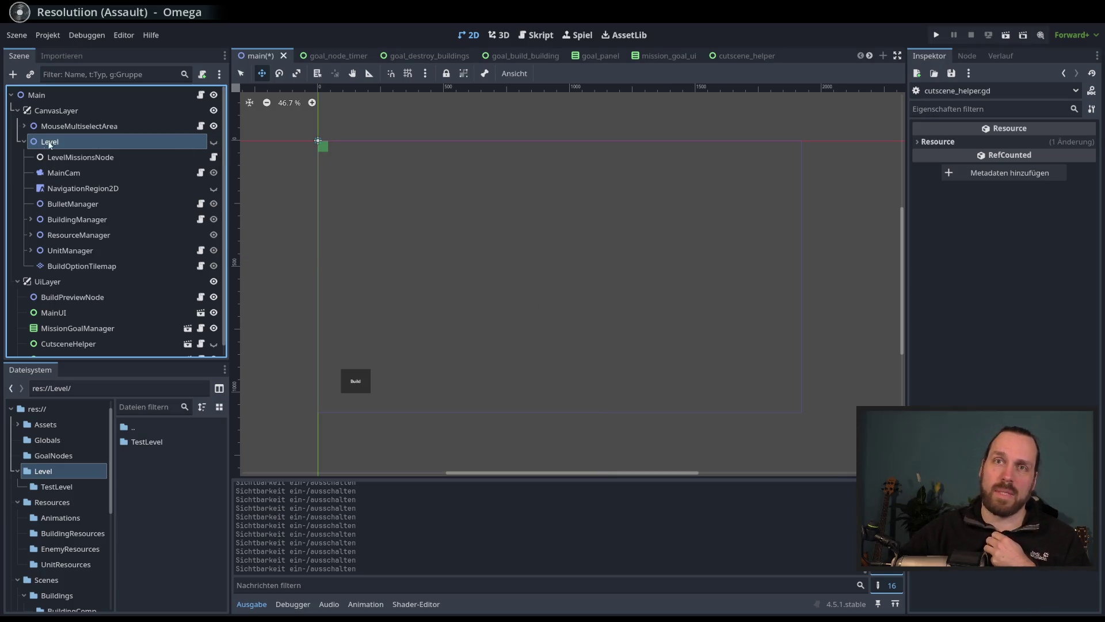
pyautogui.click(214, 142)
pyautogui.click(214, 143)
pyautogui.click(214, 143)
pyautogui.click(215, 142)
pyautogui.click(214, 143)
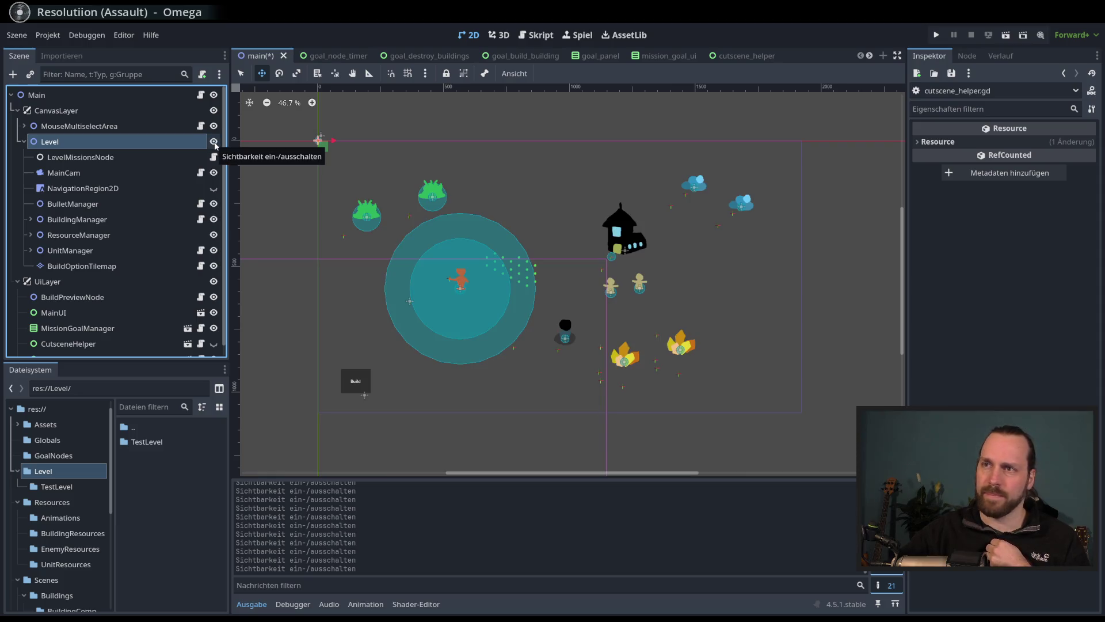
# Step: Save main.tscn and select the TestLevel folder in the FileSystem dock
pyautogui.hscroll(-1, 460, 219)
pyautogui.hotkey('ctrl', 's')
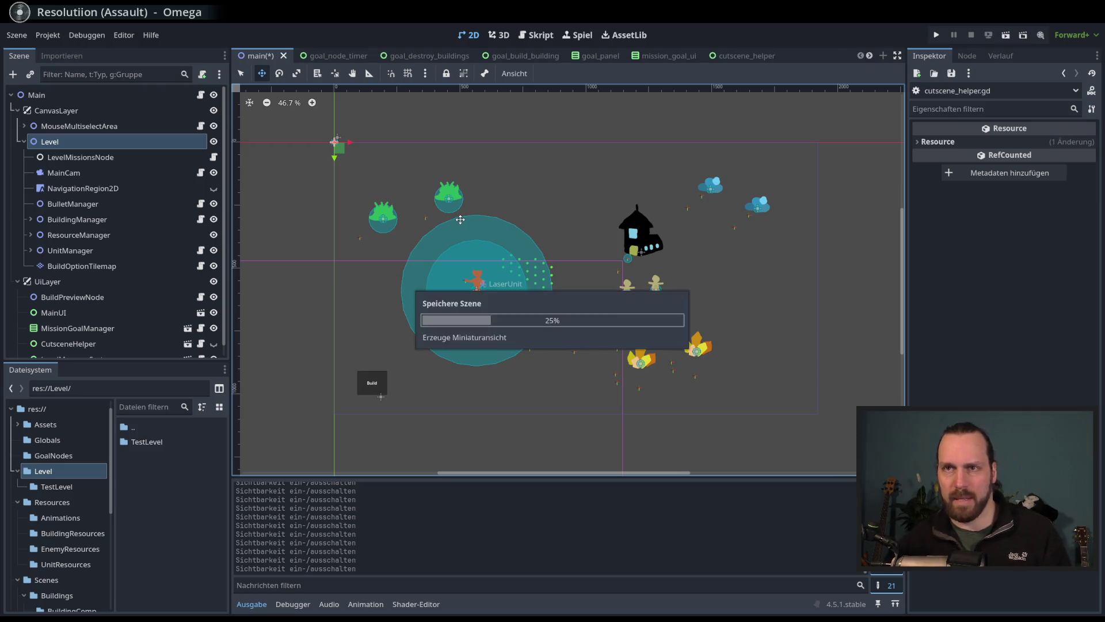
pyautogui.click(63, 486)
pyautogui.press('Up')
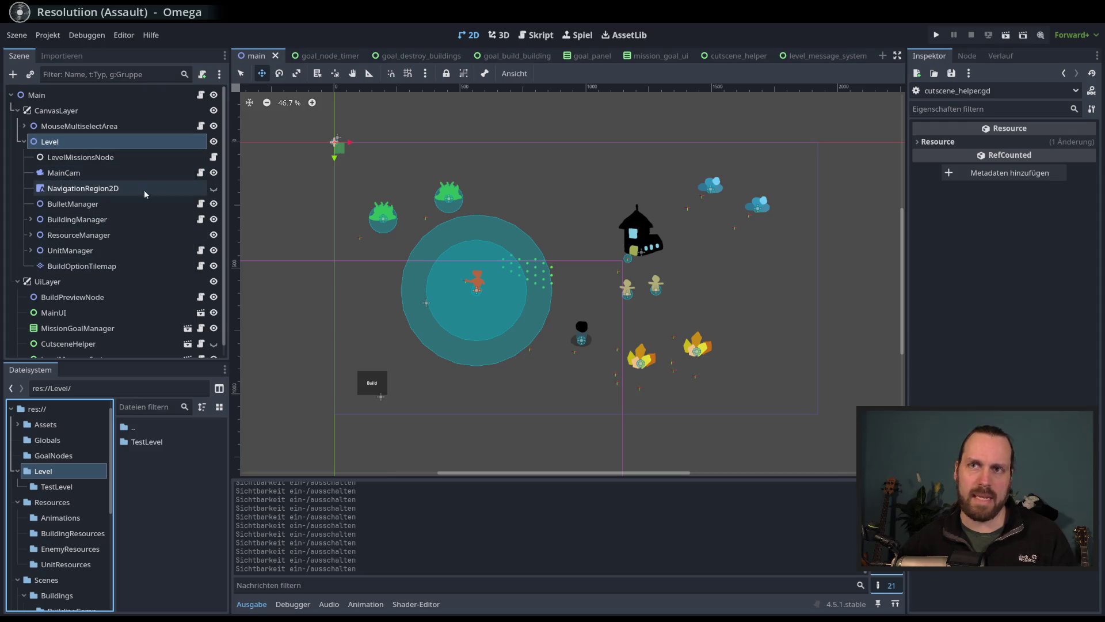
# Step: Check MainBuilding under BuildingManager, then bring up the Level node's context menu
pyautogui.click(31, 219)
pyautogui.click(73, 237)
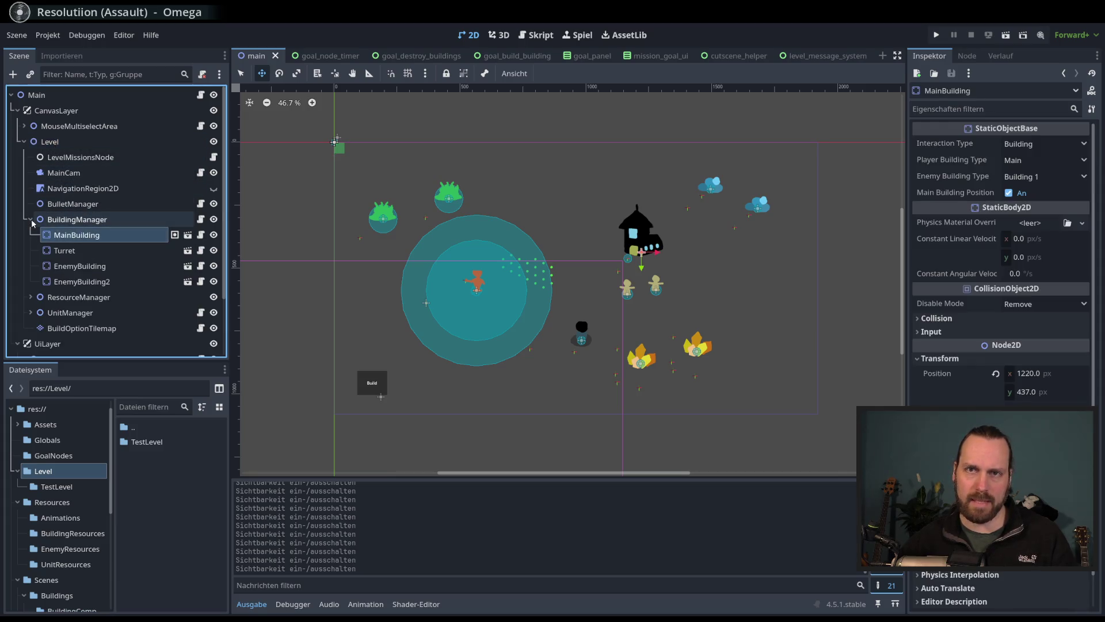
pyautogui.click(30, 220)
pyautogui.click(92, 143)
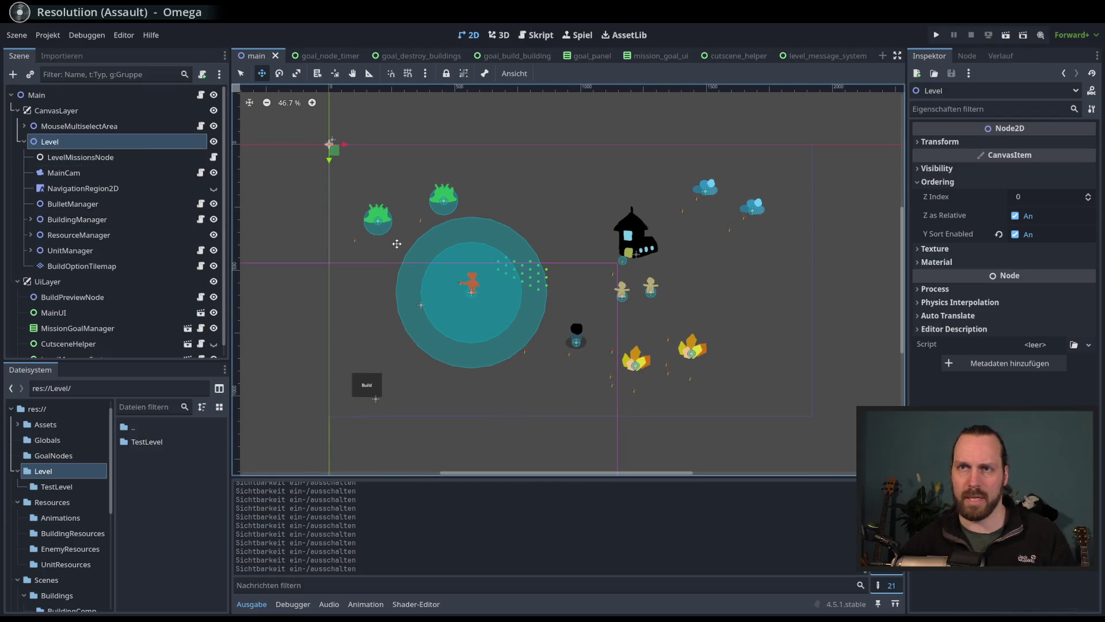
pyautogui.rightClick(63, 143)
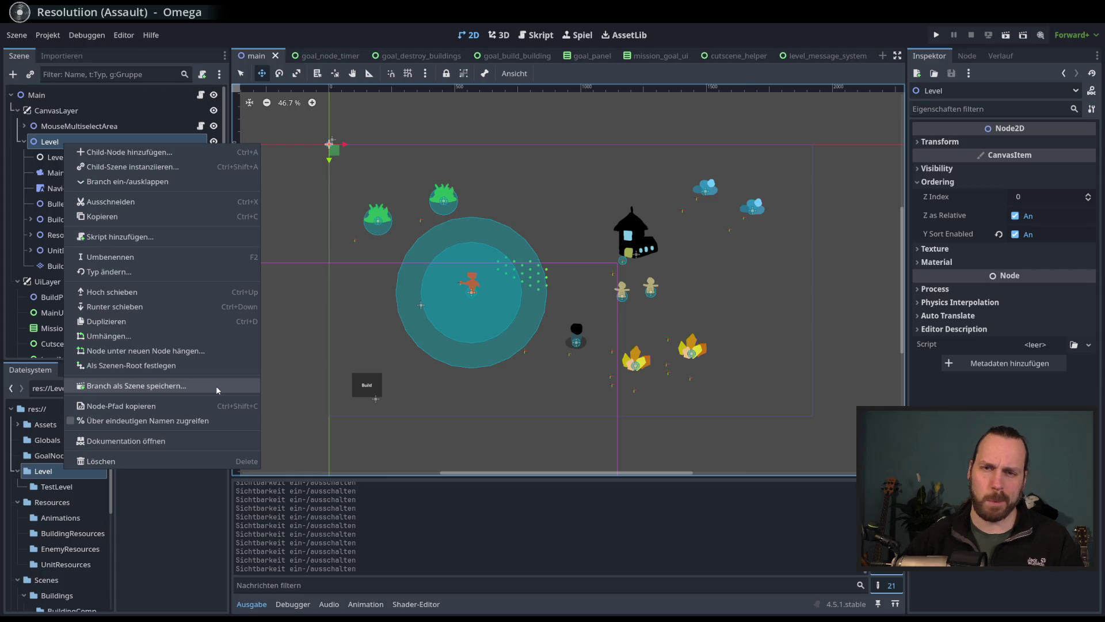
# Step: Save the Level branch as level_default_base.tscn inside the Level folder
pyautogui.click(216, 386)
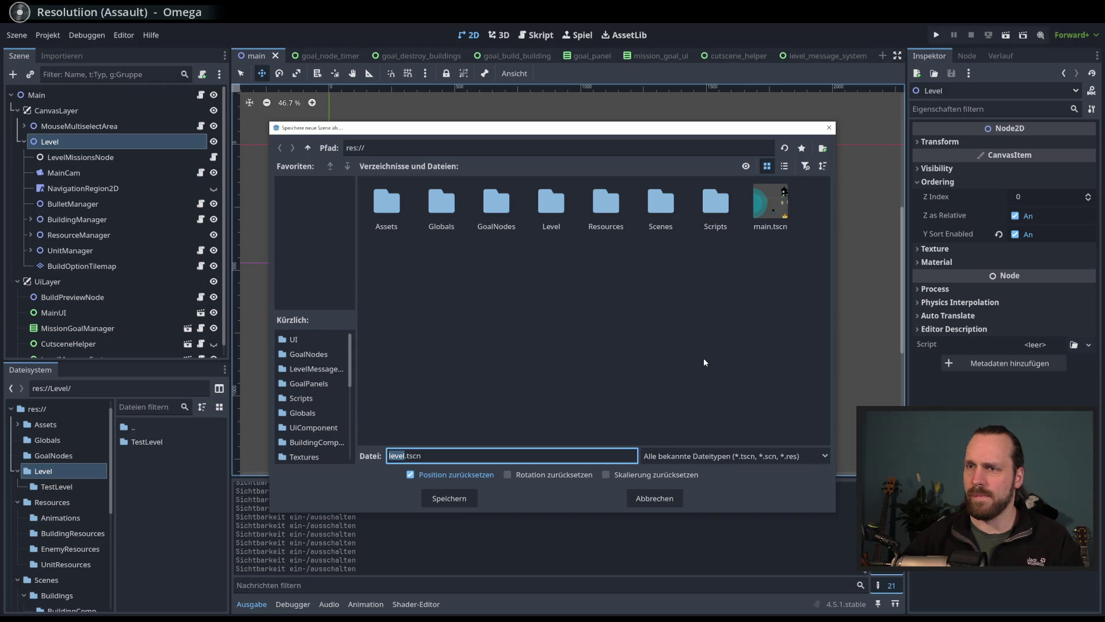
pyautogui.click(575, 340)
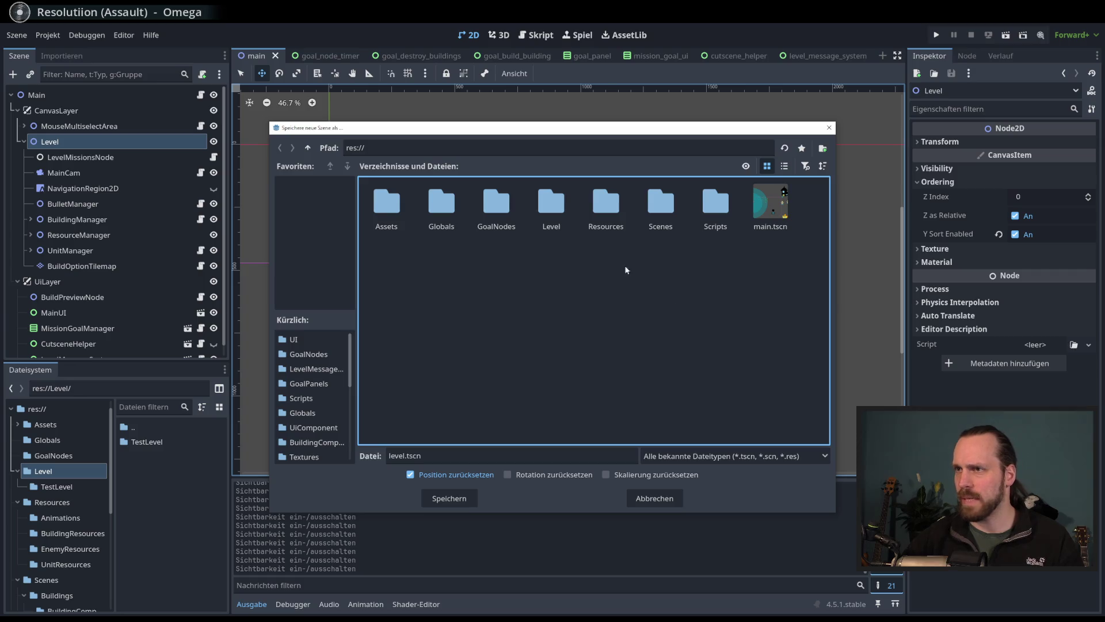
pyautogui.doubleClick(551, 216)
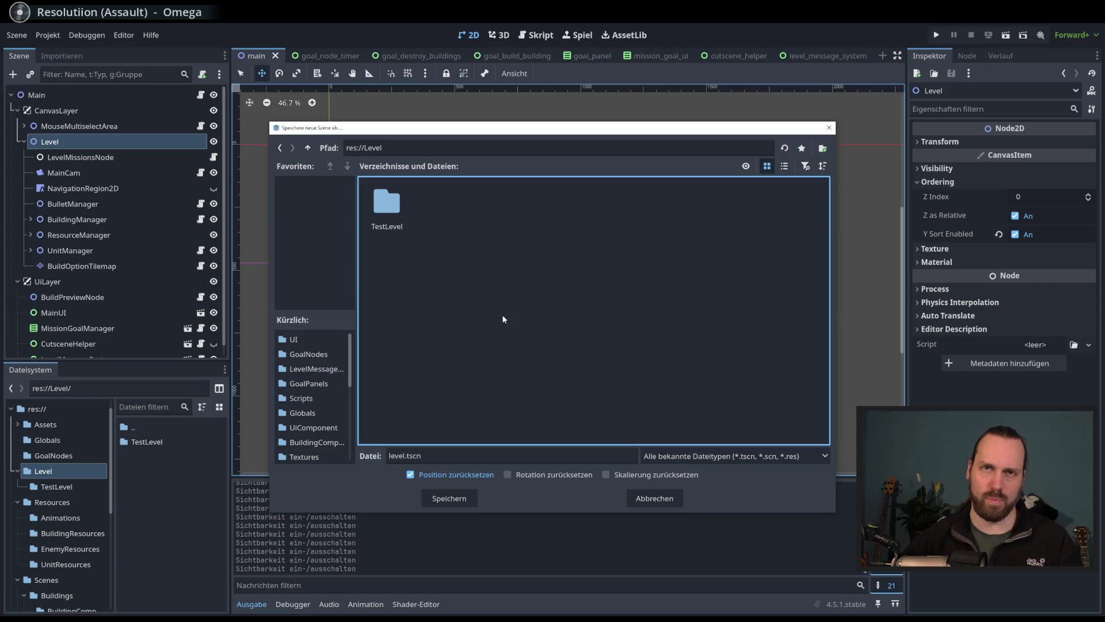
pyautogui.click(408, 456)
pyautogui.write('_')
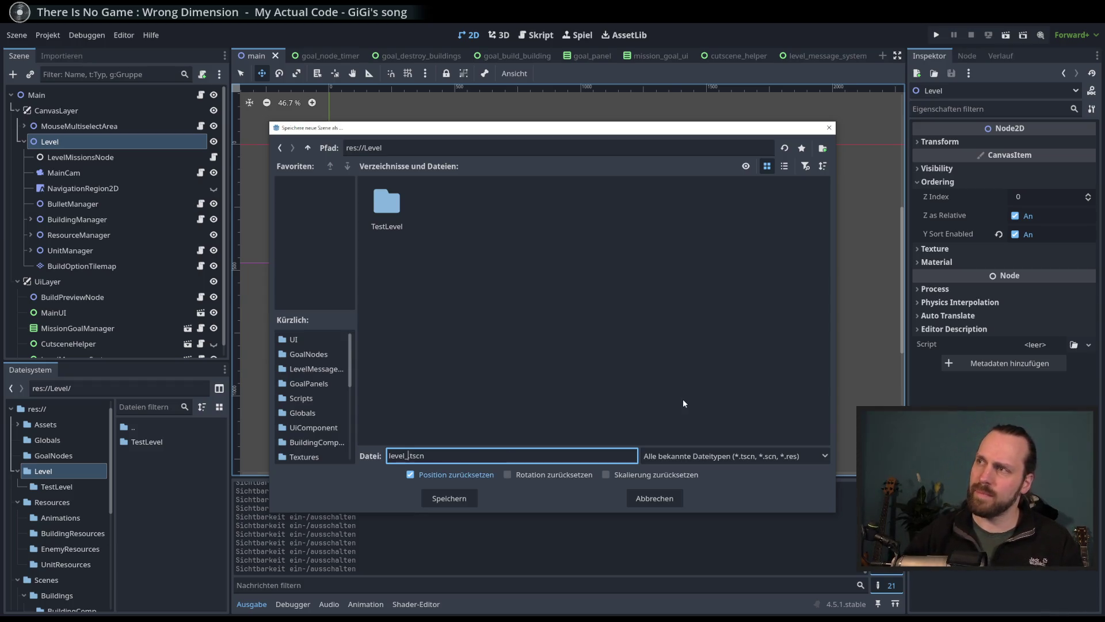
pyautogui.write('defaul')
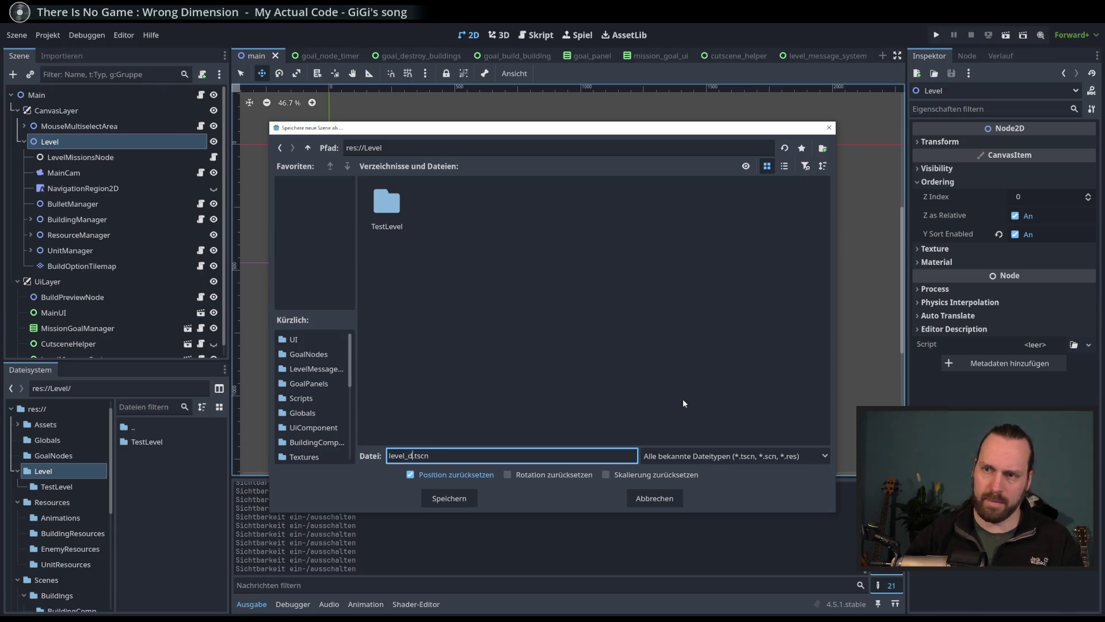
pyautogui.press('BackSpace')
pyautogui.press('BackSpace')
pyautogui.press('BackSpace')
pyautogui.write('base')
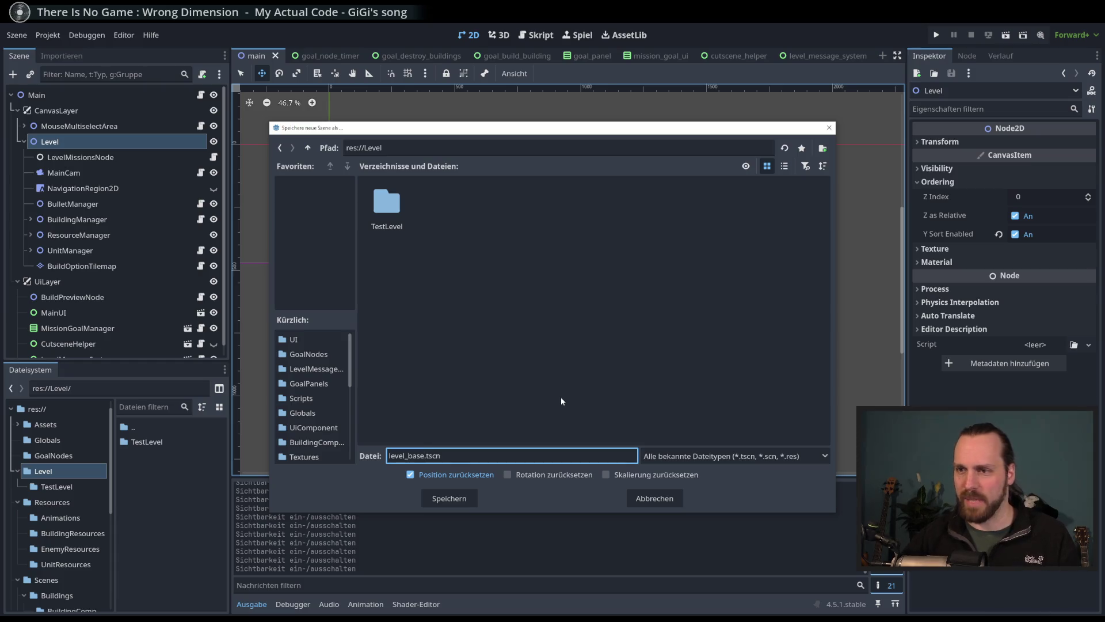
pyautogui.press('BackSpace')
pyautogui.press('BackSpace')
pyautogui.press('BackSpace')
pyautogui.write('default_base')
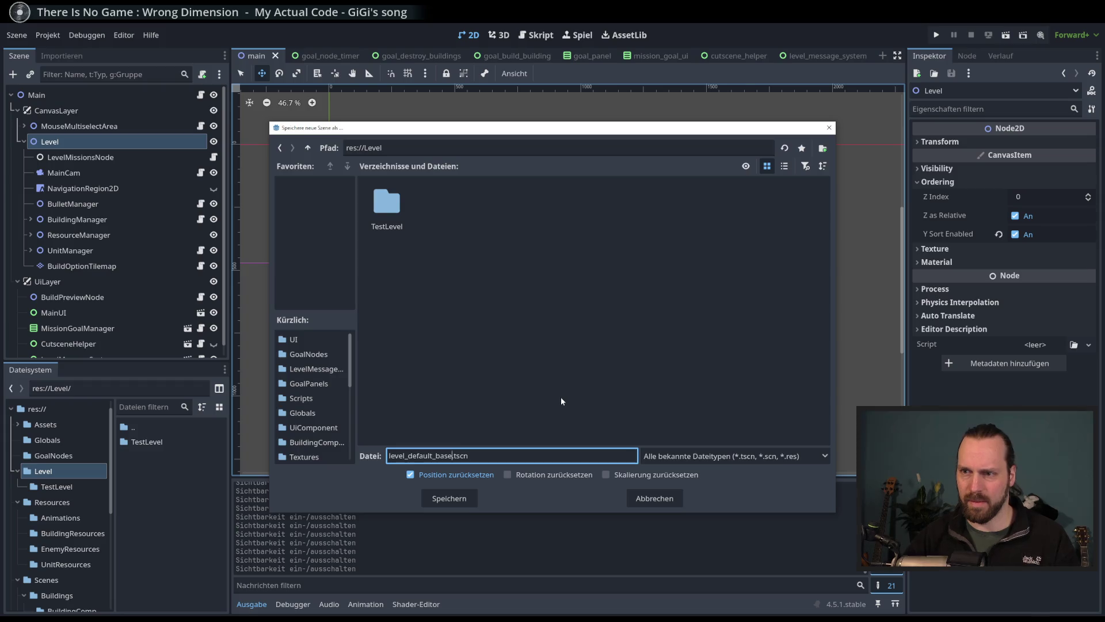
pyautogui.click(451, 498)
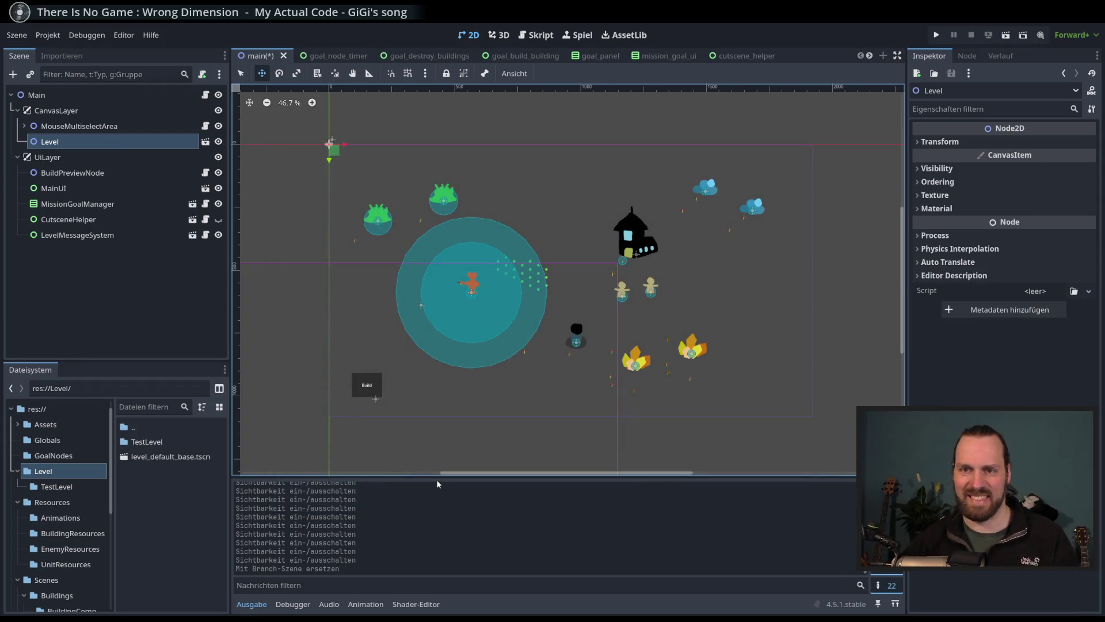
# Step: Open level_default_base.tscn and show the Level_Test_Mission.gd script on LevelMissionsNode
pyautogui.doubleClick(172, 457)
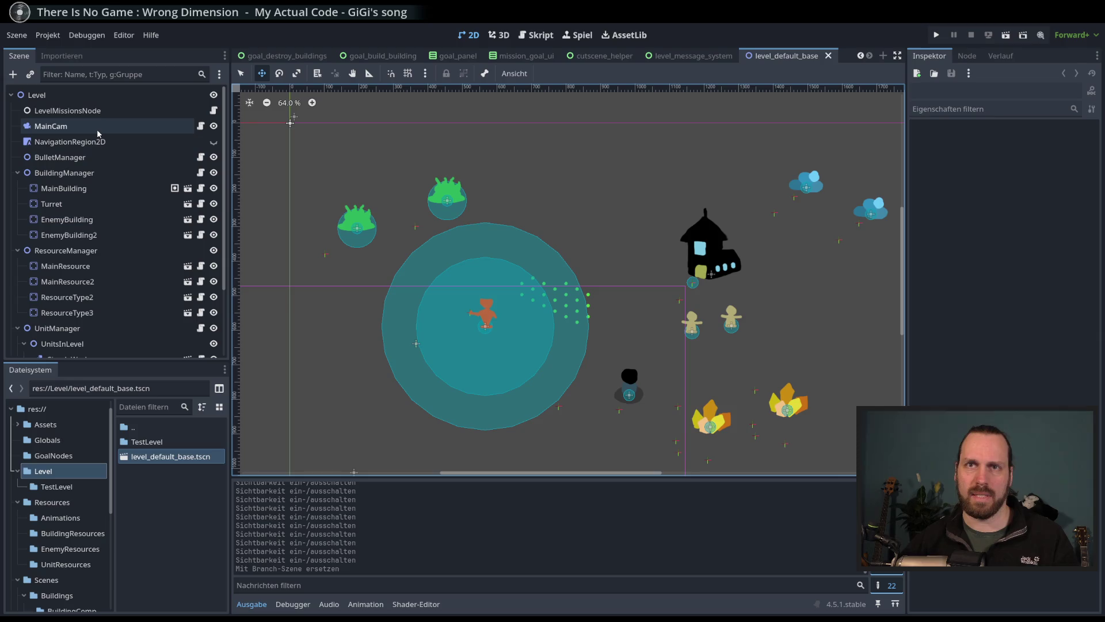
pyautogui.scroll(-3, 483, 248)
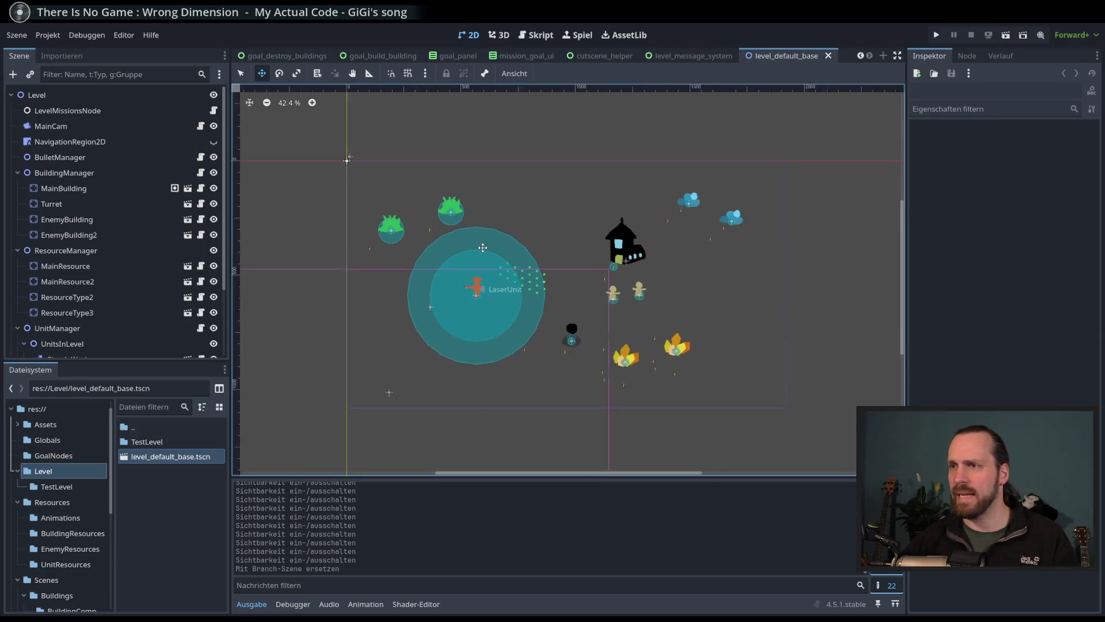
pyautogui.scroll(2, 483, 247)
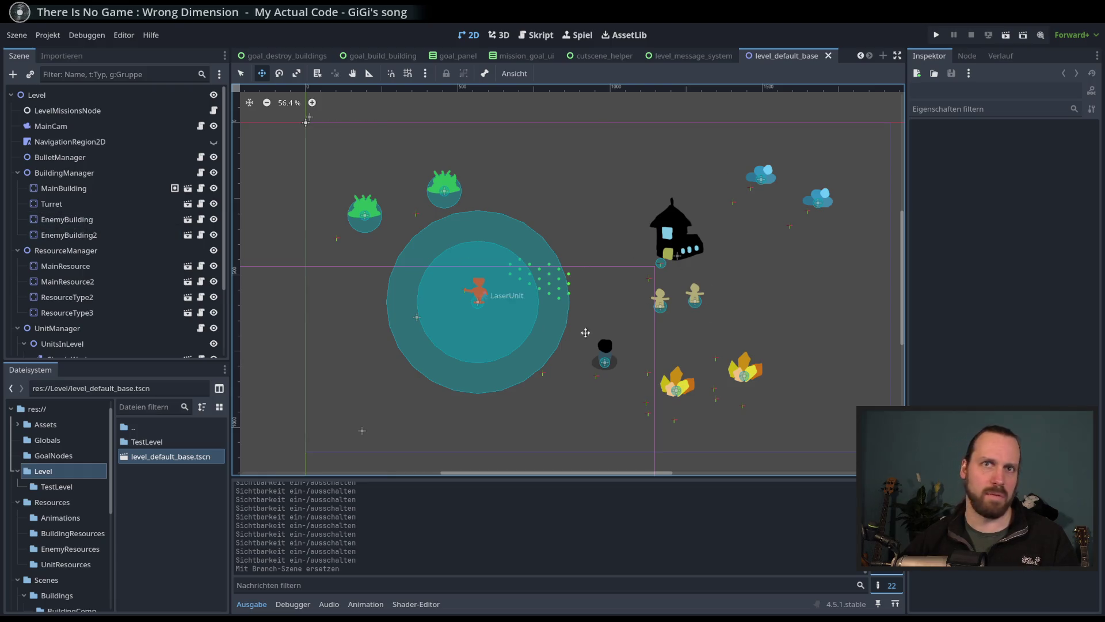
pyautogui.scroll(-1, 547, 263)
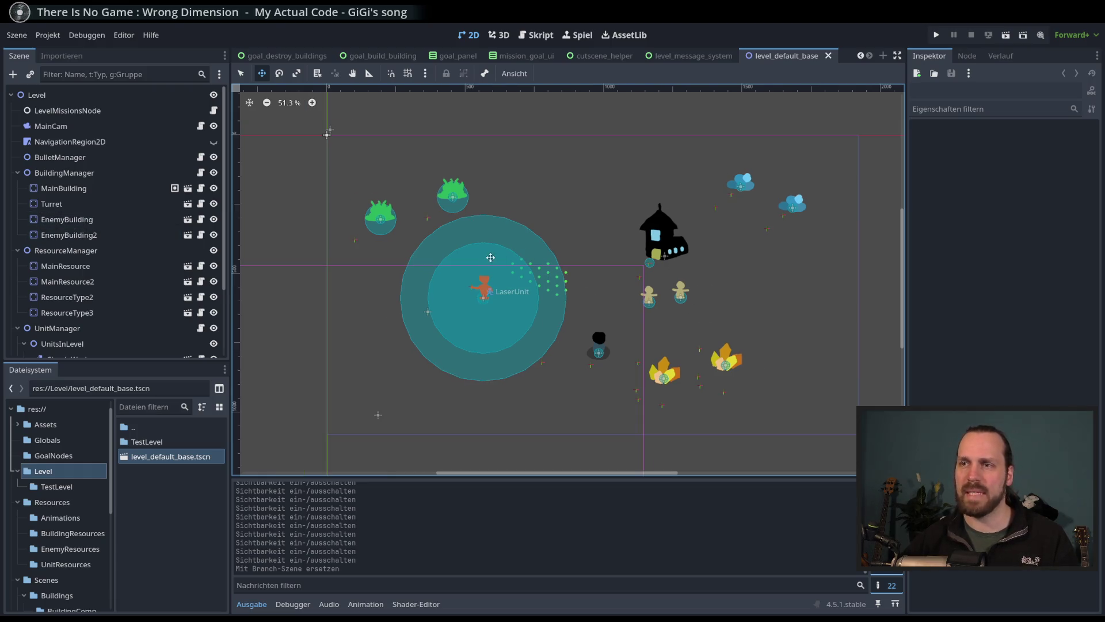
pyautogui.hscroll(2, 478, 256)
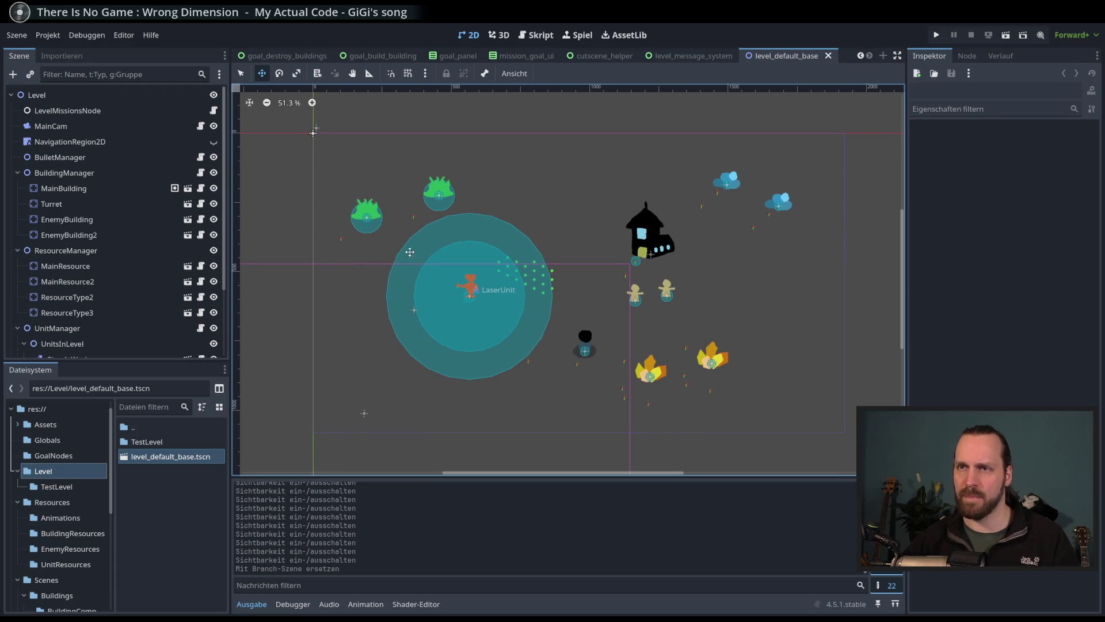
pyautogui.click(130, 114)
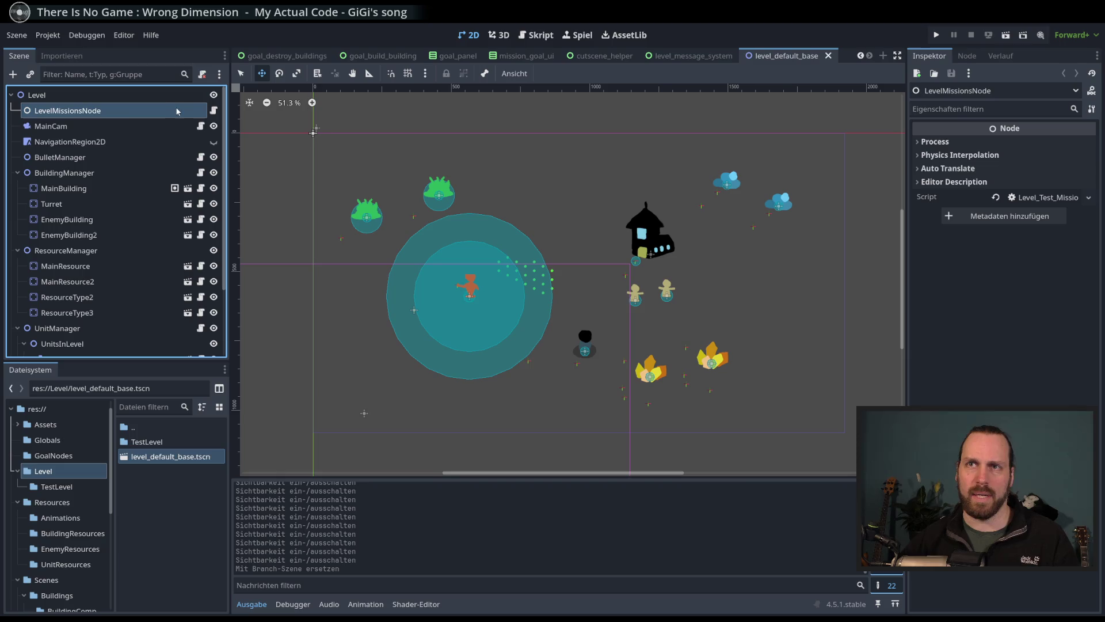
pyautogui.click(214, 111)
pyautogui.scroll(5, 465, 270)
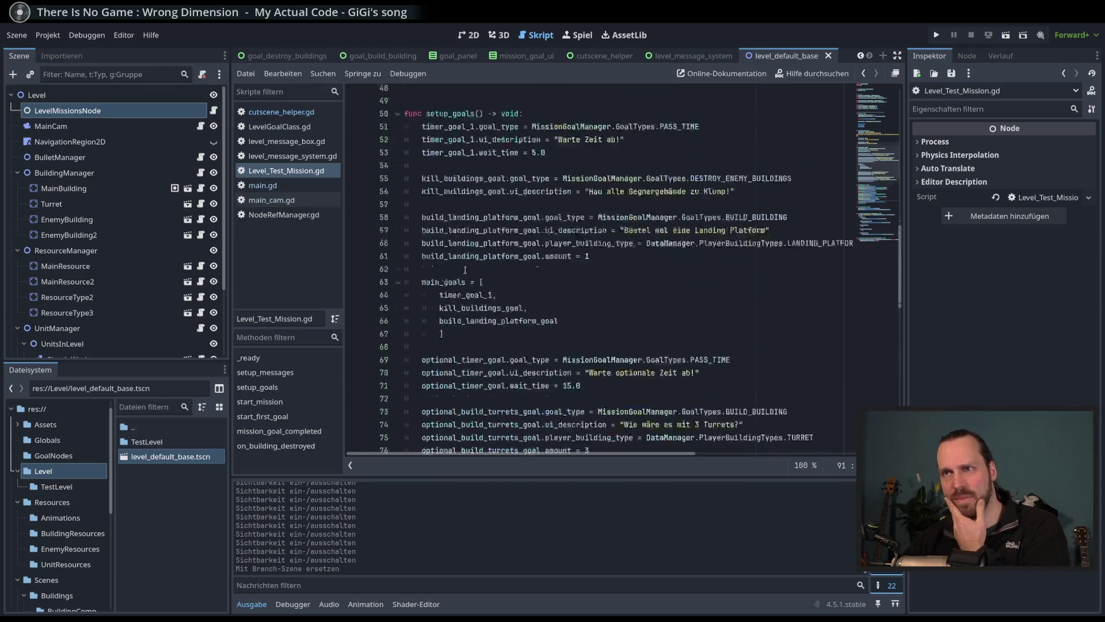
# Step: Locate Level_Test_Mission.gd in TestLevel, inspect its LevelMissionNode class, and return to 2D
pyautogui.scroll(-15, 465, 270)
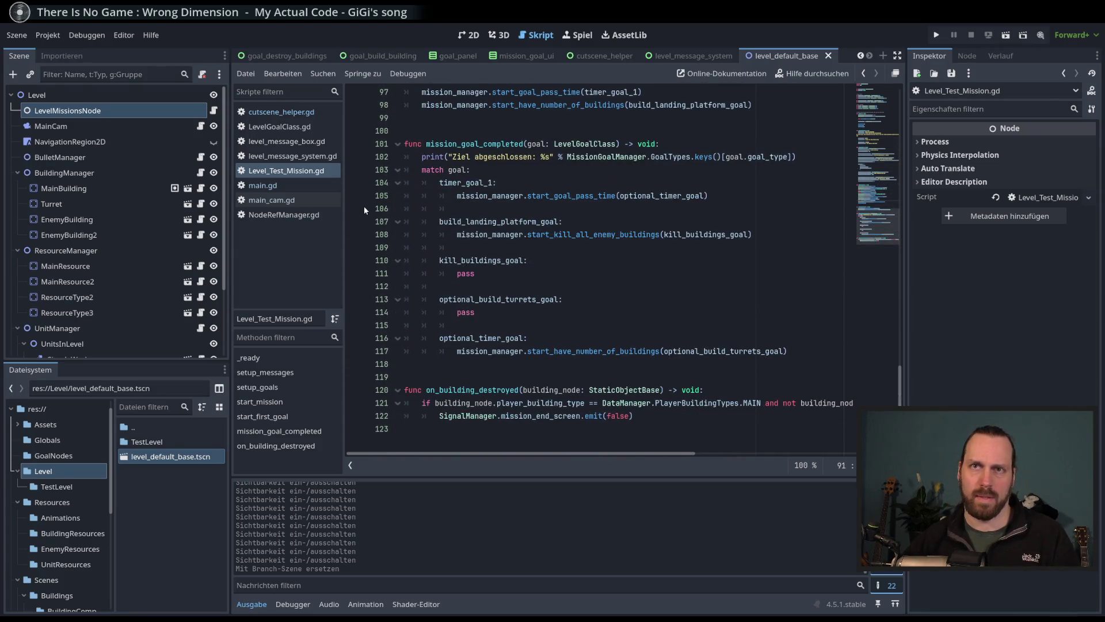
pyautogui.doubleClick(168, 440)
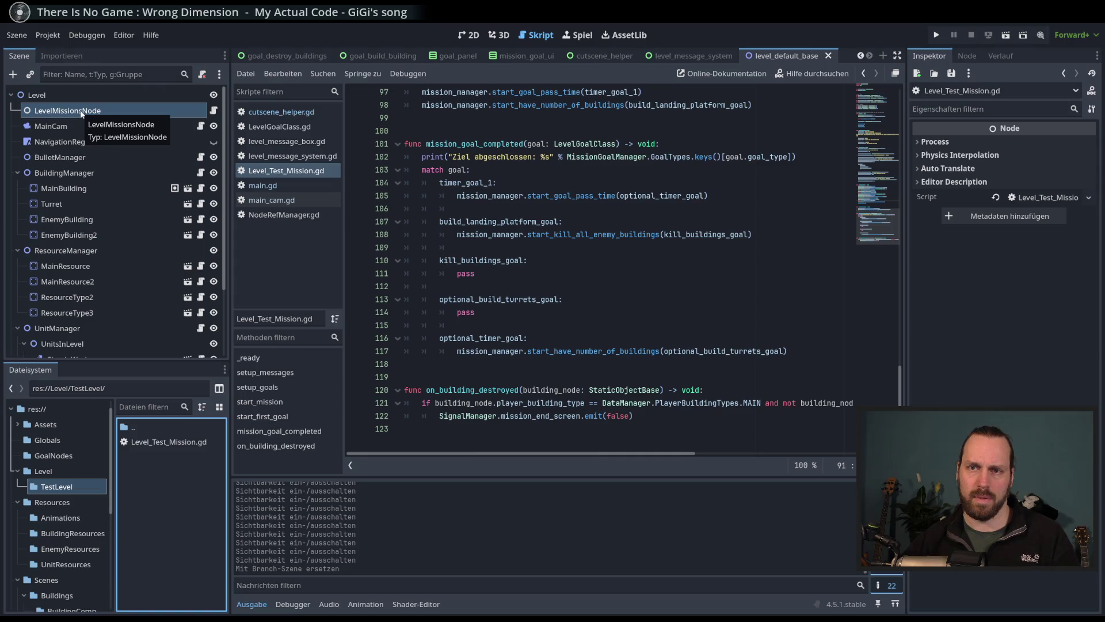
pyautogui.click(157, 446)
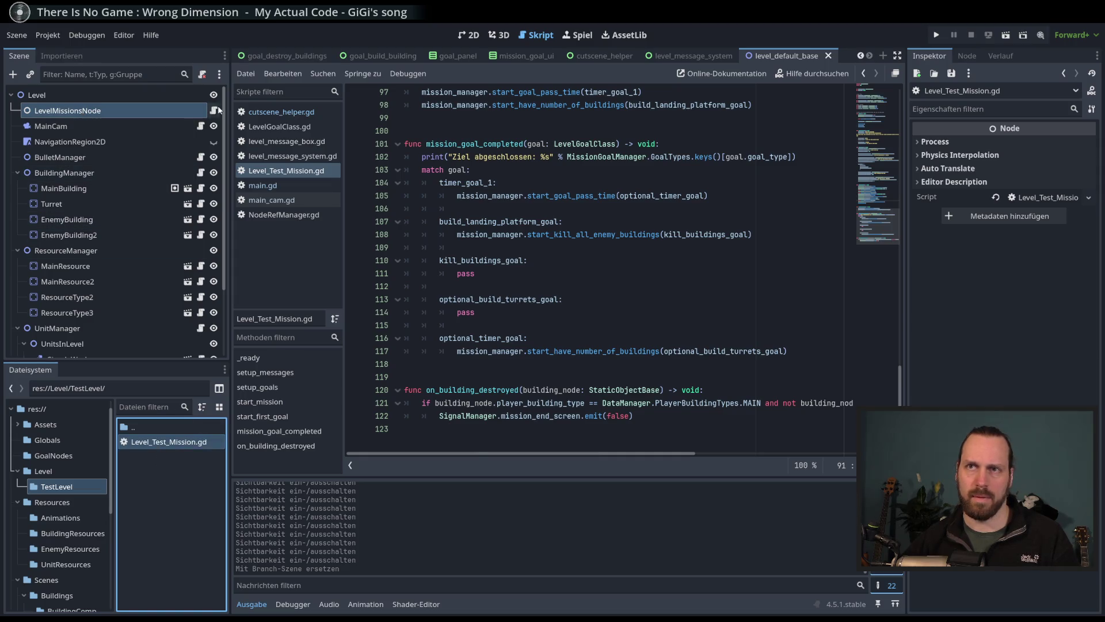
pyautogui.scroll(13, 879, 192)
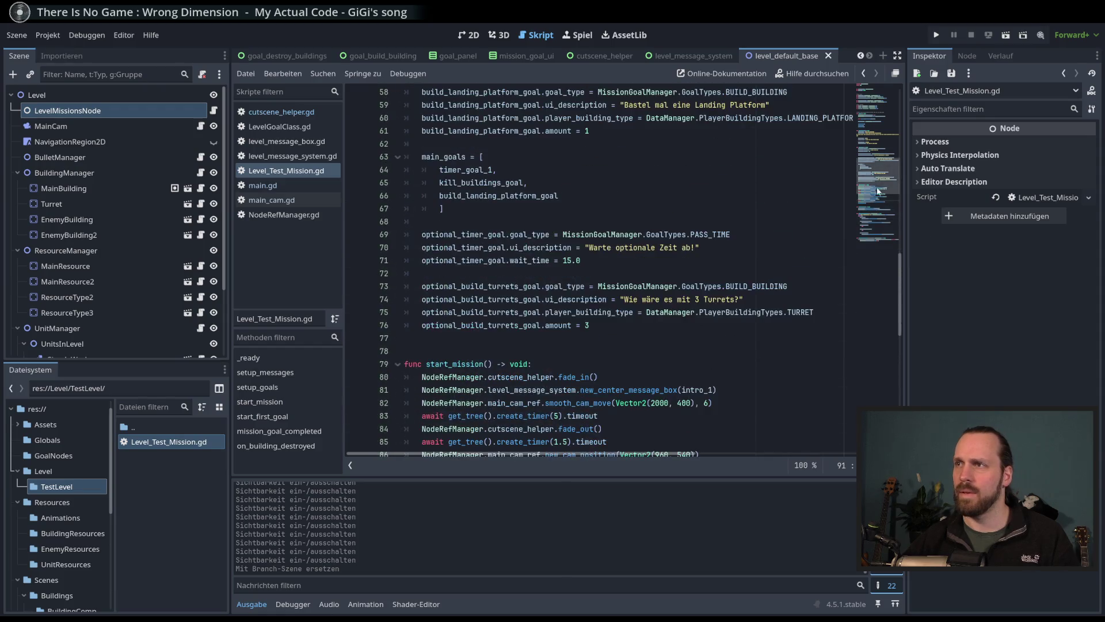
pyautogui.scroll(19, 879, 192)
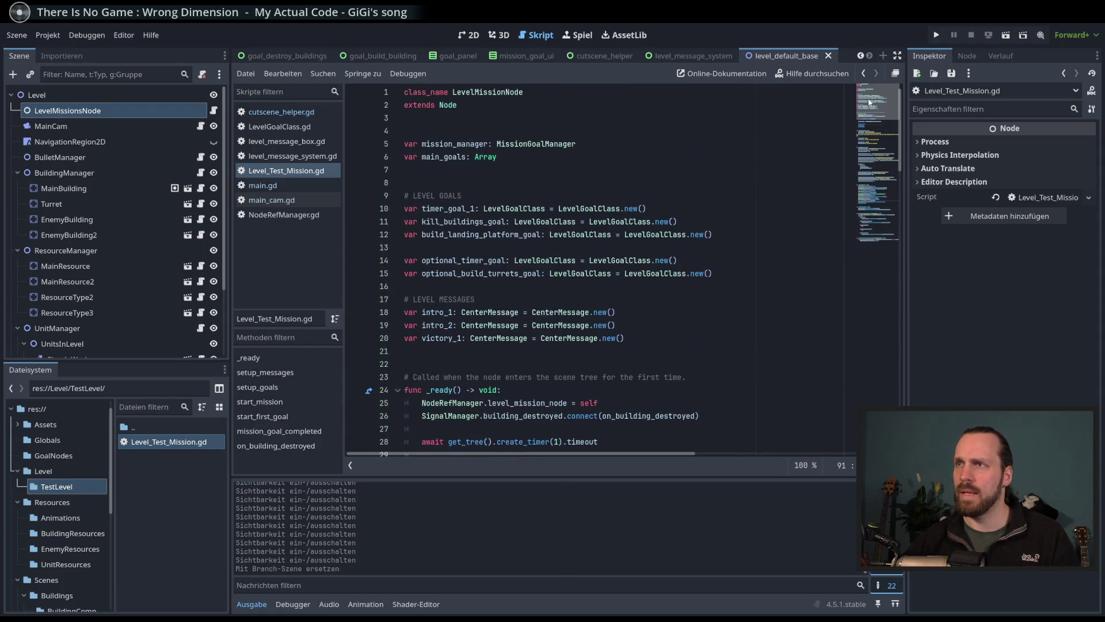
pyautogui.doubleClick(500, 94)
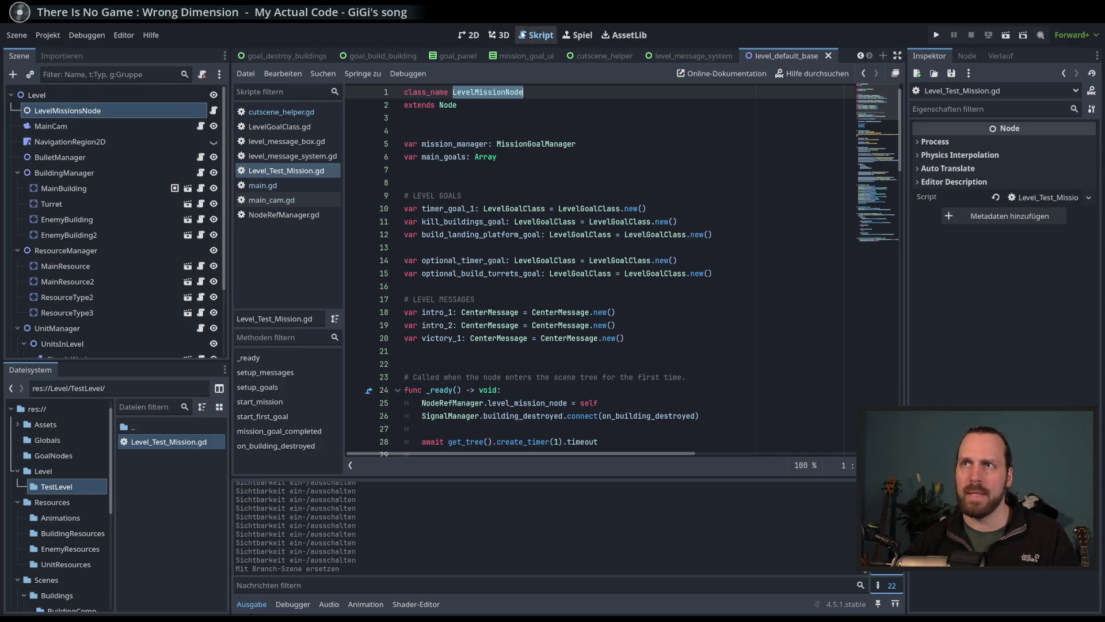
pyautogui.click(469, 35)
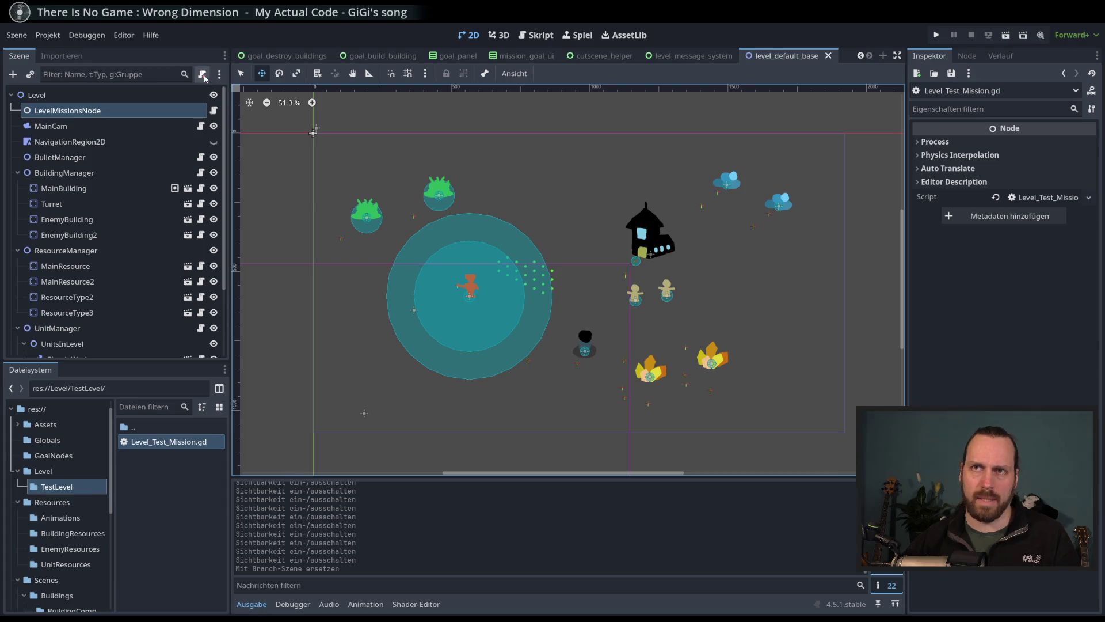
# Step: Detach LevelMissionsNode's script and delete the four building nodes, MainBuilding through EnemyBuilding2
pyautogui.click(204, 74)
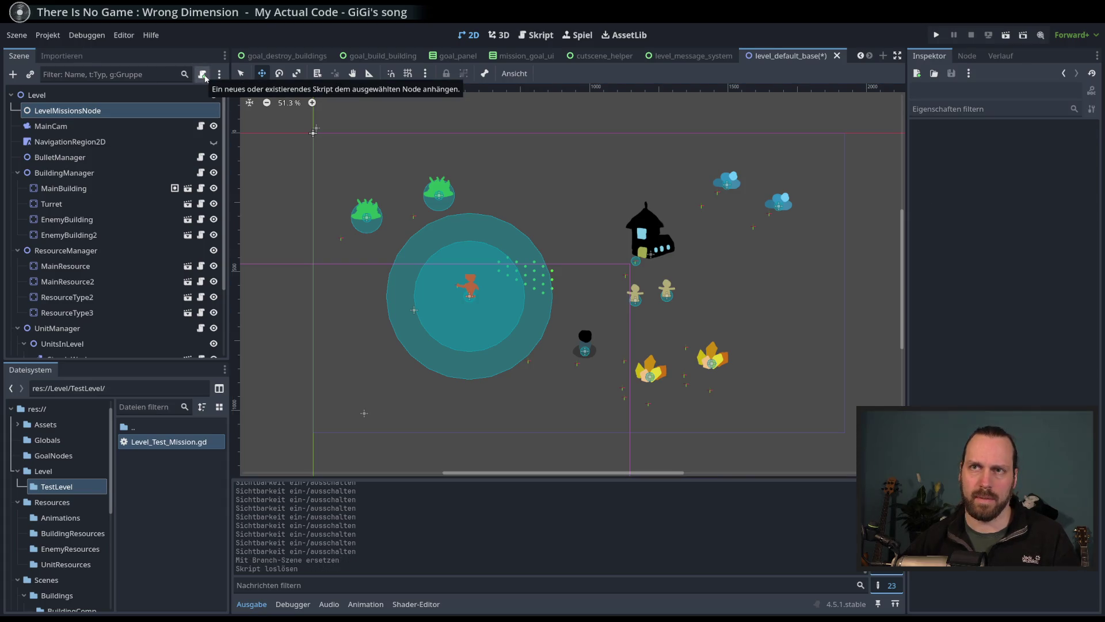
pyautogui.click(97, 128)
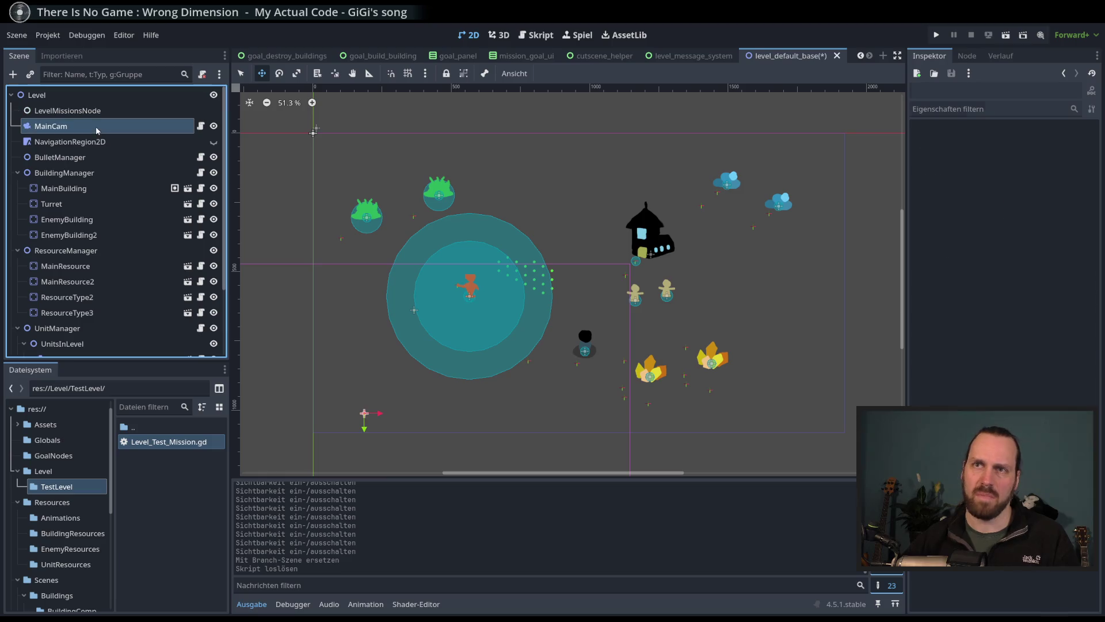
pyautogui.click(80, 144)
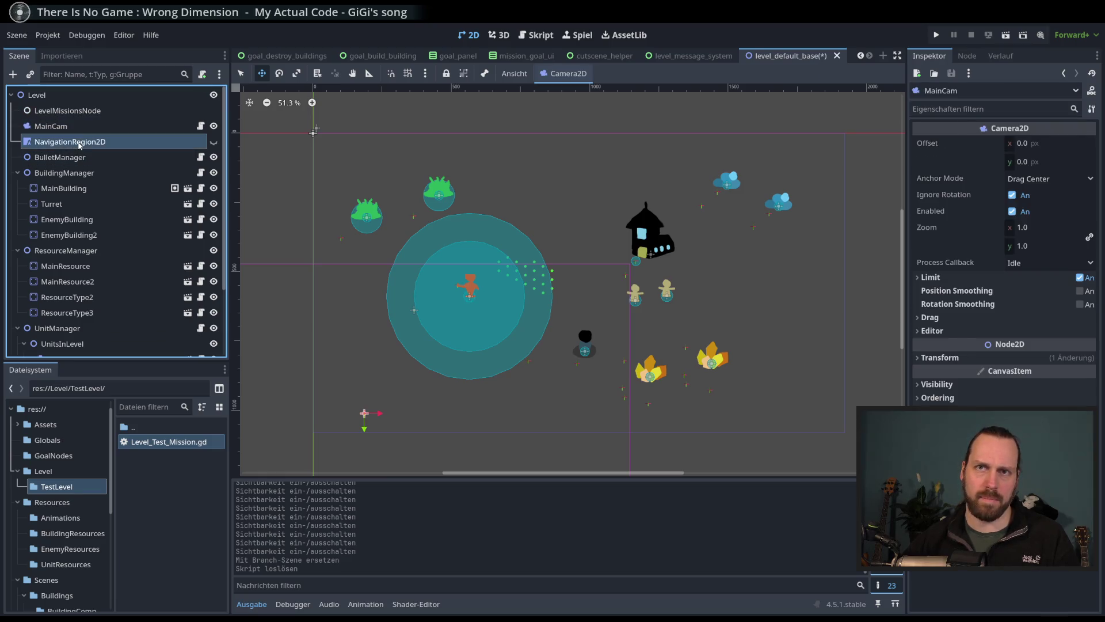
pyautogui.click(81, 158)
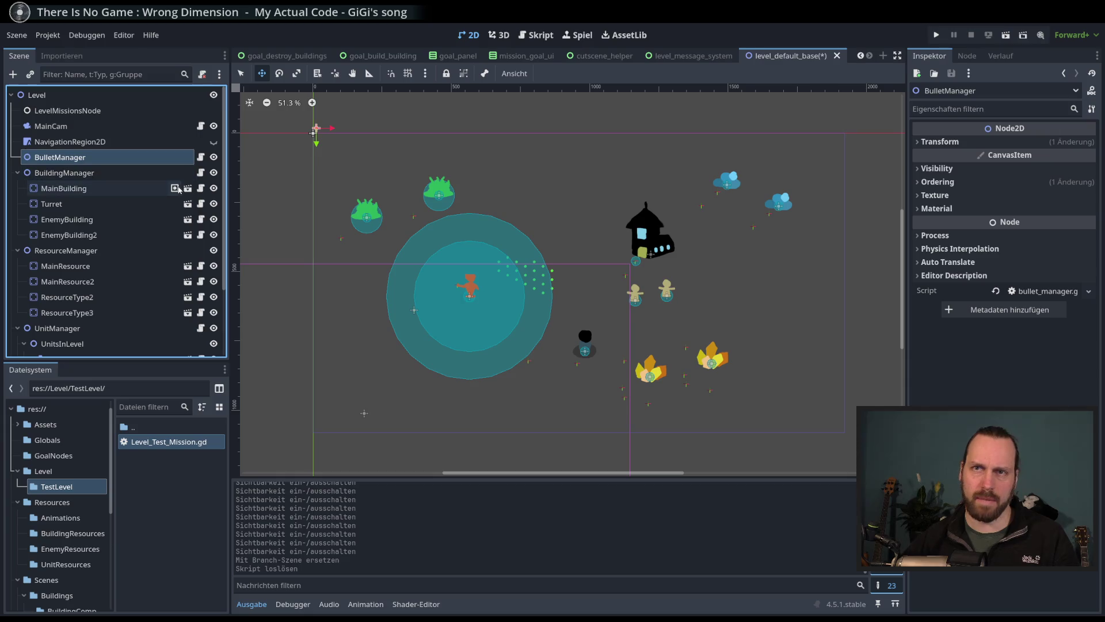
pyautogui.click(58, 188)
pyautogui.keyDown('shift'); pyautogui.click(122, 235); pyautogui.keyUp('shift')
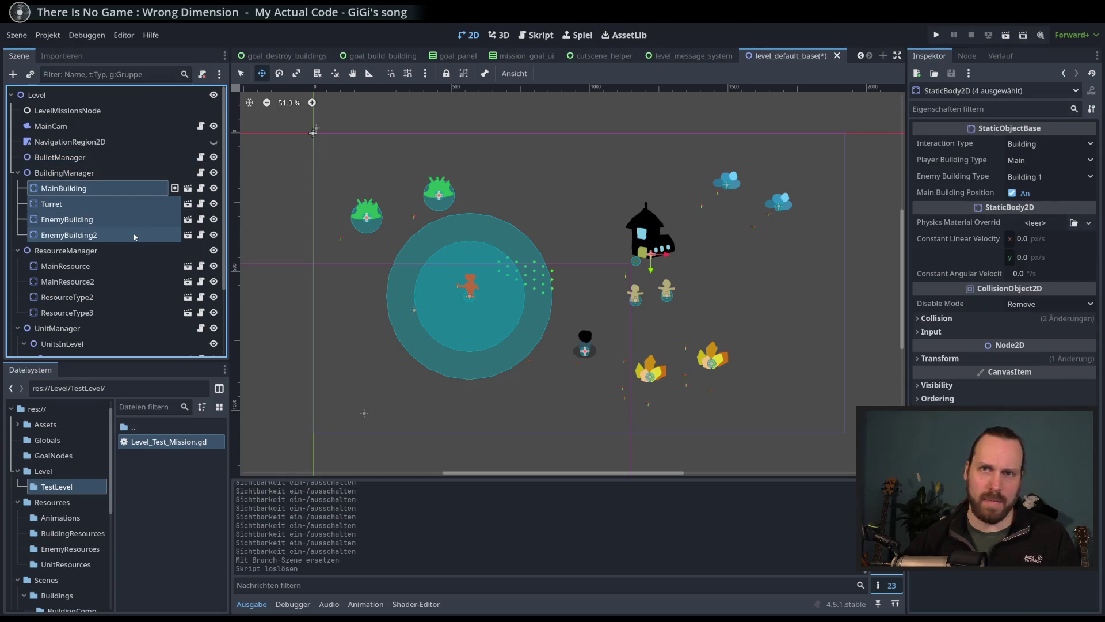
pyautogui.press('Delete')
pyautogui.press('Return')
# Step: Delete the four resource nodes from MainResource down to ResourceType3
pyautogui.click(65, 204)
pyautogui.keyDown('shift'); pyautogui.click(109, 250); pyautogui.keyUp('shift')
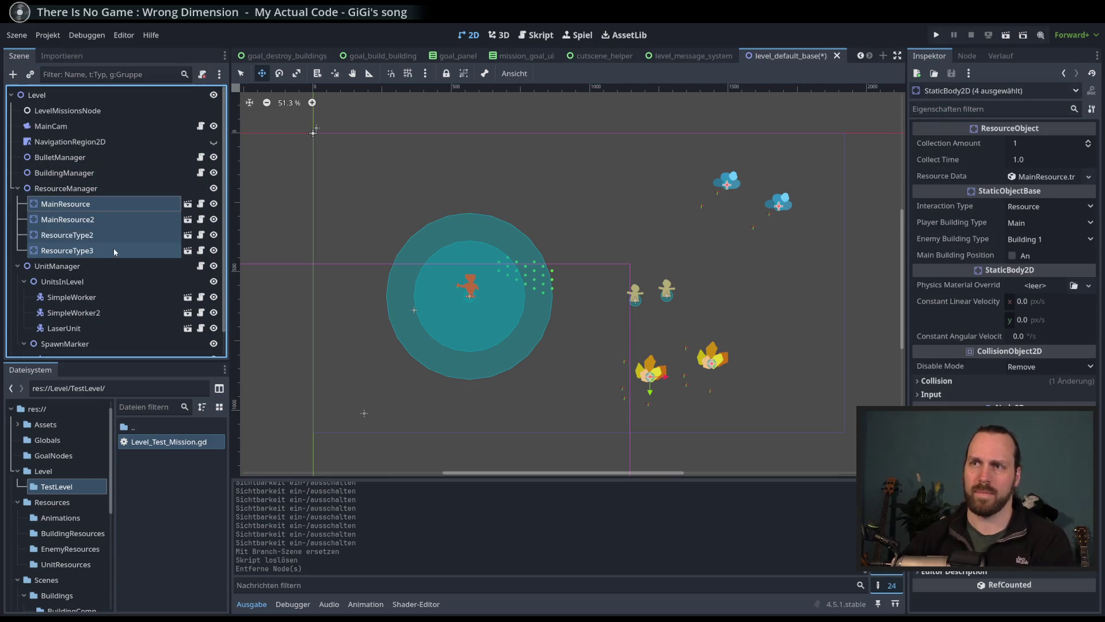
pyautogui.press('Delete')
pyautogui.press('Return')
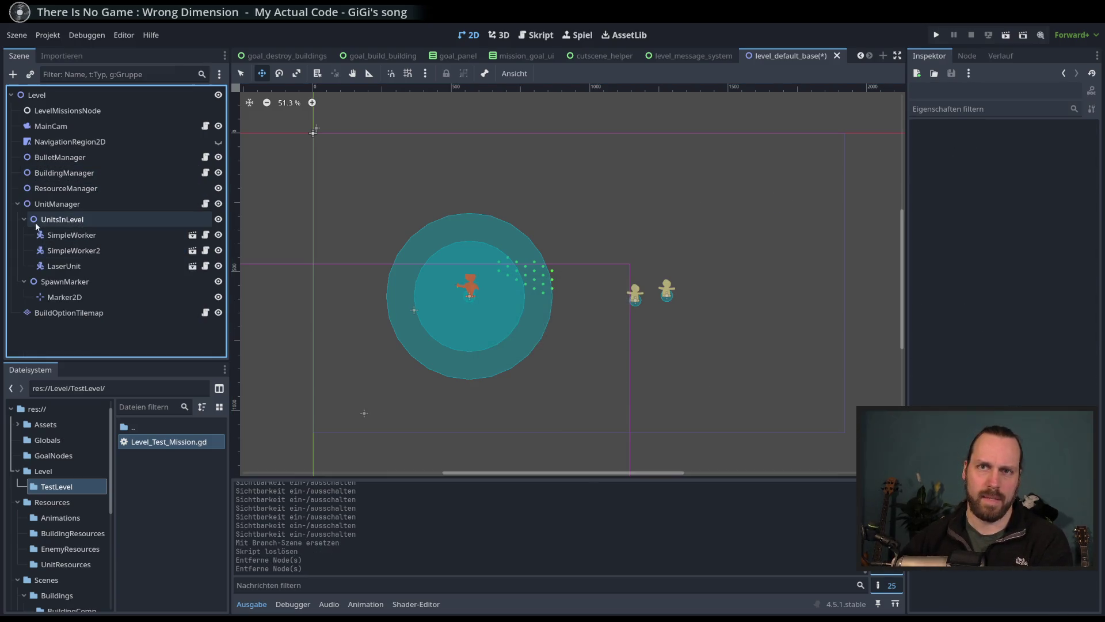
# Step: Inspect the units, SpawnMarker and its Marker2D, then find spawn_marker in the UnitManager script
pyautogui.click(52, 235)
pyautogui.keyDown('shift'); pyautogui.click(81, 266); pyautogui.keyUp('shift')
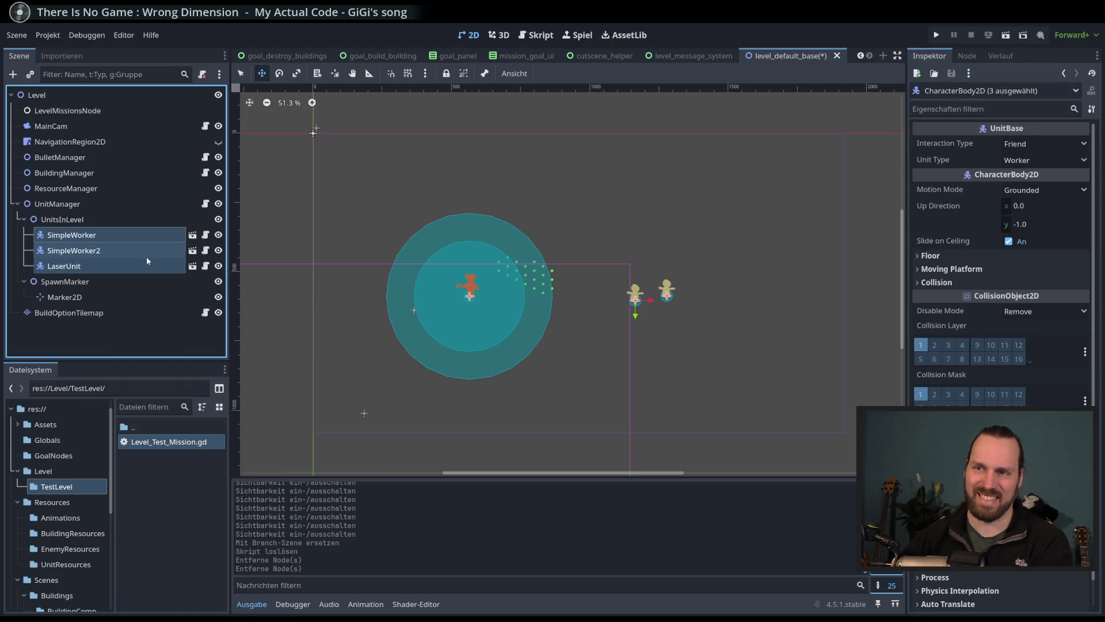
pyautogui.click(101, 282)
pyautogui.click(75, 297)
pyautogui.click(89, 282)
pyautogui.click(90, 297)
pyautogui.click(91, 281)
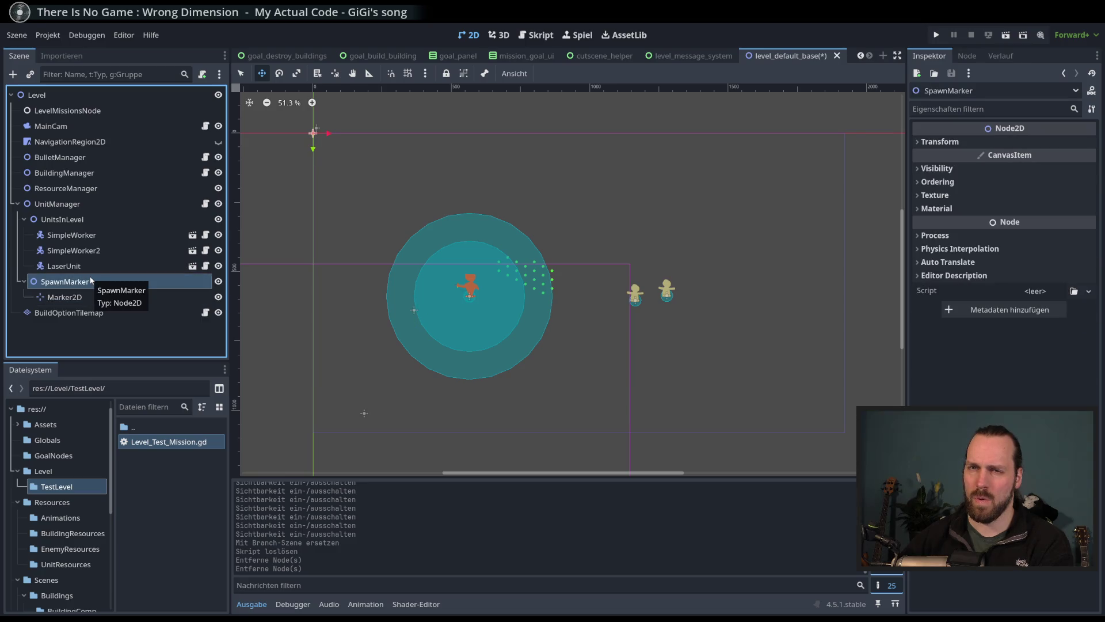
pyautogui.click(205, 203)
pyautogui.scroll(1, 442, 251)
pyautogui.doubleClick(484, 156)
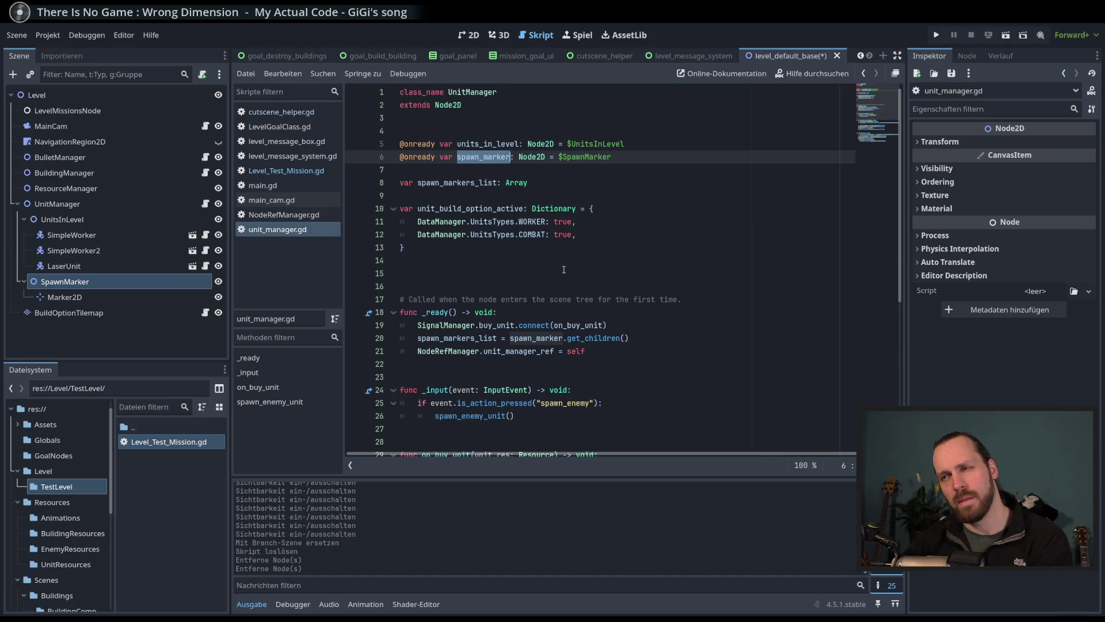
# Step: Read through unit_manager.gd's spawn code, then return to the level's 2D view
pyautogui.scroll(-3, 564, 270)
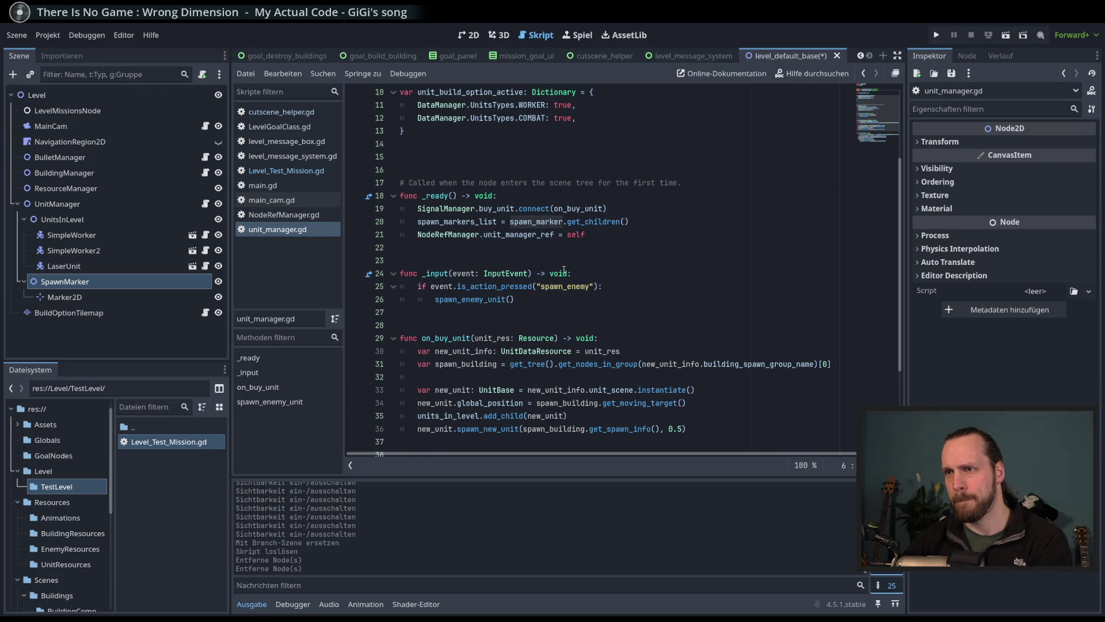
pyautogui.scroll(-3, 563, 270)
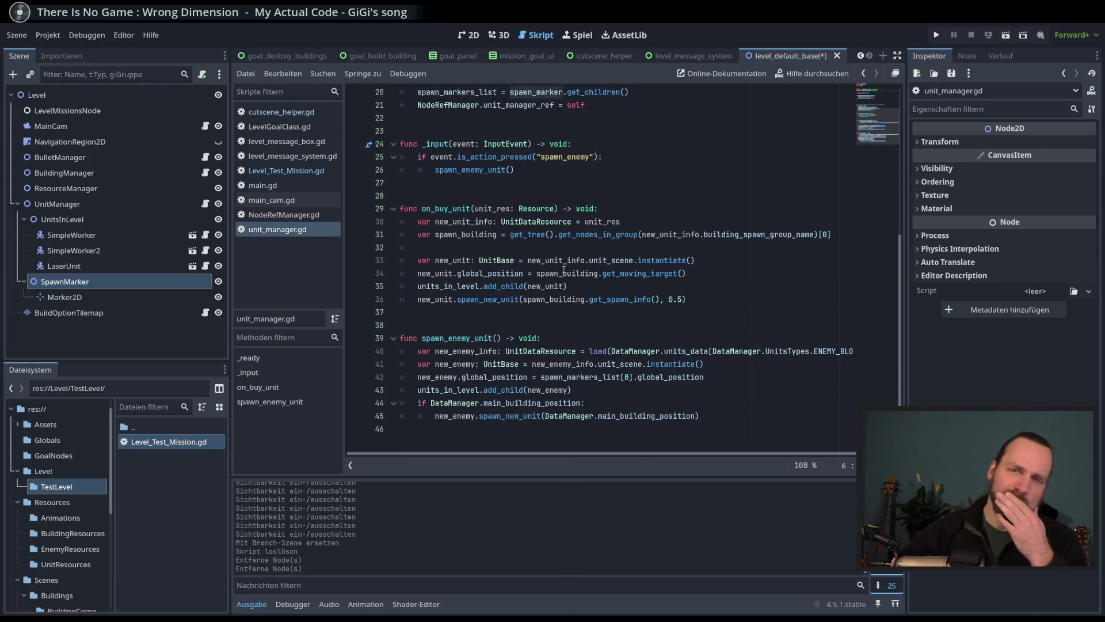
pyautogui.scroll(4, 563, 269)
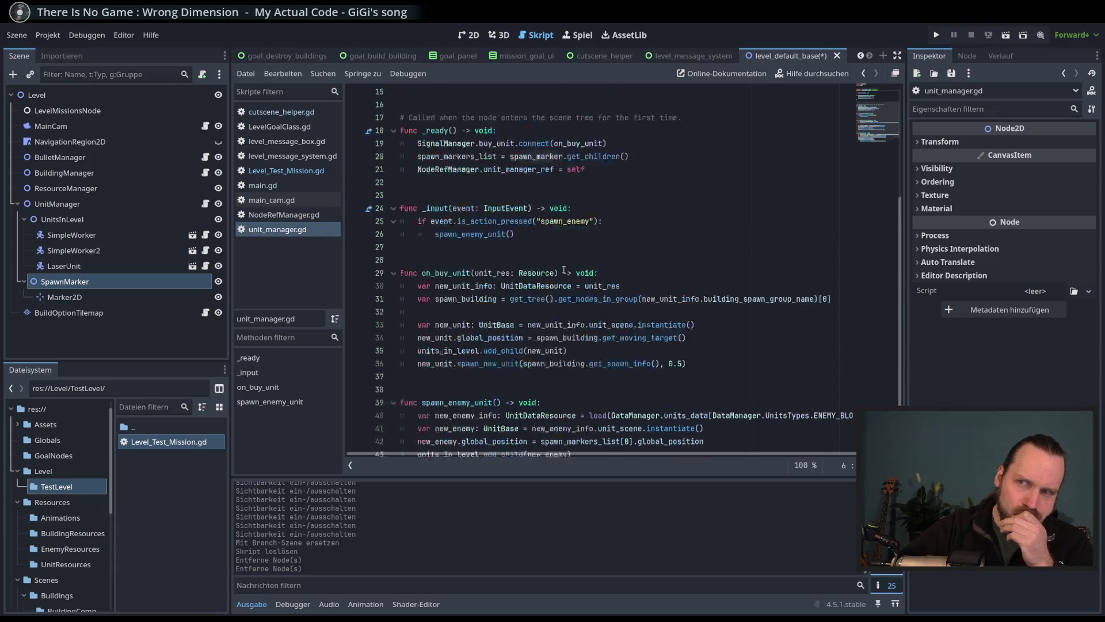
pyautogui.scroll(2, 520, 166)
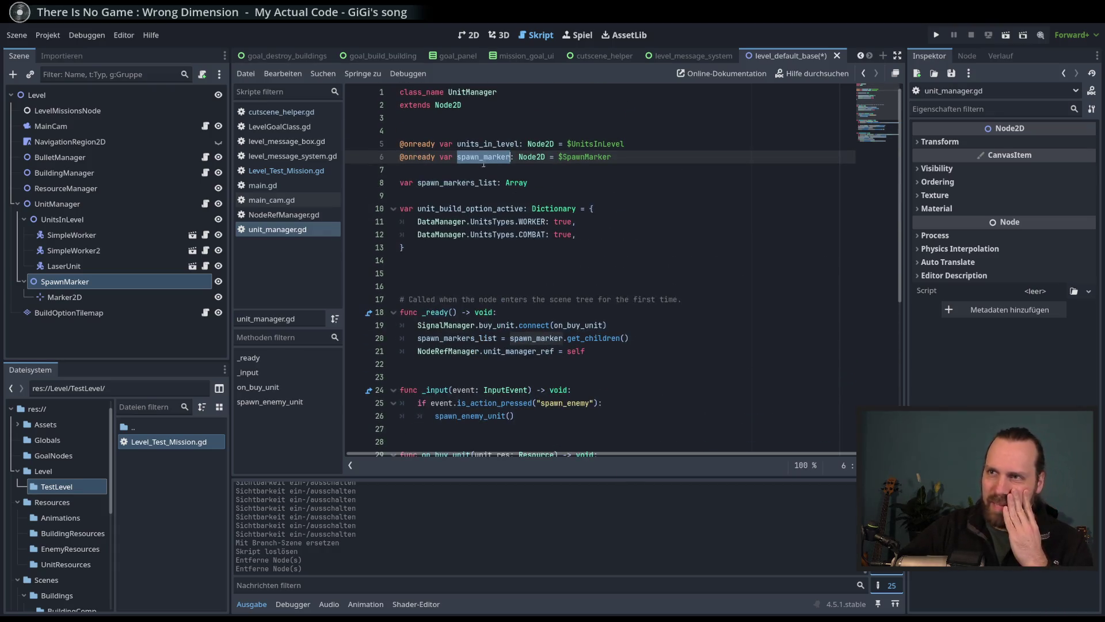
pyautogui.scroll(-4, 456, 182)
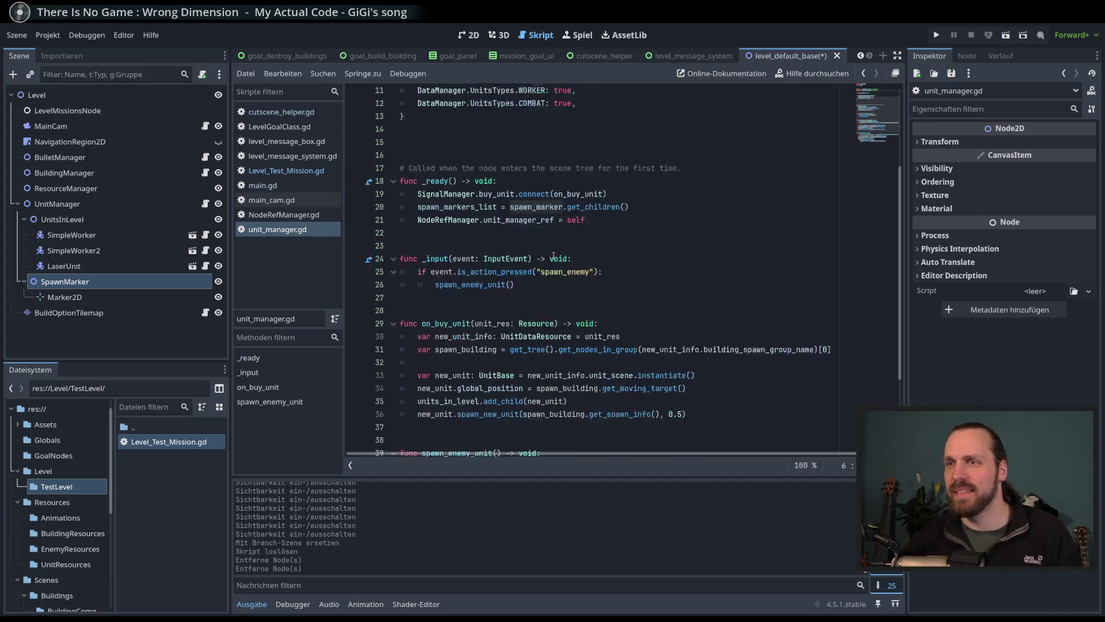
pyautogui.moveTo(457, 183)
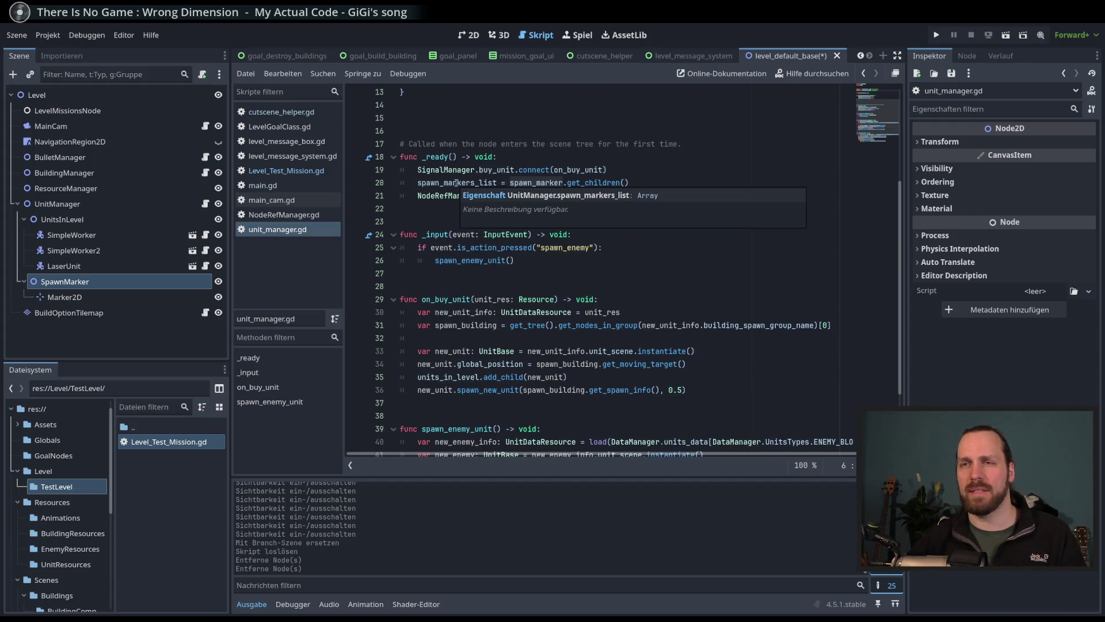
pyautogui.click(468, 35)
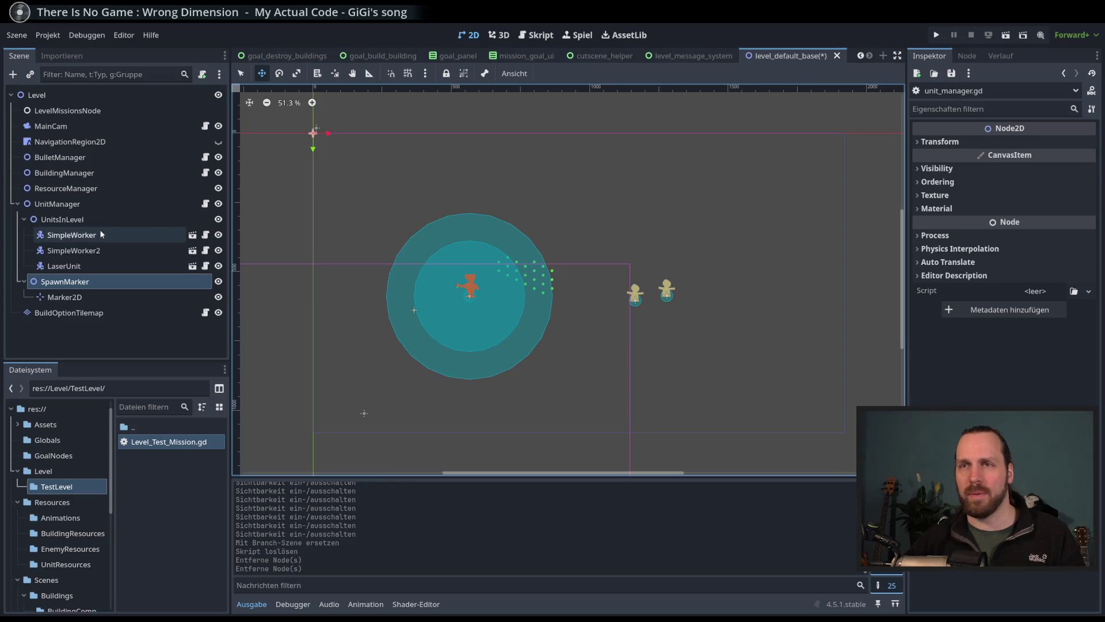
# Step: Rename the SpawnMarker node to EnemySpawnMarker by prefixing 'Enemy'
pyautogui.click(84, 297)
pyautogui.click(87, 282)
pyautogui.click(94, 298)
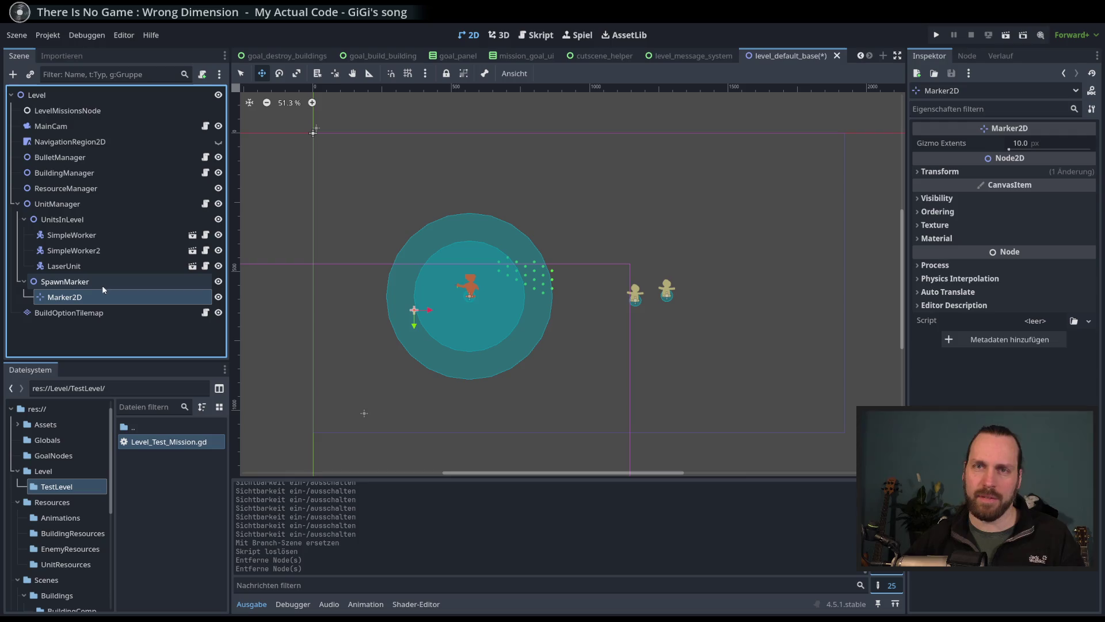
pyautogui.click(103, 284)
pyautogui.press('Down')
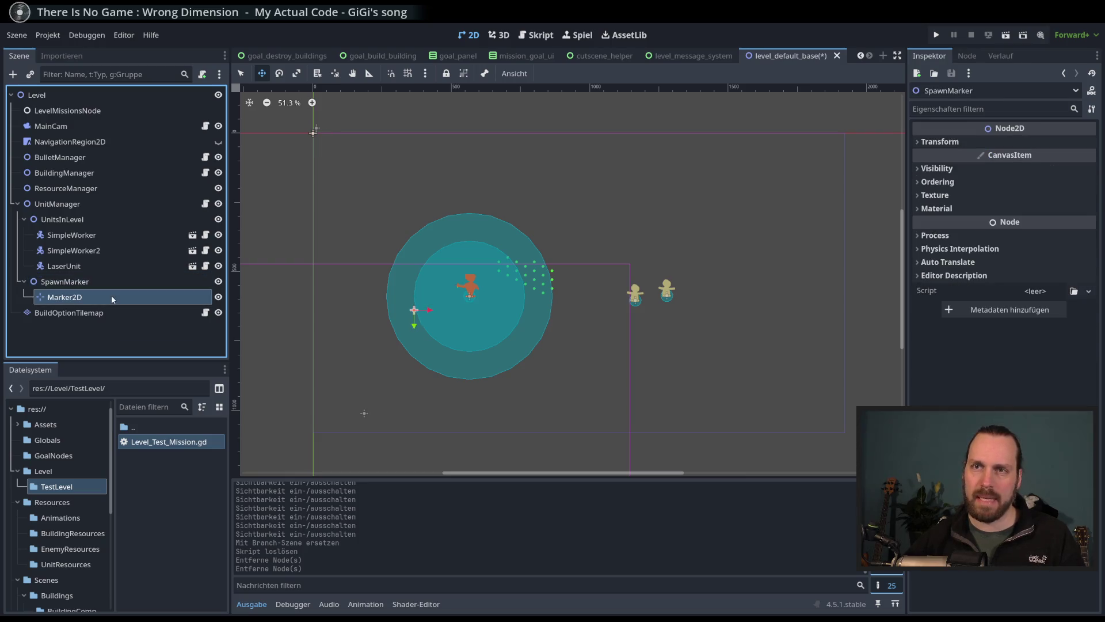
pyautogui.click(105, 284)
pyautogui.click(71, 282)
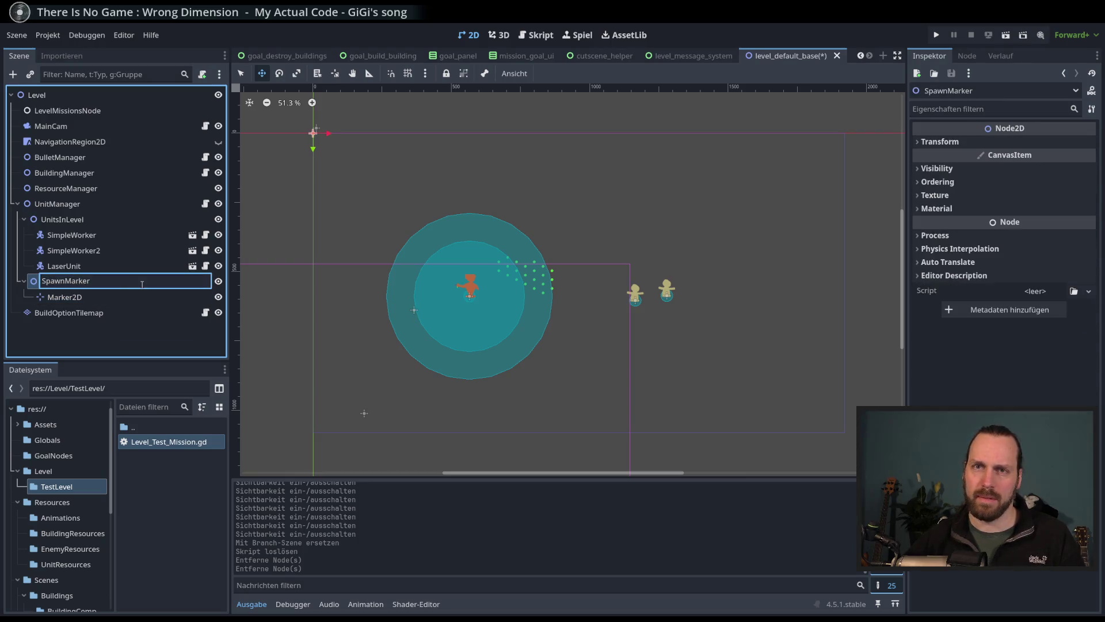
pyautogui.write('Enemy')
pyautogui.press('Return')
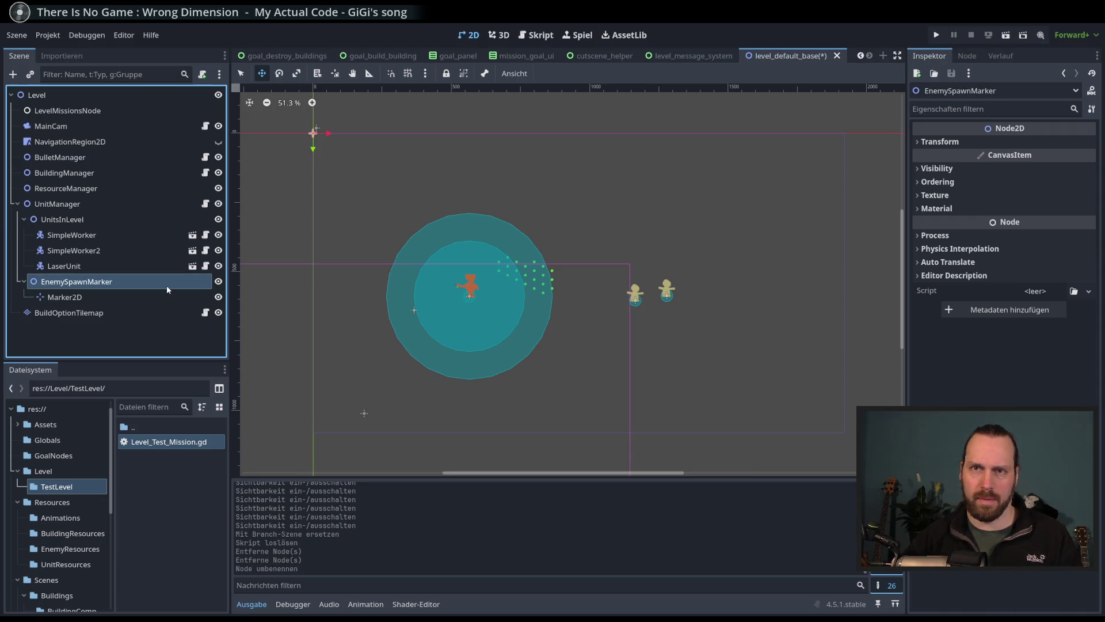
pyautogui.click(206, 204)
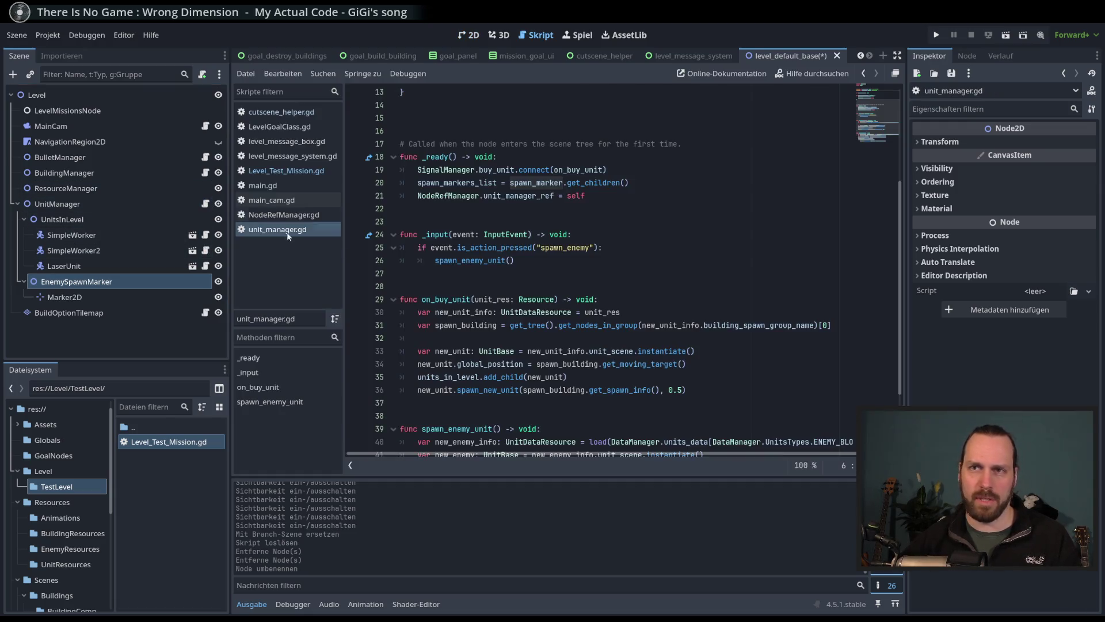
# Step: Replace line 6 with an enemy_spawn_marker reference to $EnemySpawnMarker and use it on line 21
pyautogui.scroll(5, 593, 159)
pyautogui.doubleClick(593, 159)
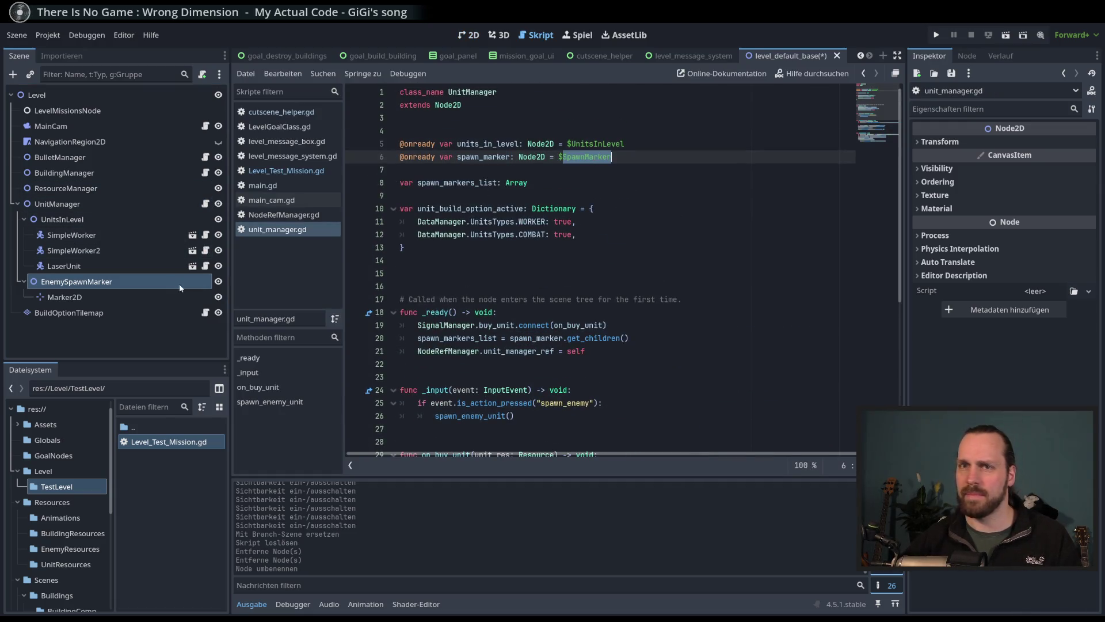
pyautogui.moveTo(587, 156); pyautogui.dragTo(410, 156)
pyautogui.moveTo(611, 156); pyautogui.dragTo(400, 158)
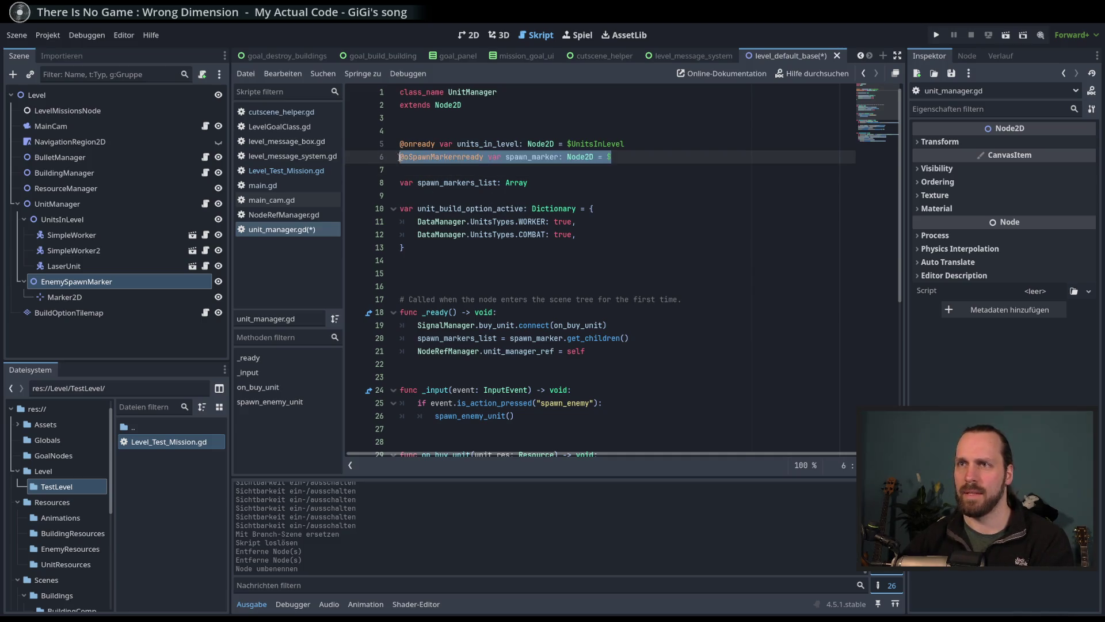
pyautogui.moveTo(64, 285)
pyautogui.mouseDown()
pyautogui.moveTo(432, 184)
pyautogui.moveTo(439, 156)
pyautogui.mouseUp()
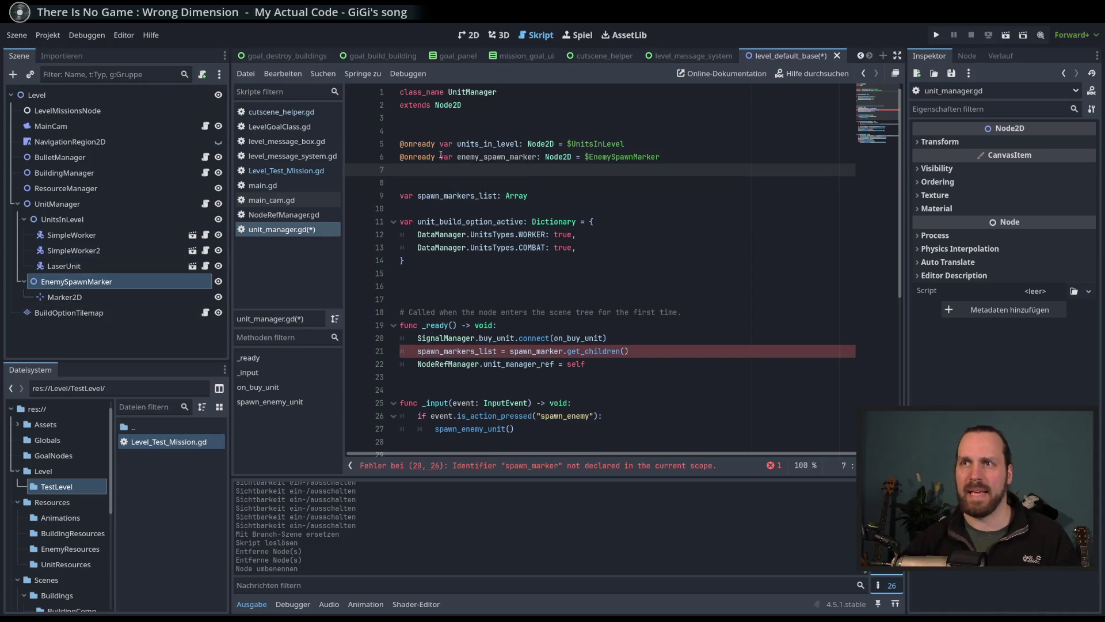
pyautogui.doubleClick(481, 157)
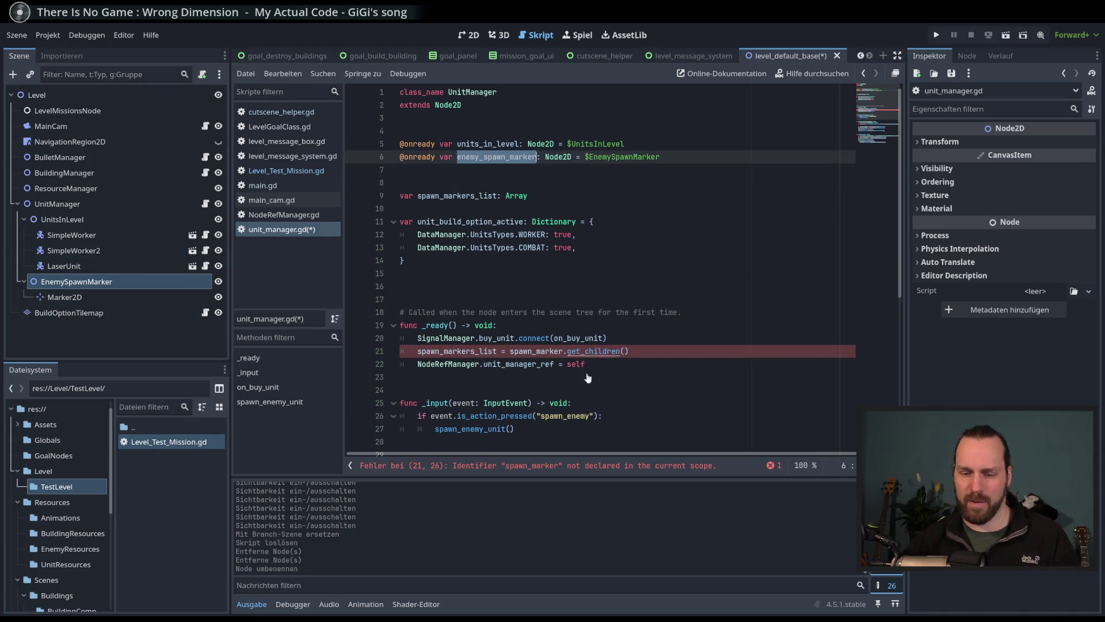
pyautogui.write('enemy_spawn_marker')
# Step: Check where spawn_markers_list is used, save unit_manager.gd, and return to the 2D view
pyautogui.scroll(-5, 616, 371)
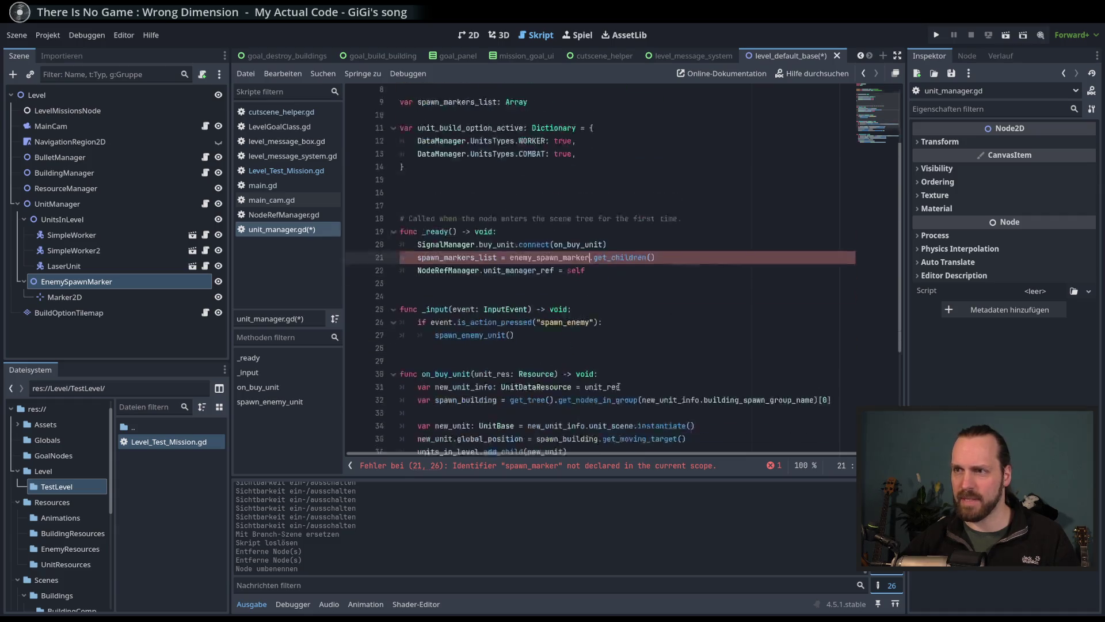
pyautogui.scroll(4, 616, 371)
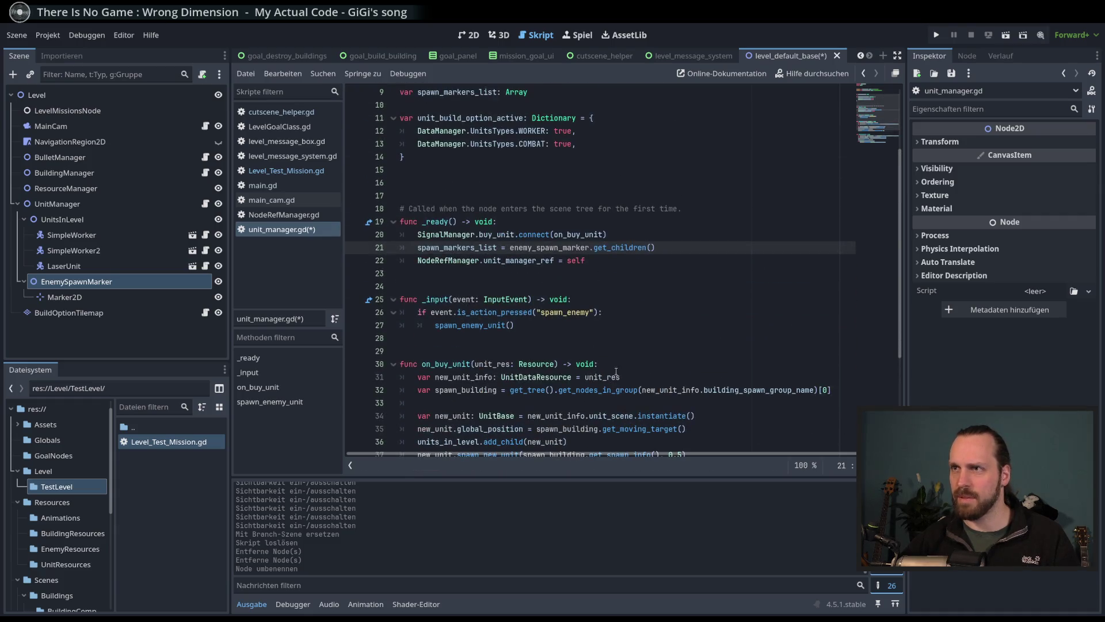
pyautogui.doubleClick(462, 248)
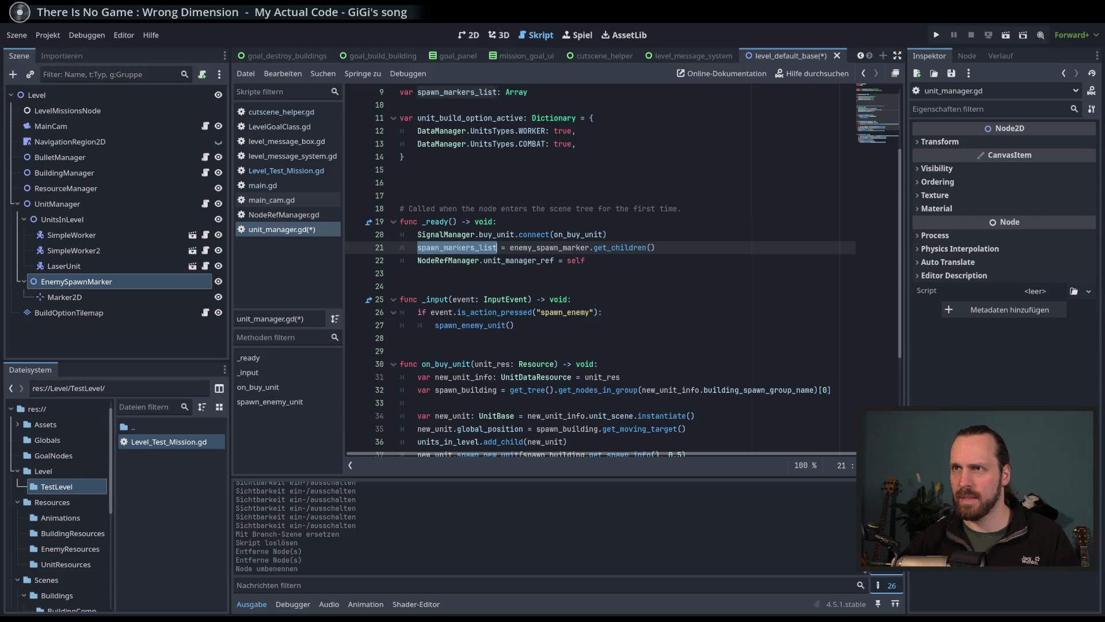
pyautogui.scroll(-4, 500, 286)
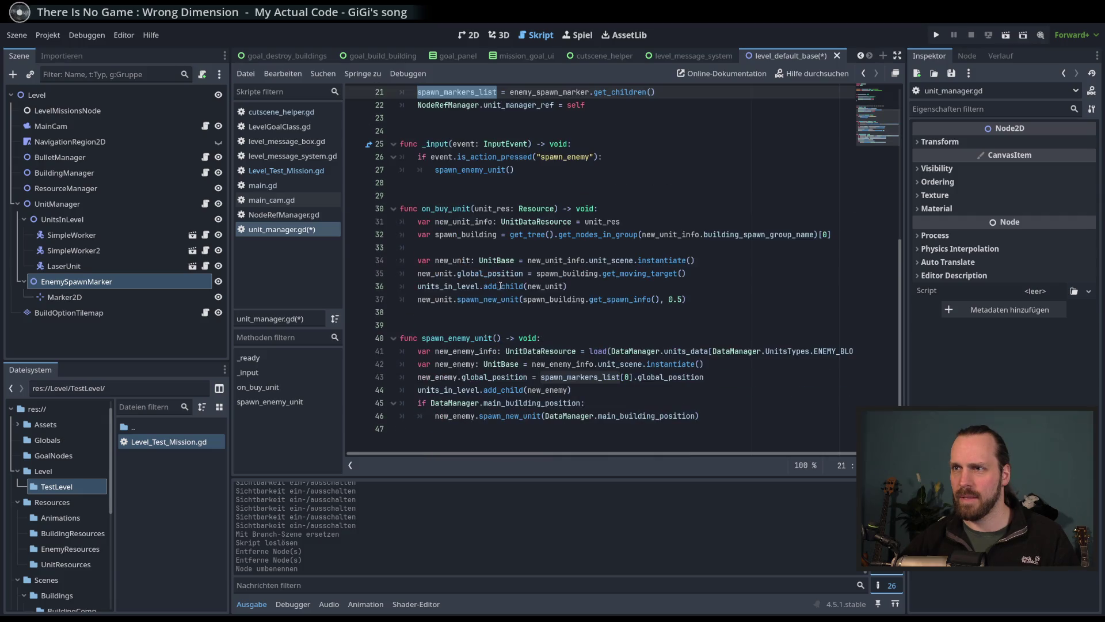
pyautogui.click(751, 377)
pyautogui.scroll(5, 454, 194)
pyautogui.hotkey('ctrl', 's')
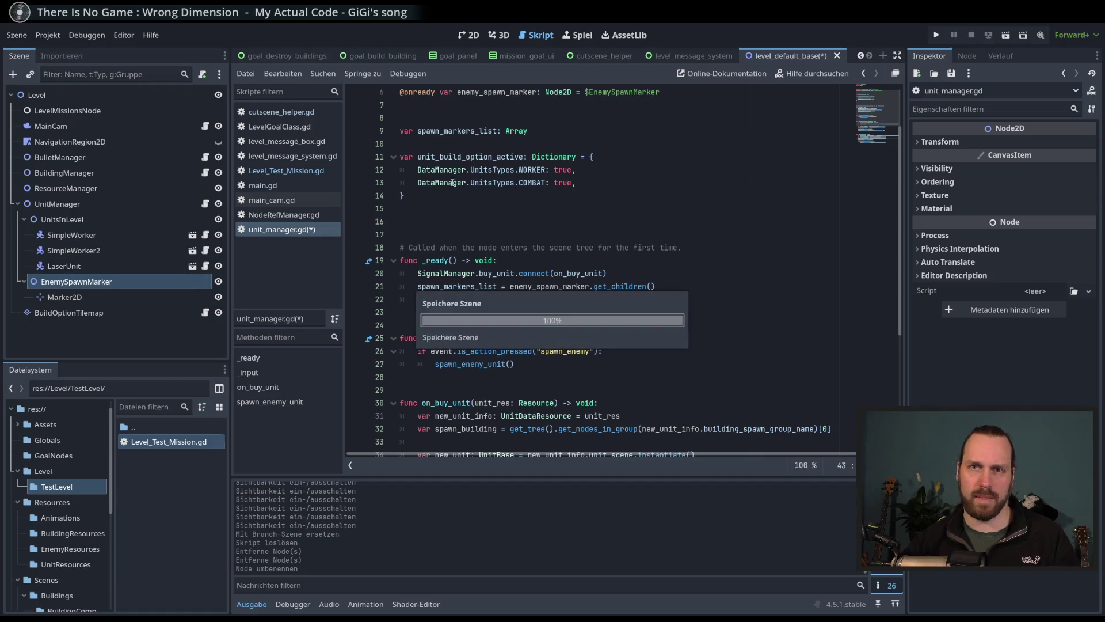
pyautogui.hotkey('ctrl', 'F1')
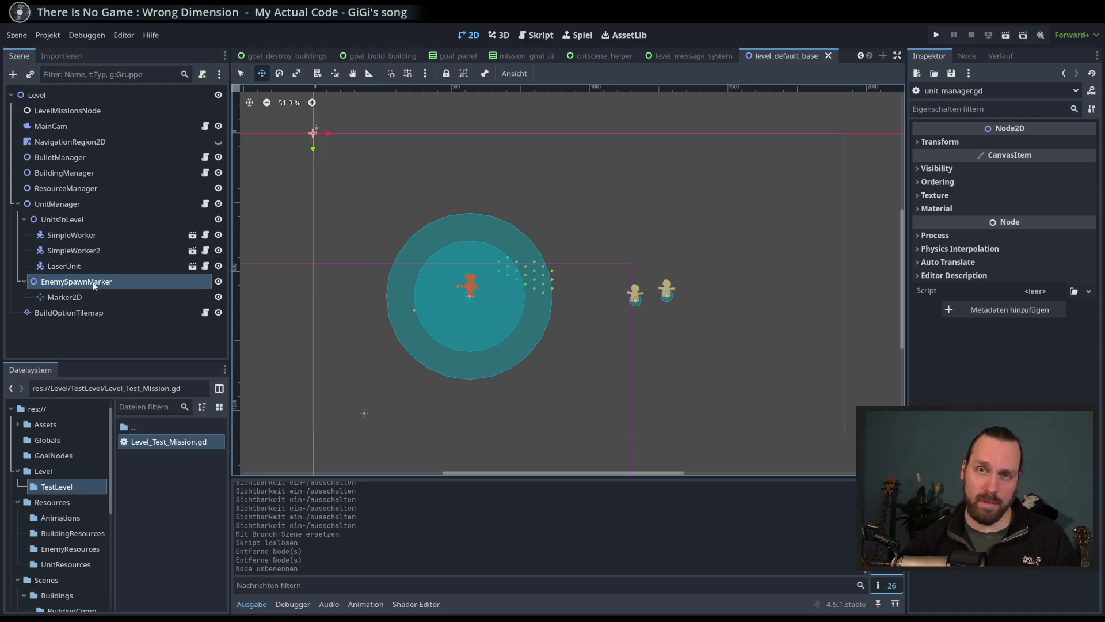
# Step: Delete the SimpleWorker, SimpleWorker2 and LaserUnit nodes from UnitsInLevel
pyautogui.click(128, 297)
pyautogui.click(127, 282)
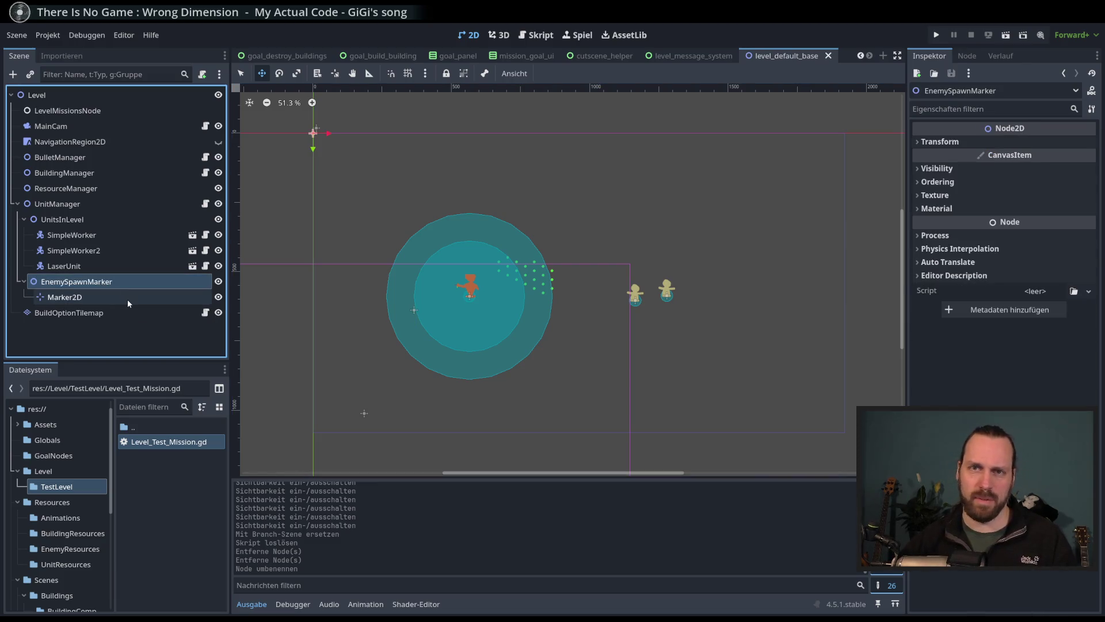
pyautogui.click(89, 234)
pyautogui.keyDown('shift'); pyautogui.click(89, 267); pyautogui.keyUp('shift')
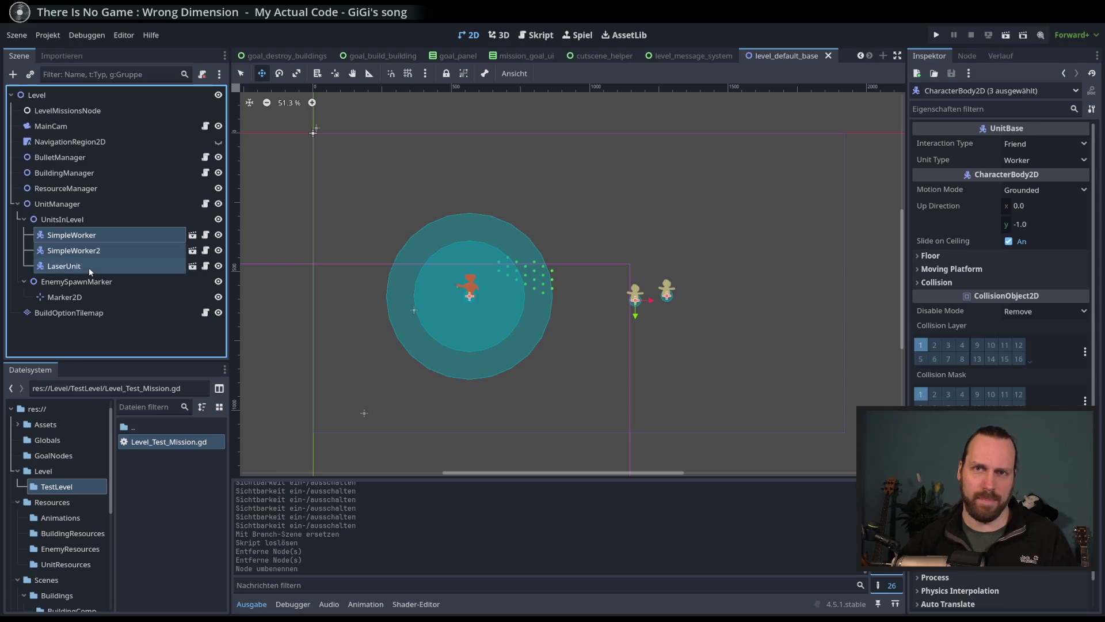
pyautogui.press('Delete')
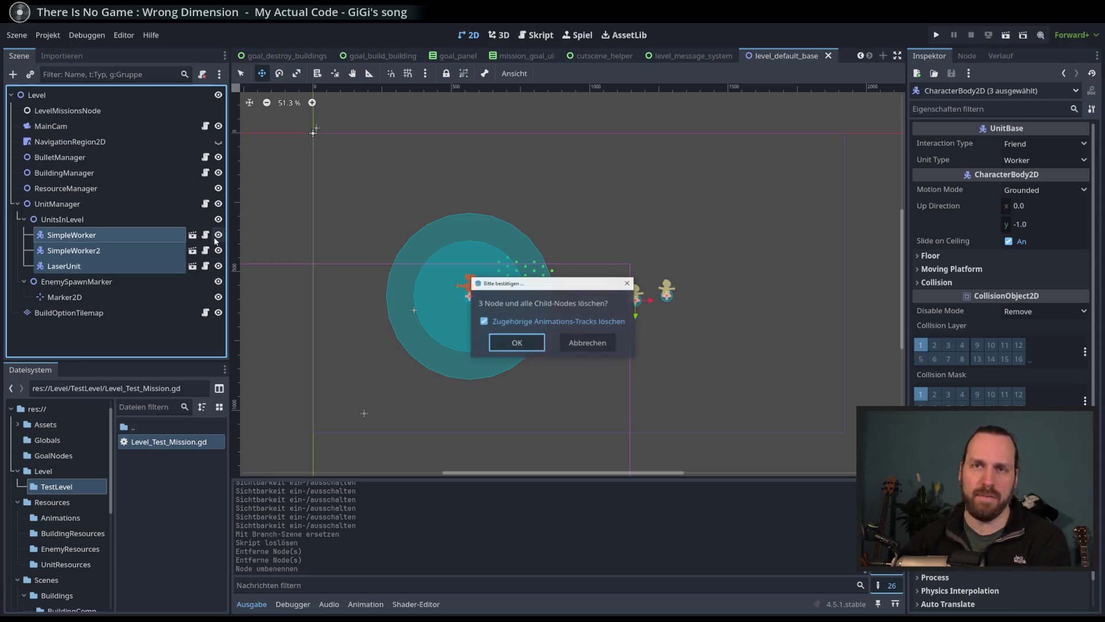
pyautogui.press('Return')
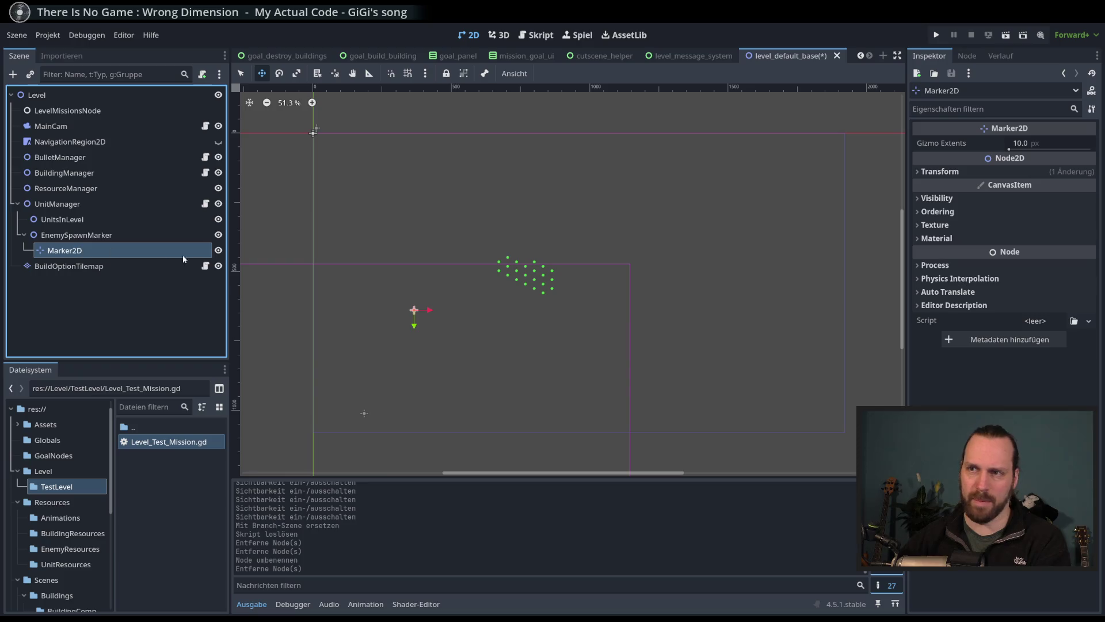
# Step: Inspect EnemySpawnMarker, its Marker2D point and the BuildOptionTilemap node
pyautogui.click(115, 235)
pyautogui.click(117, 250)
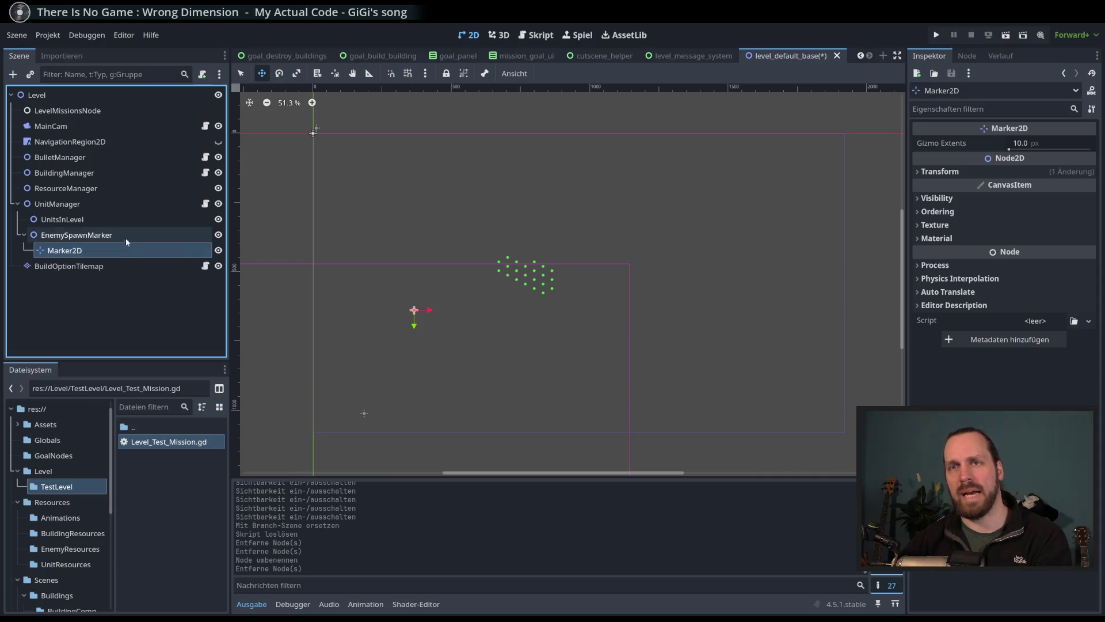
pyautogui.click(67, 268)
pyautogui.click(375, 291)
pyautogui.scroll(-2, 451, 292)
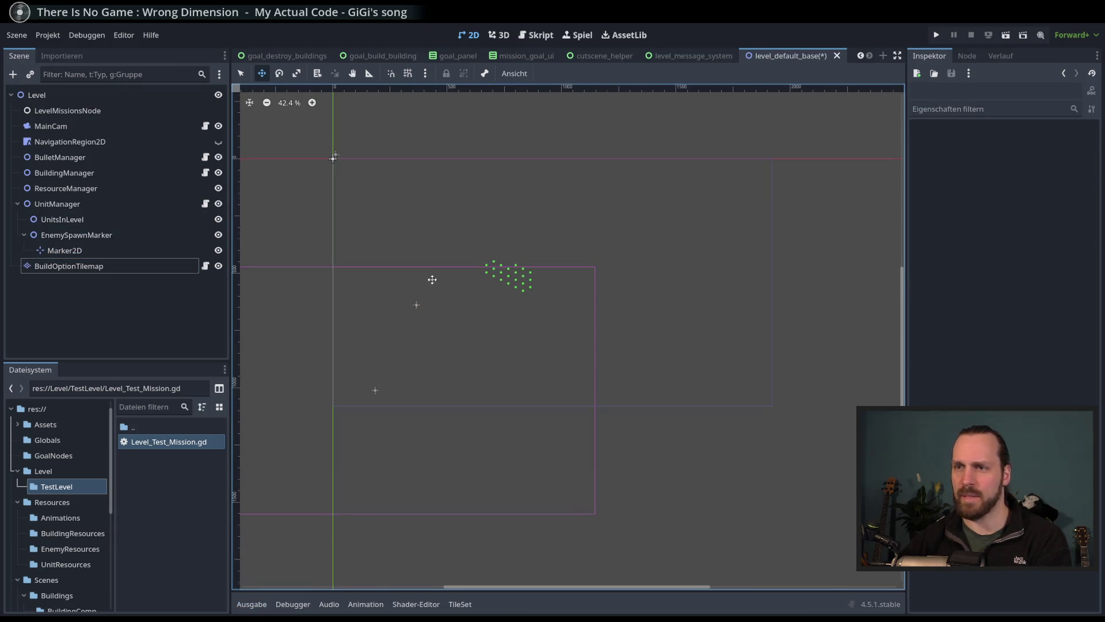
# Step: Move MainCam to position 960, 540 and save the level_default_base scene
pyautogui.click(81, 266)
pyautogui.click(92, 249)
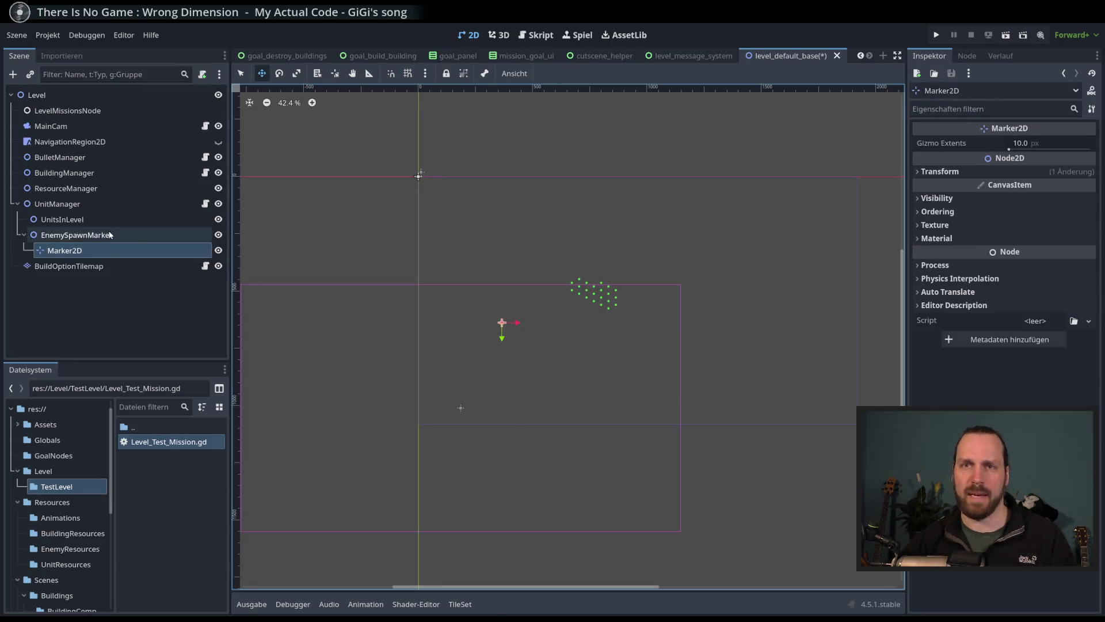
pyautogui.click(52, 126)
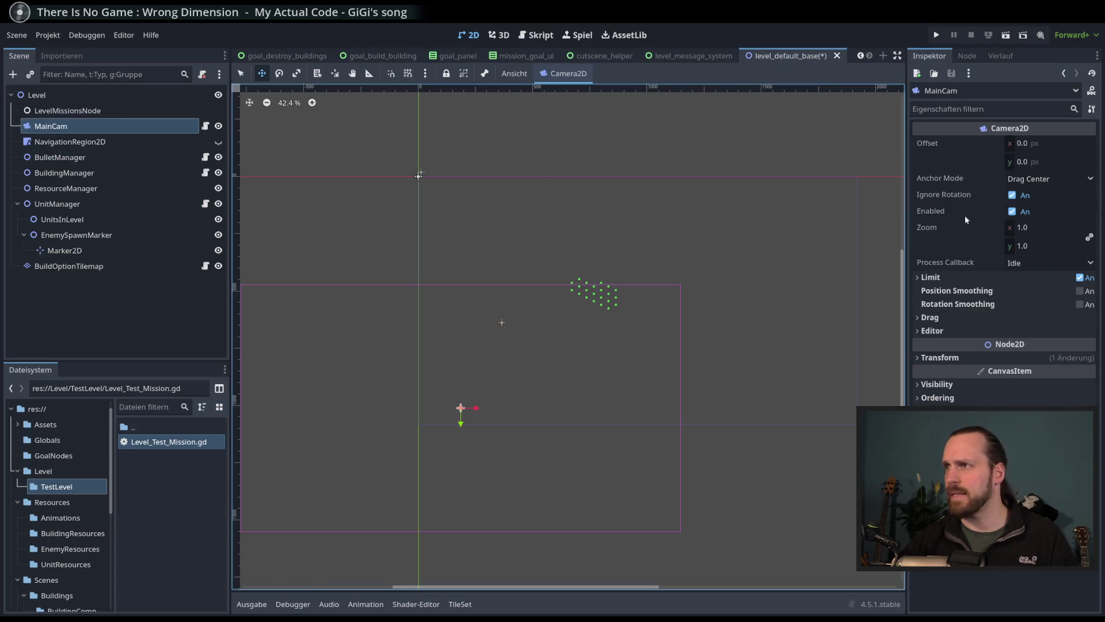
pyautogui.click(940, 358)
pyautogui.click(998, 373)
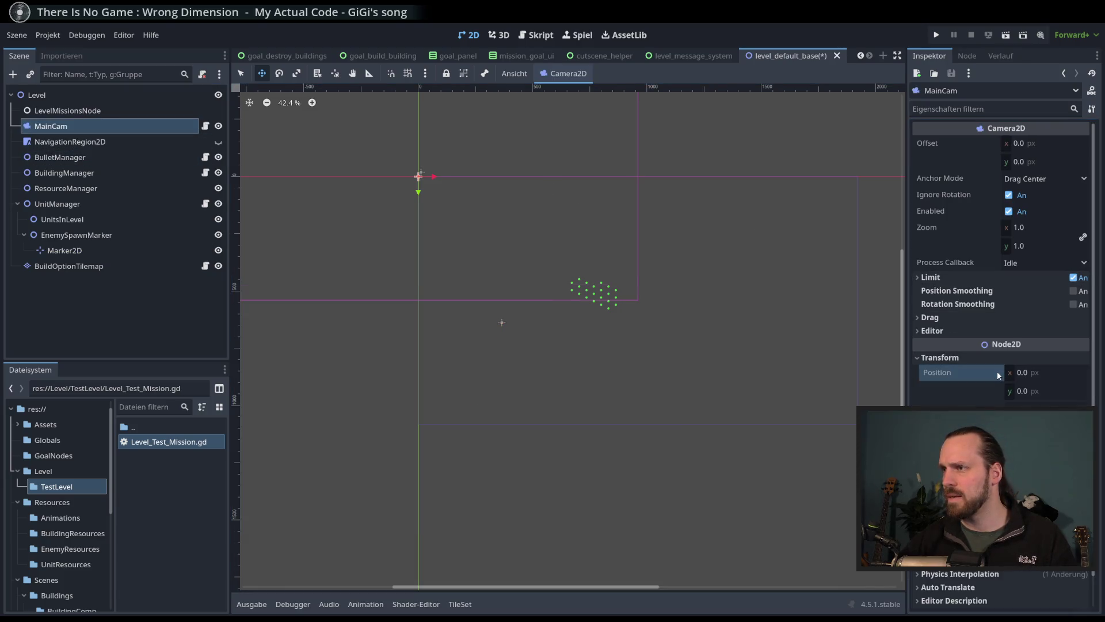
pyautogui.click(1035, 375)
pyautogui.write('10')
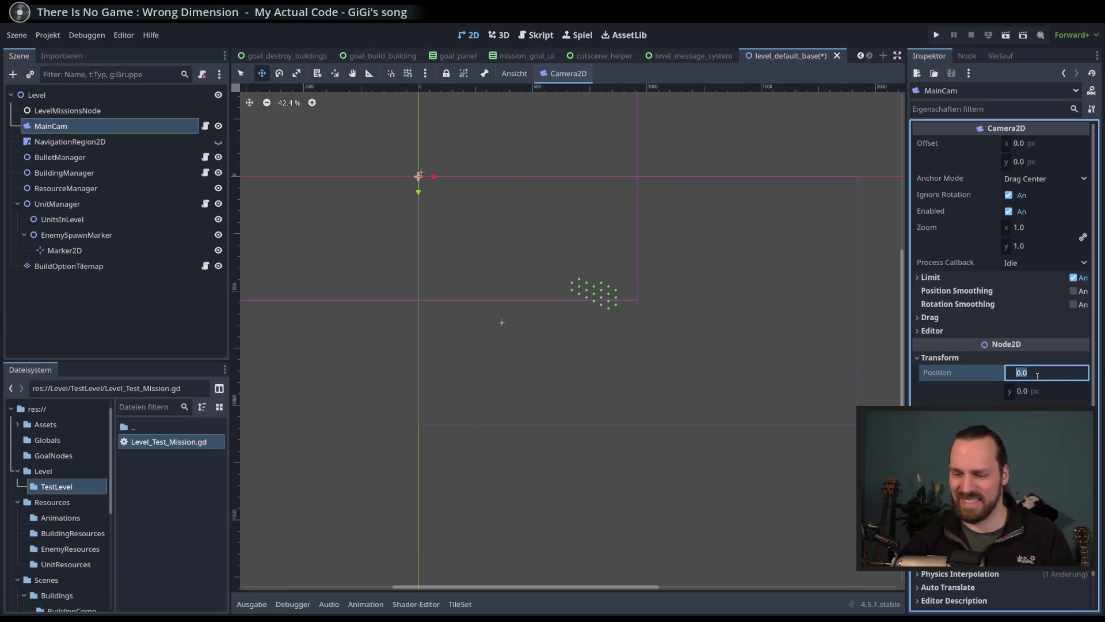
pyautogui.press('BackSpace')
pyautogui.write('920')
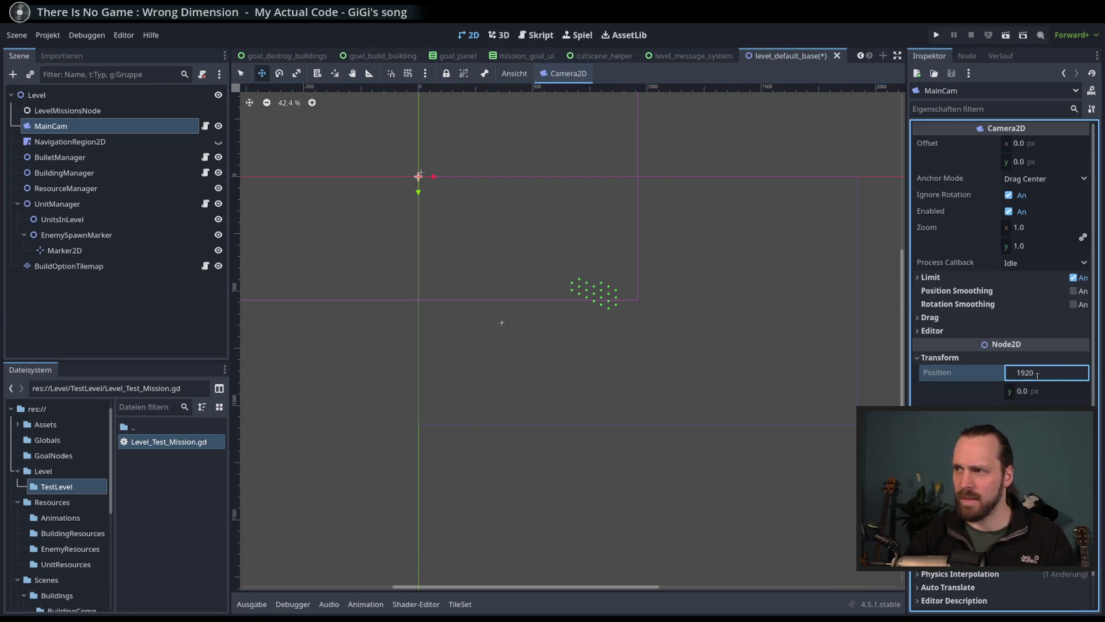
pyautogui.write('2')
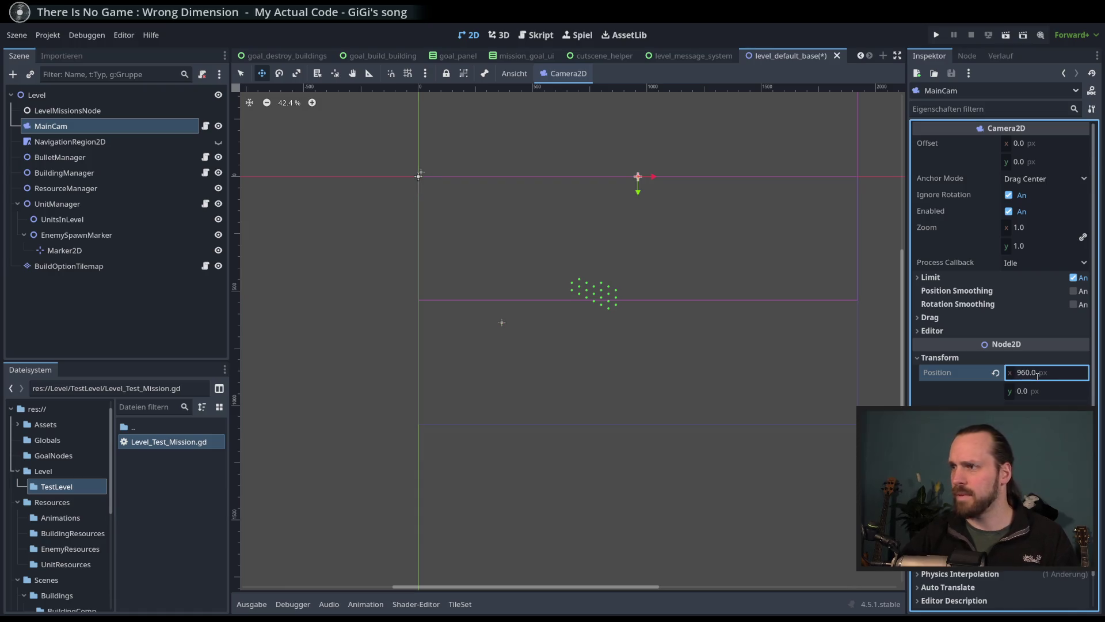
pyautogui.click(1033, 392)
pyautogui.write('540')
pyautogui.press('Return')
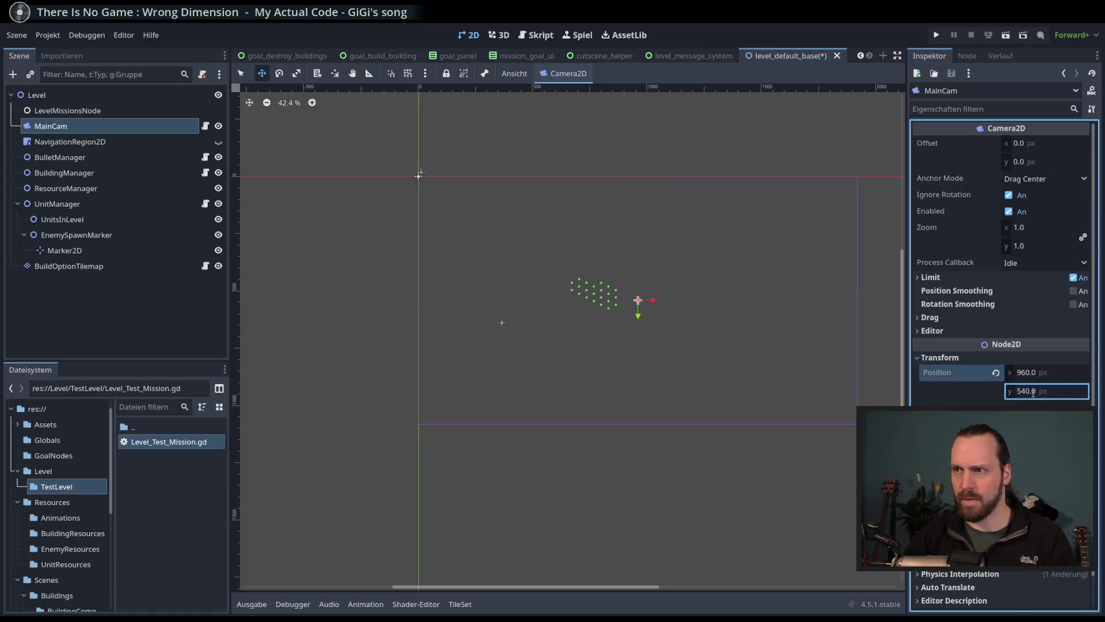
pyautogui.hotkey('ctrl', 's')
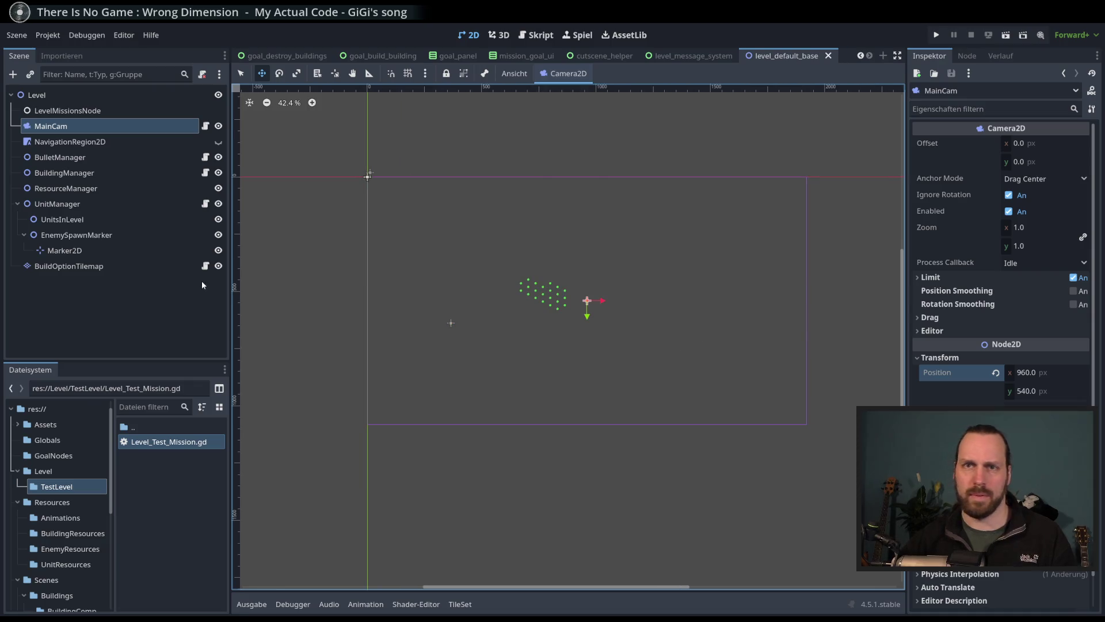
pyautogui.click(214, 265)
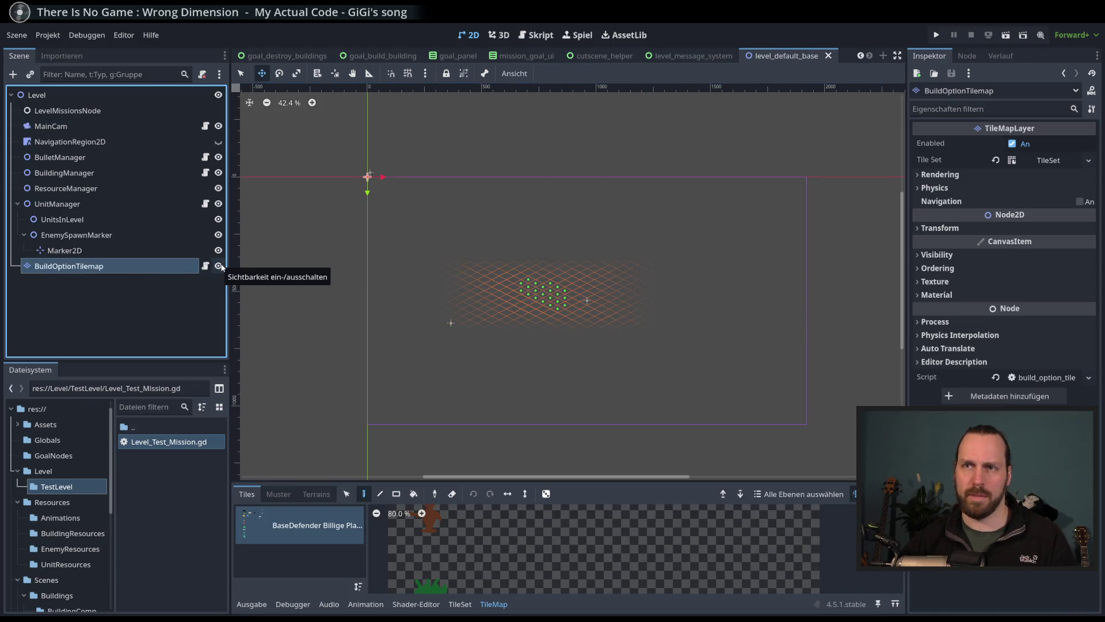
# Step: Hide the BuildOptionTilemap, nudge the enemy spawn Marker2D slightly up-right, and save the scene
pyautogui.click(218, 266)
pyautogui.click(168, 290)
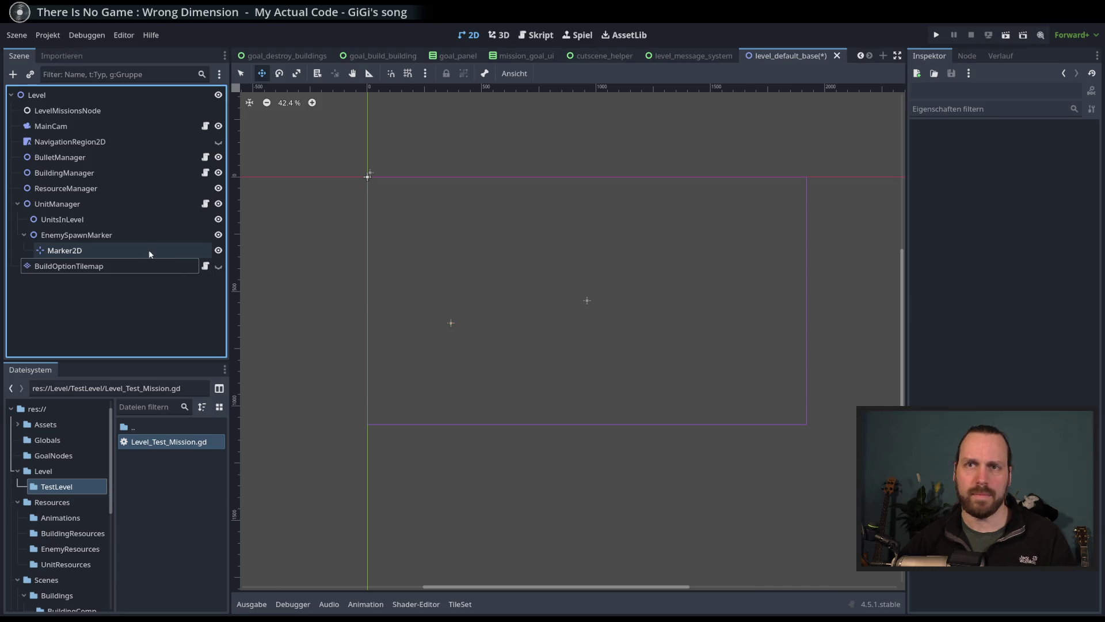
pyautogui.click(94, 248)
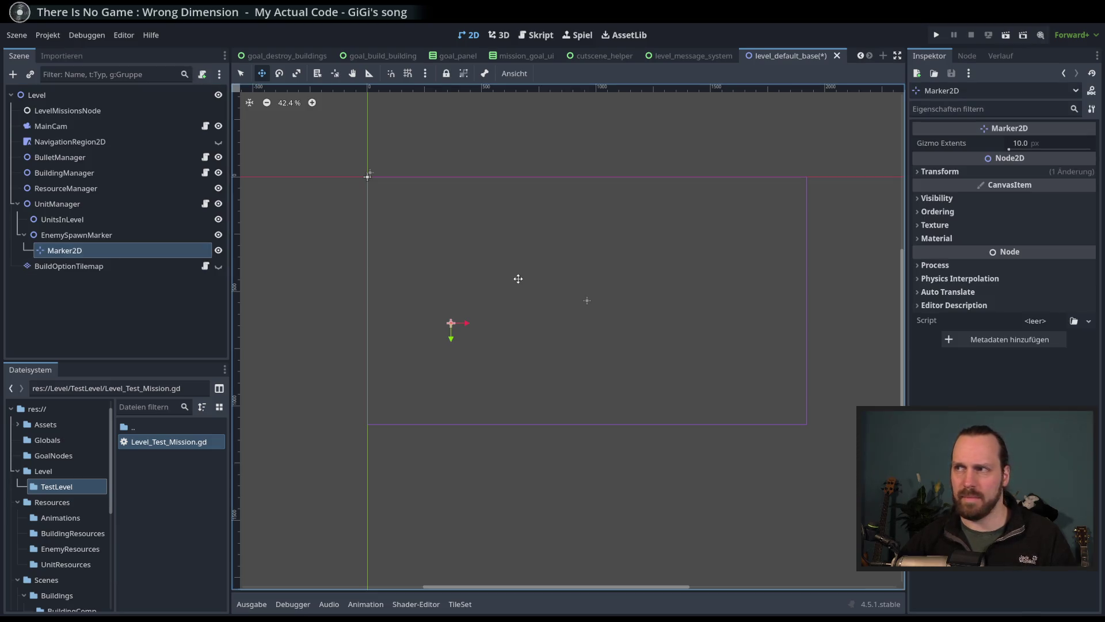
pyautogui.moveTo(417, 244); pyautogui.dragTo(420, 234)
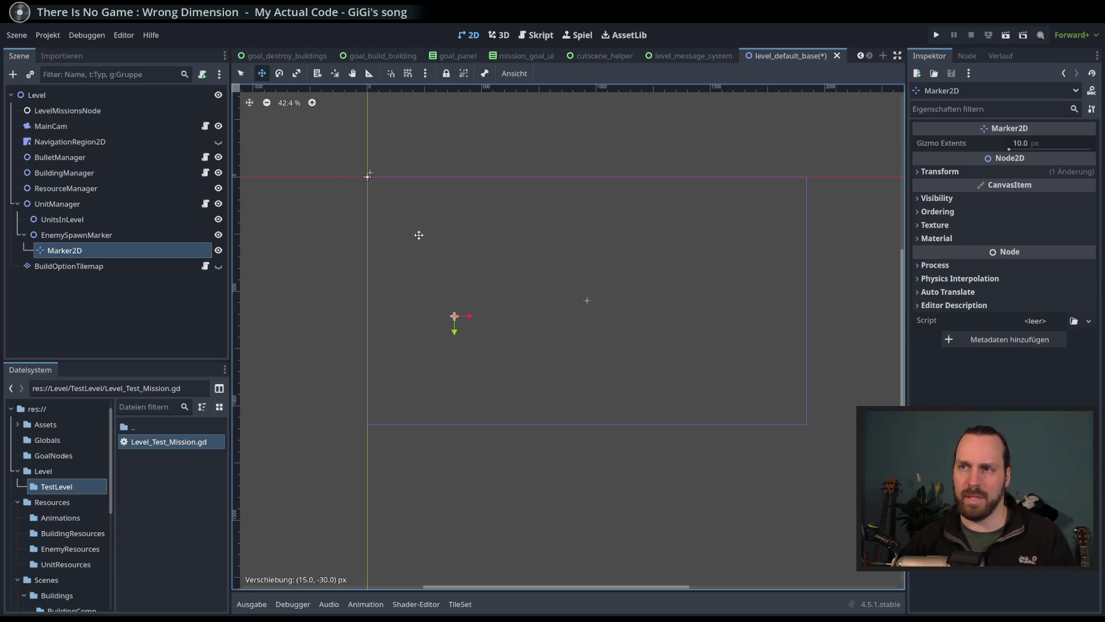
pyautogui.hotkey('ctrl', 's')
# Step: Rename the base scene's root node to LevelDefaultBase
pyautogui.scroll(2, 459, 242)
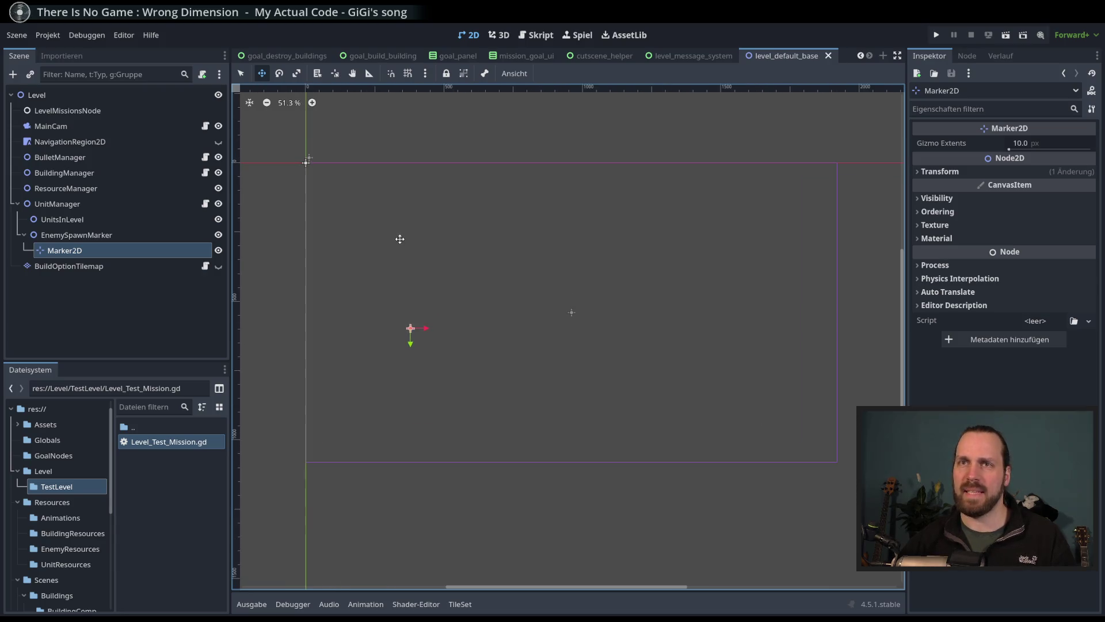
pyautogui.doubleClick(41, 96)
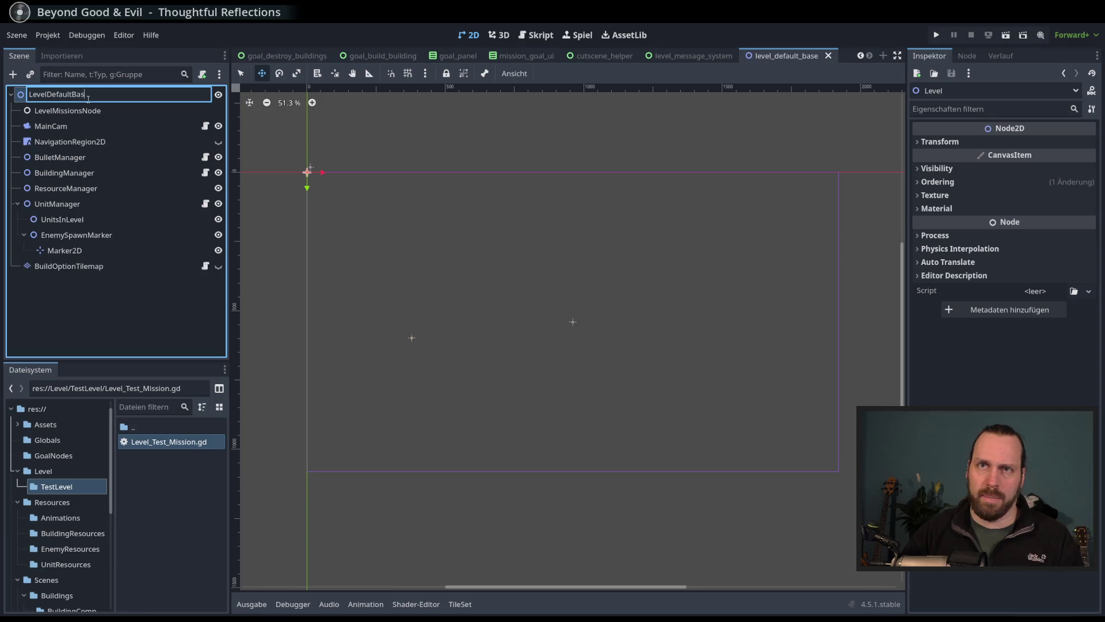
pyautogui.write('se')
pyautogui.press('Return')
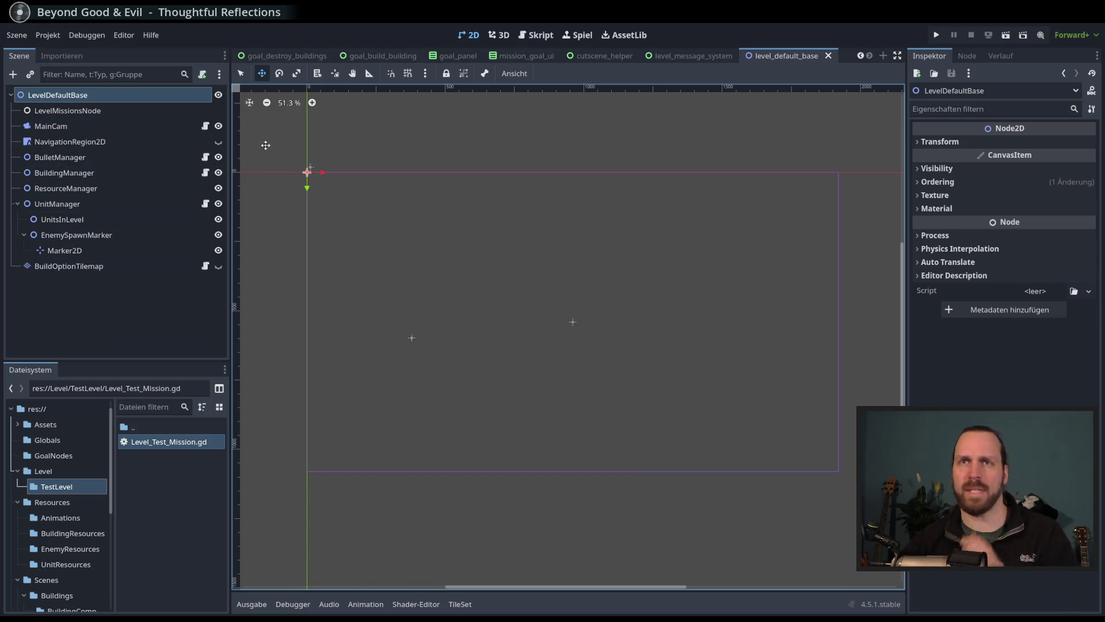
# Step: In the main scene, delete the Level node under CanvasLayer and confirm
pyautogui.click(26, 33)
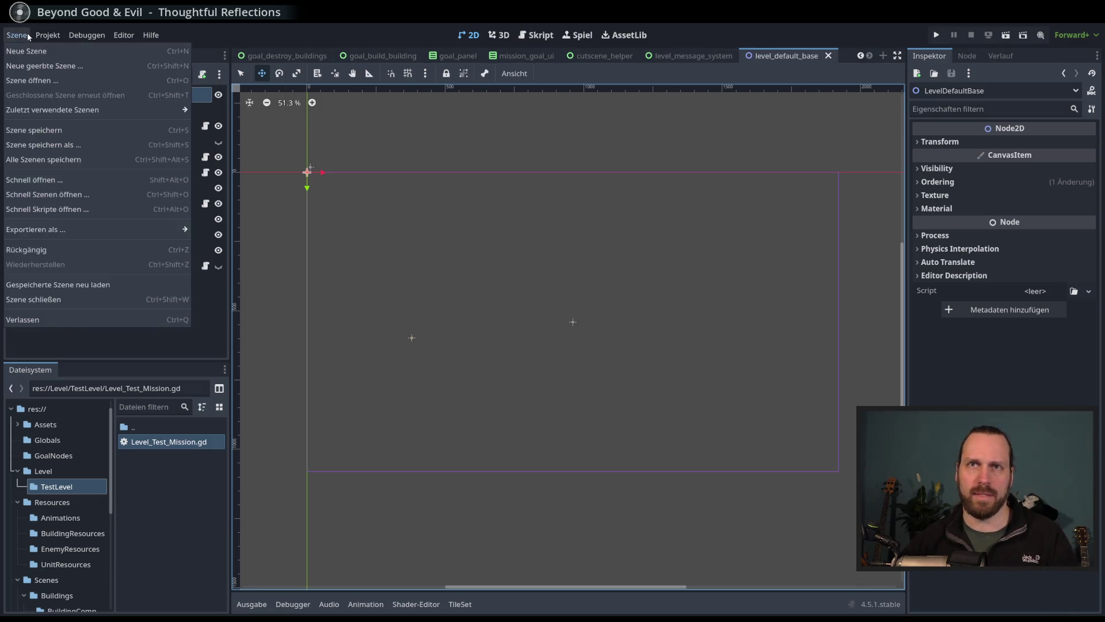
pyautogui.moveTo(48, 34)
pyautogui.click(867, 62)
pyautogui.click(860, 55)
pyautogui.click(257, 55)
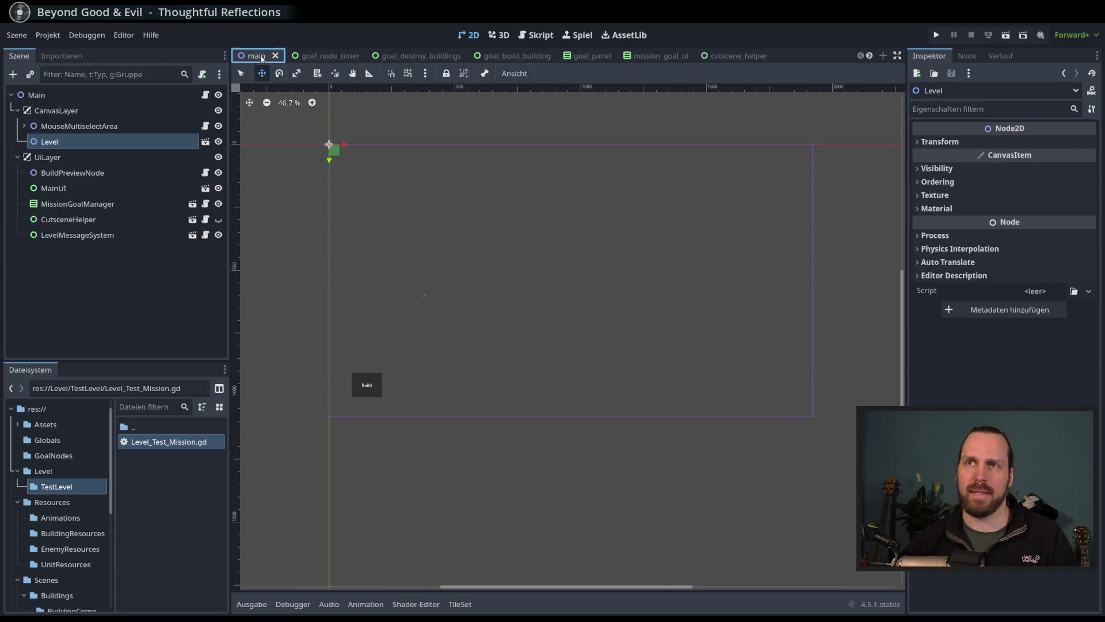
pyautogui.rightClick(85, 144)
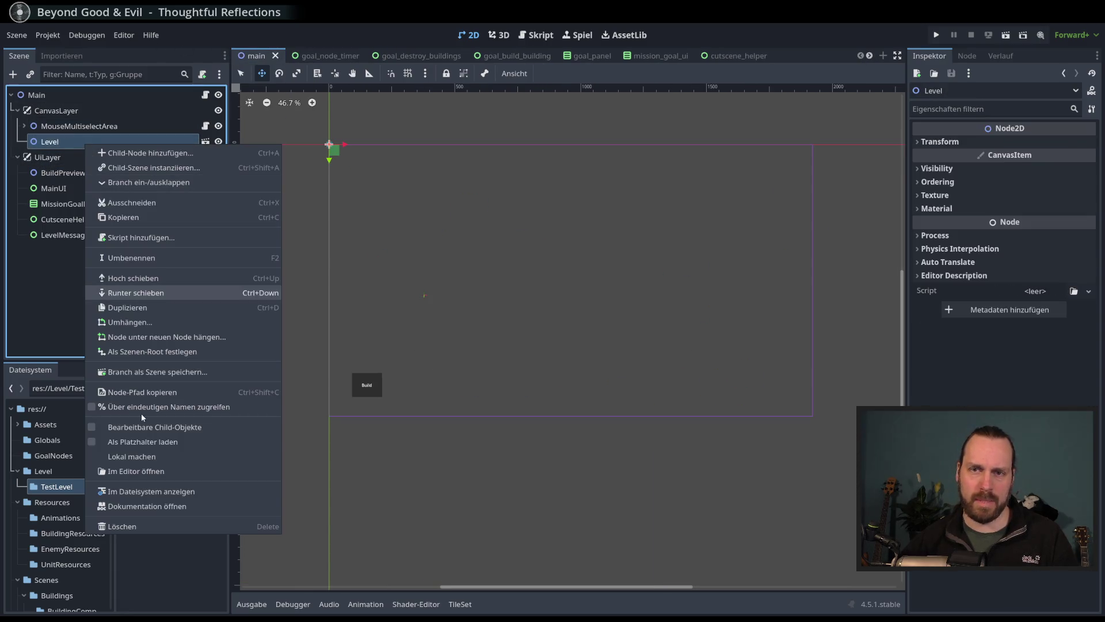
pyautogui.click(180, 521)
pyautogui.click(536, 333)
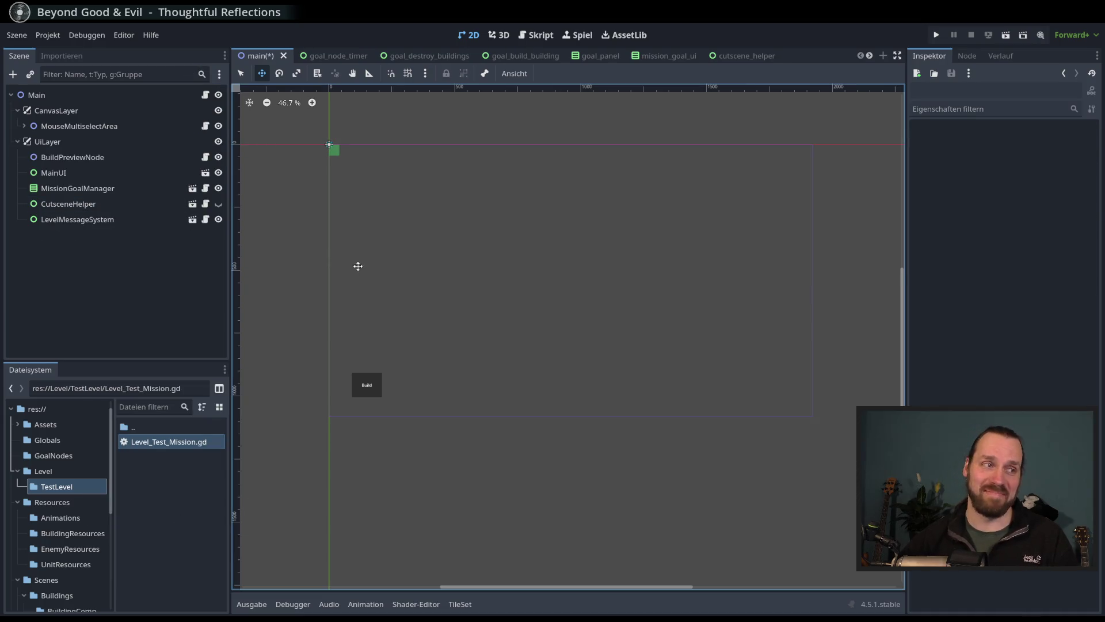
# Step: Close the level_message_system, mission_goal_ui and goal_panel scene tabs
pyautogui.click(59, 112)
pyautogui.click(12, 74)
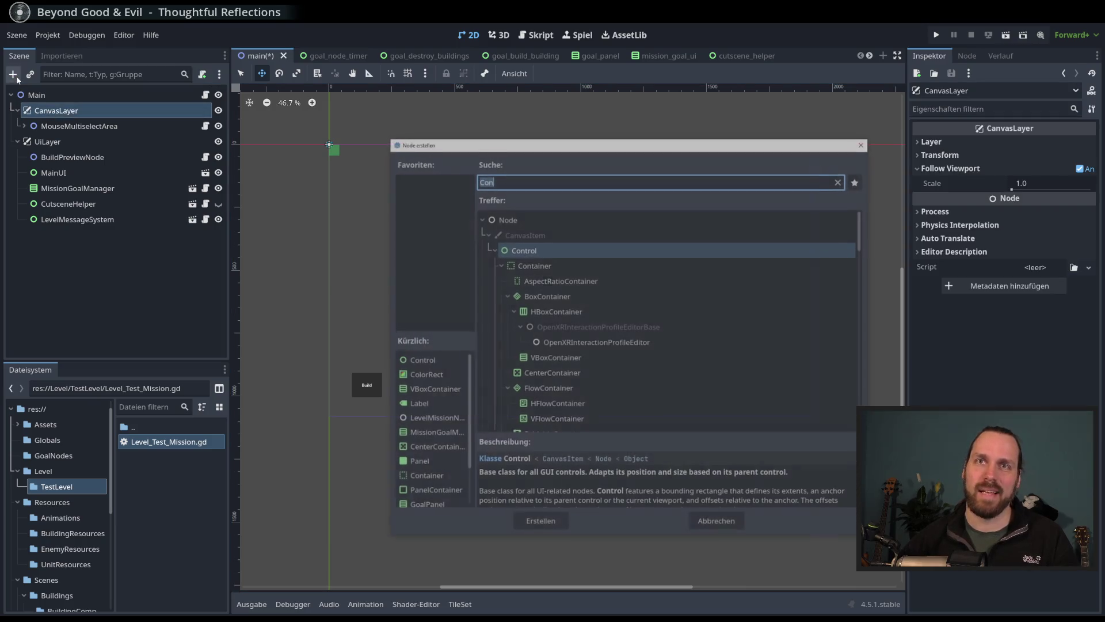
pyautogui.click(865, 142)
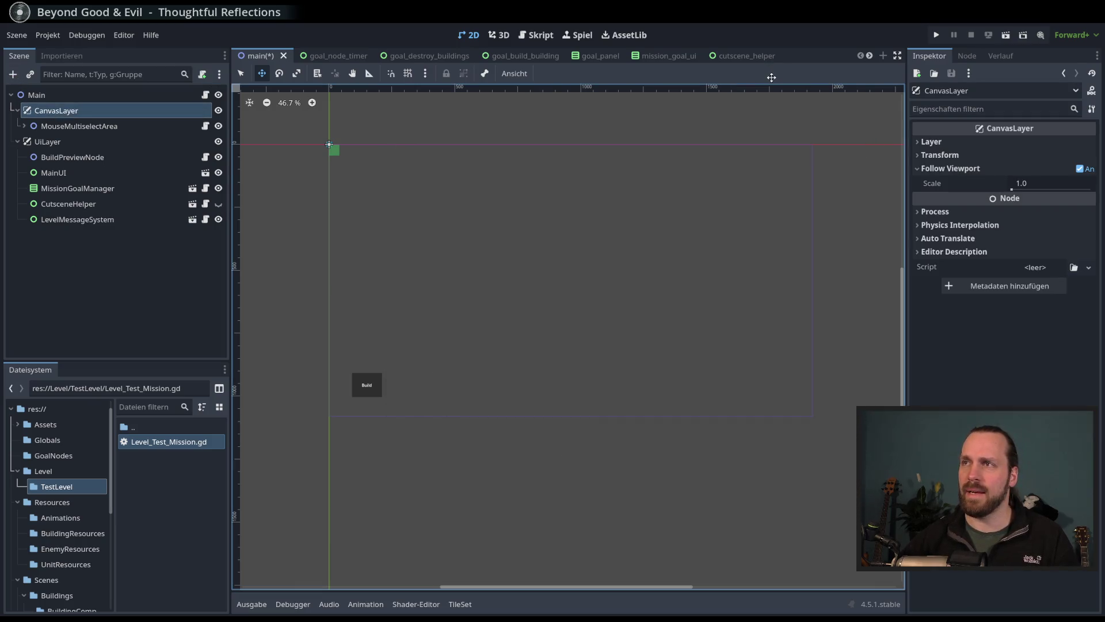
pyautogui.click(869, 56)
pyautogui.click(869, 55)
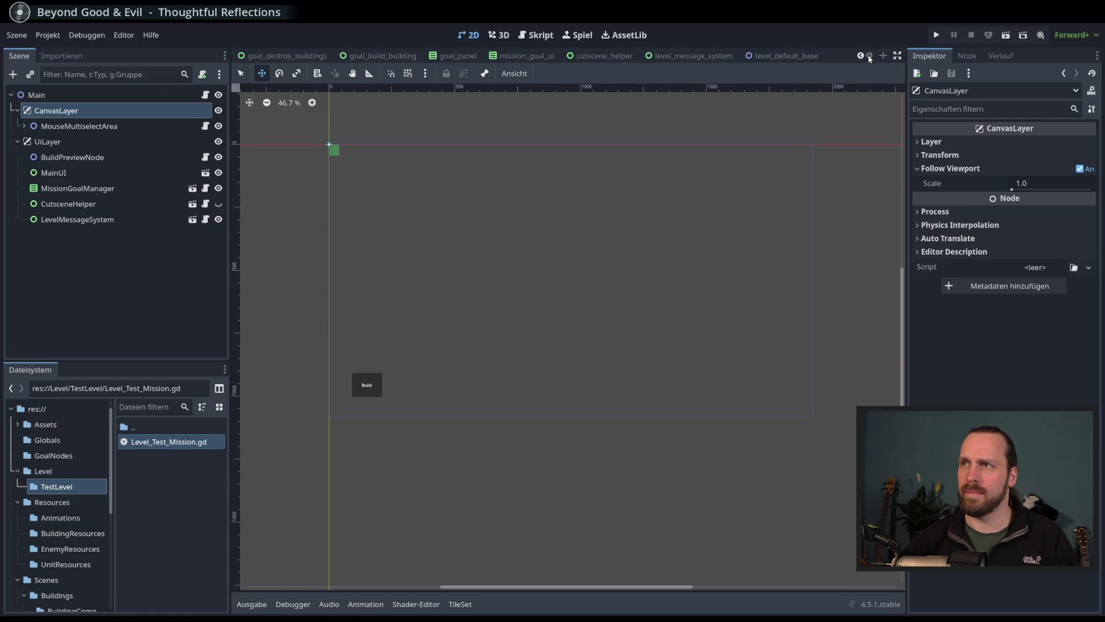
pyautogui.click(718, 56)
pyautogui.click(742, 56)
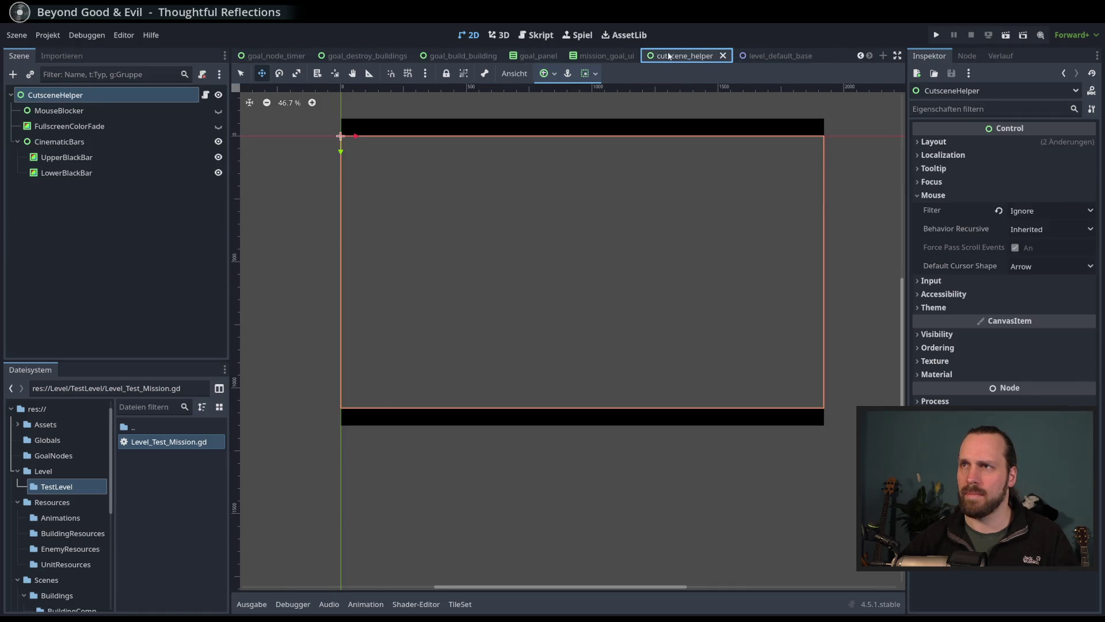
pyautogui.click(654, 57)
pyautogui.click(644, 56)
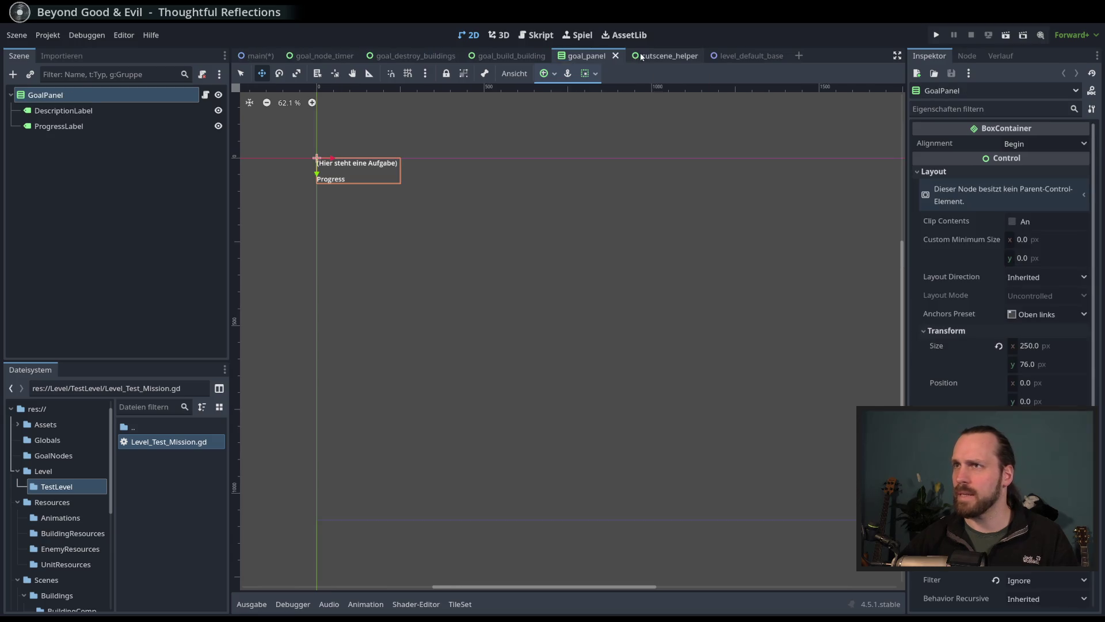
pyautogui.click(644, 56)
# Step: Close the goal_node_timer, goal_destroy_buildings, goal_build_building and cutscene_helper tabs, returning to level_default_base
pyautogui.click(324, 57)
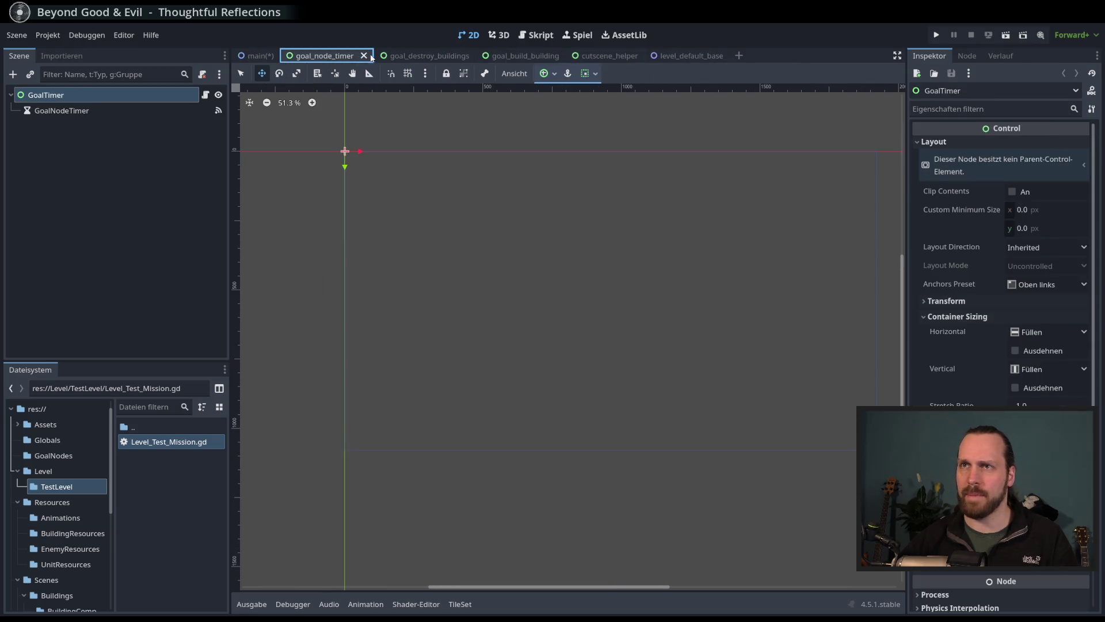
pyautogui.click(364, 56)
pyautogui.click(356, 58)
pyautogui.click(397, 56)
pyautogui.click(349, 58)
pyautogui.click(377, 58)
pyautogui.click(342, 59)
pyautogui.click(371, 56)
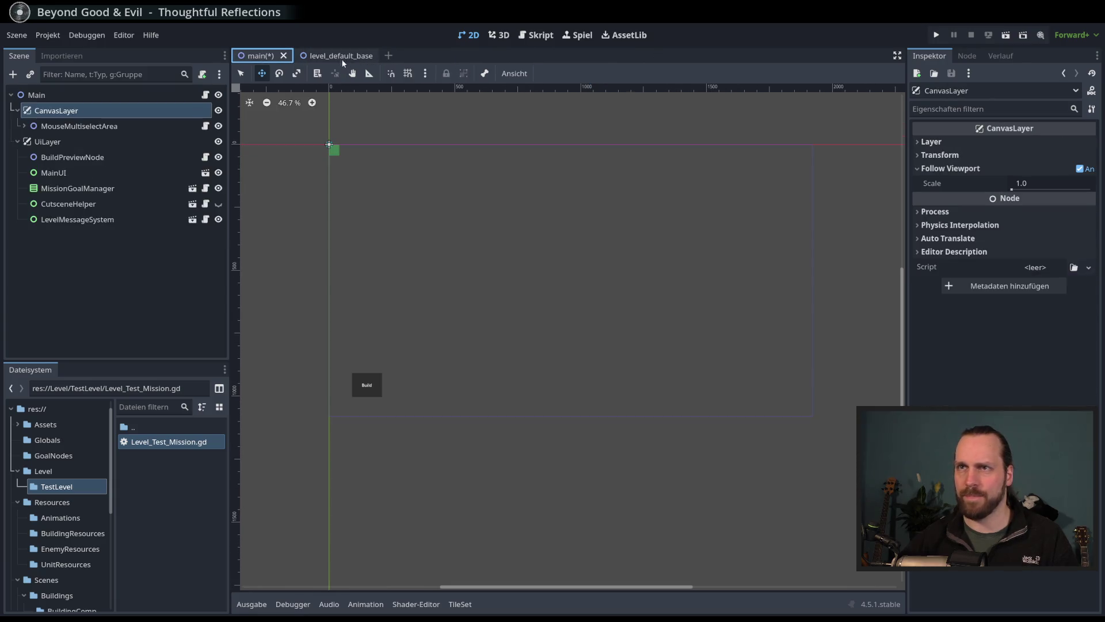
pyautogui.click(344, 60)
pyautogui.click(16, 35)
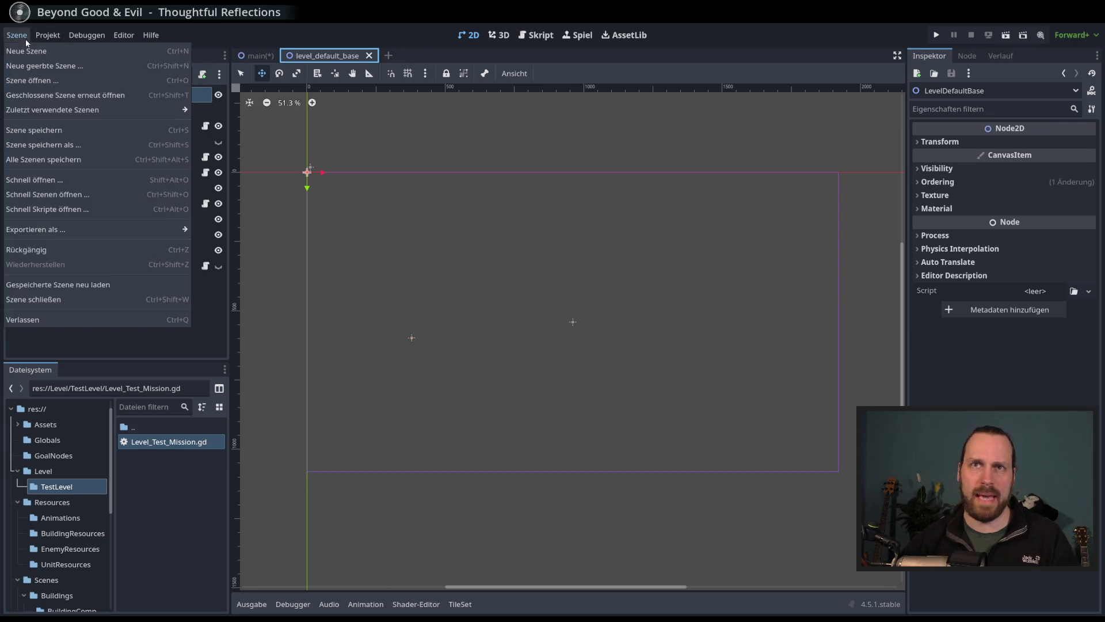
pyautogui.click(41, 68)
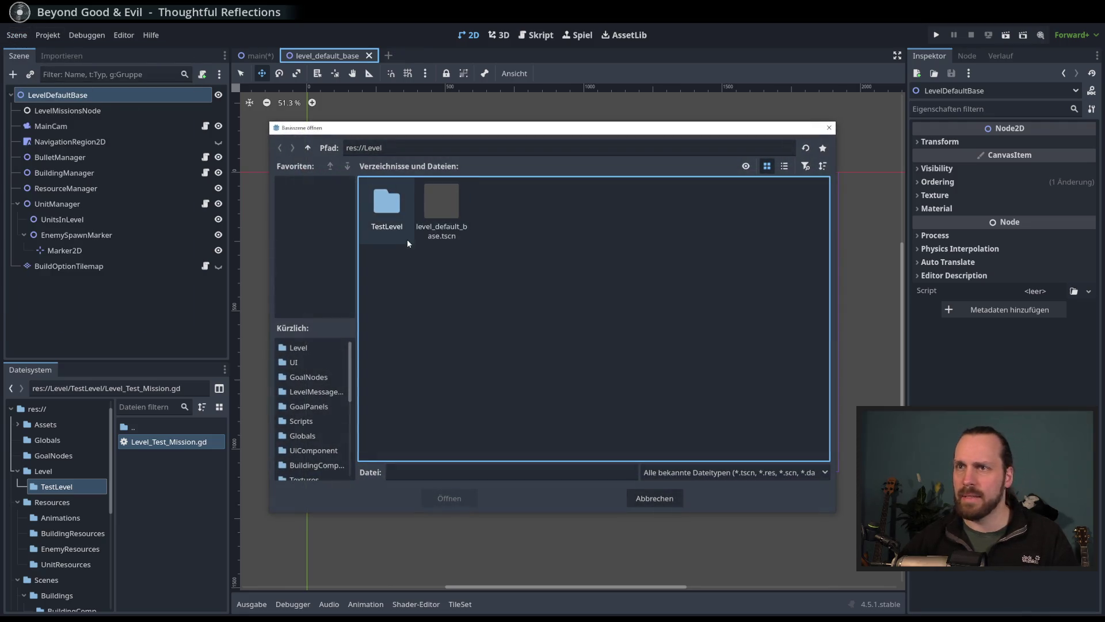
pyautogui.click(447, 205)
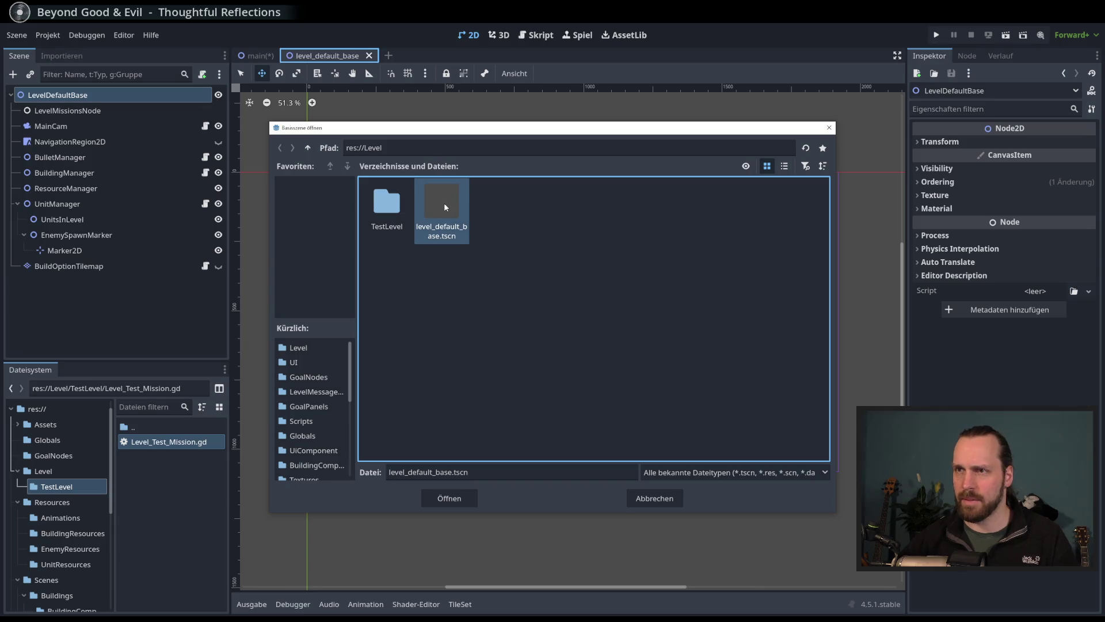
pyautogui.doubleClick(445, 206)
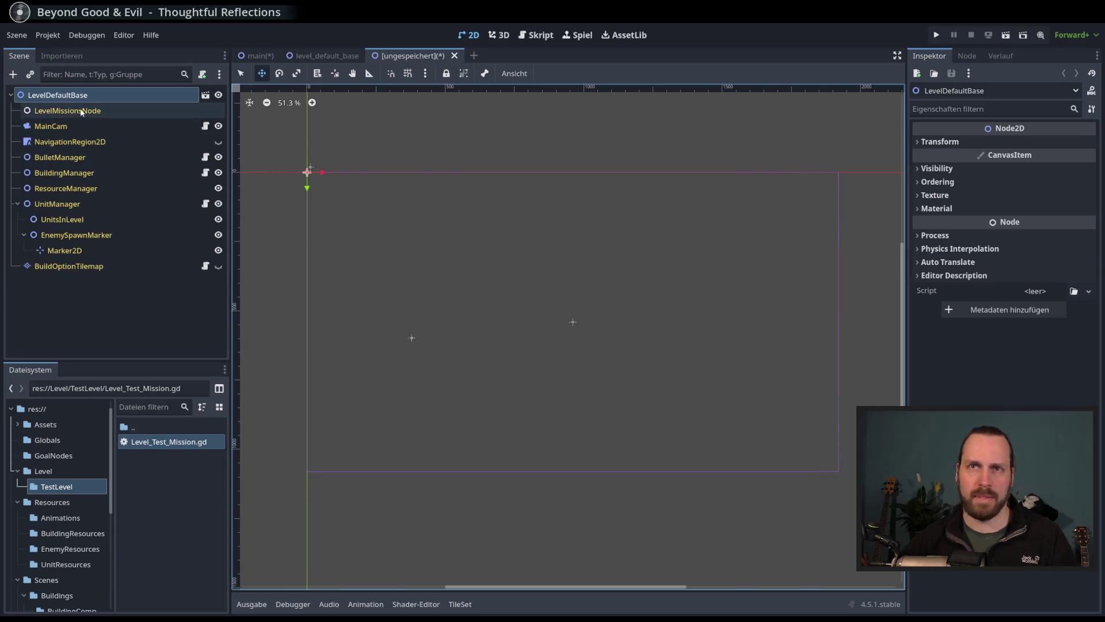
pyautogui.moveTo(66, 110); pyautogui.dragTo(60, 144)
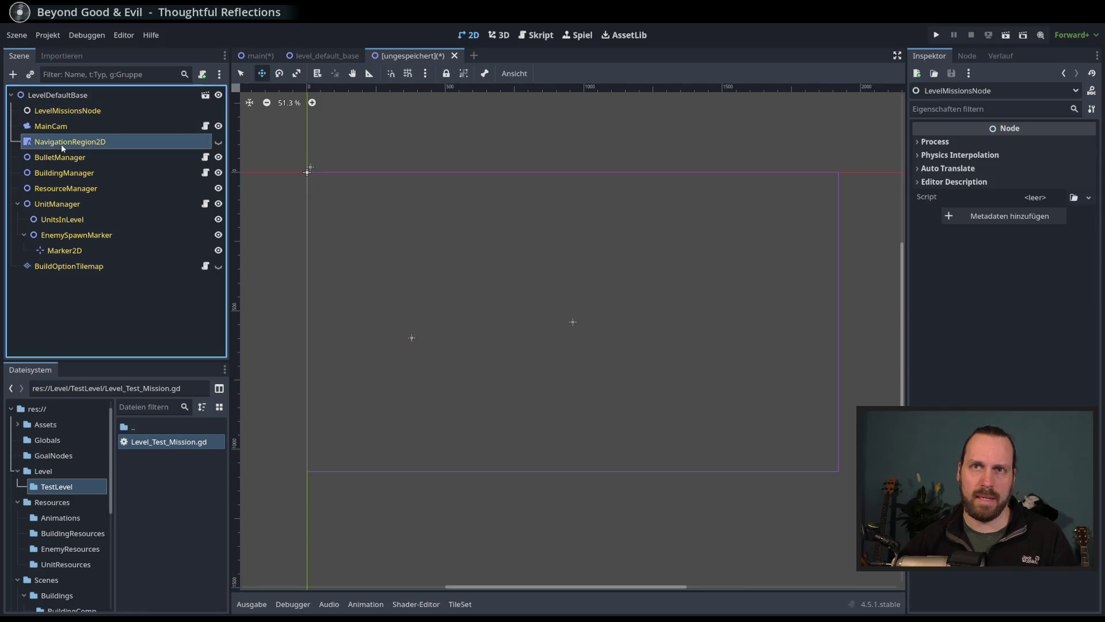
pyautogui.click(88, 234)
pyautogui.click(340, 55)
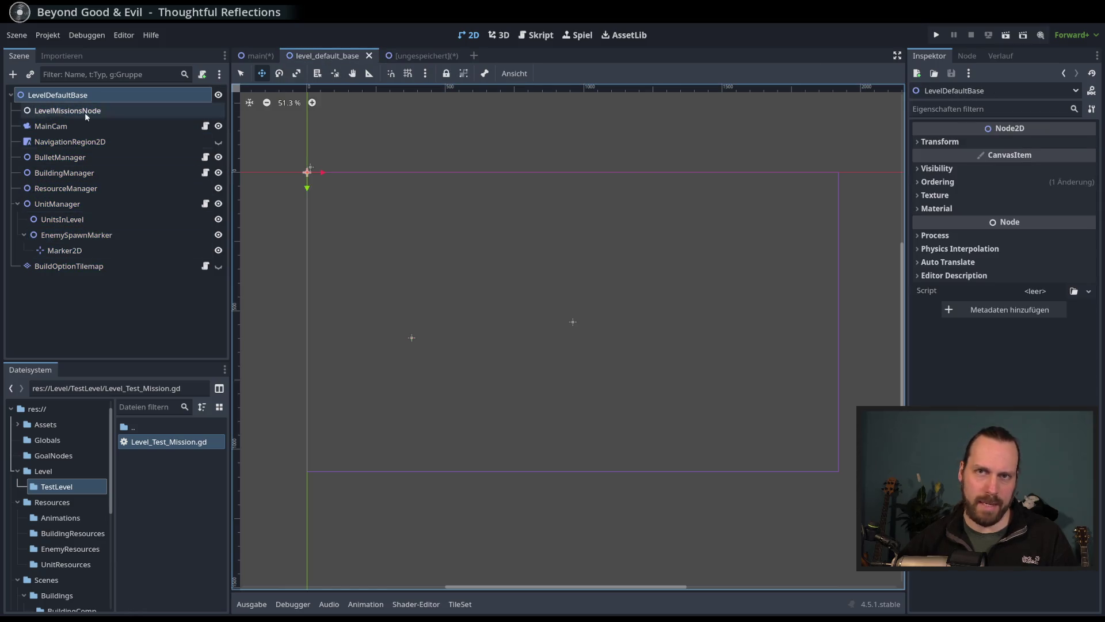
pyautogui.hotkey('ctrl', 'Tab')
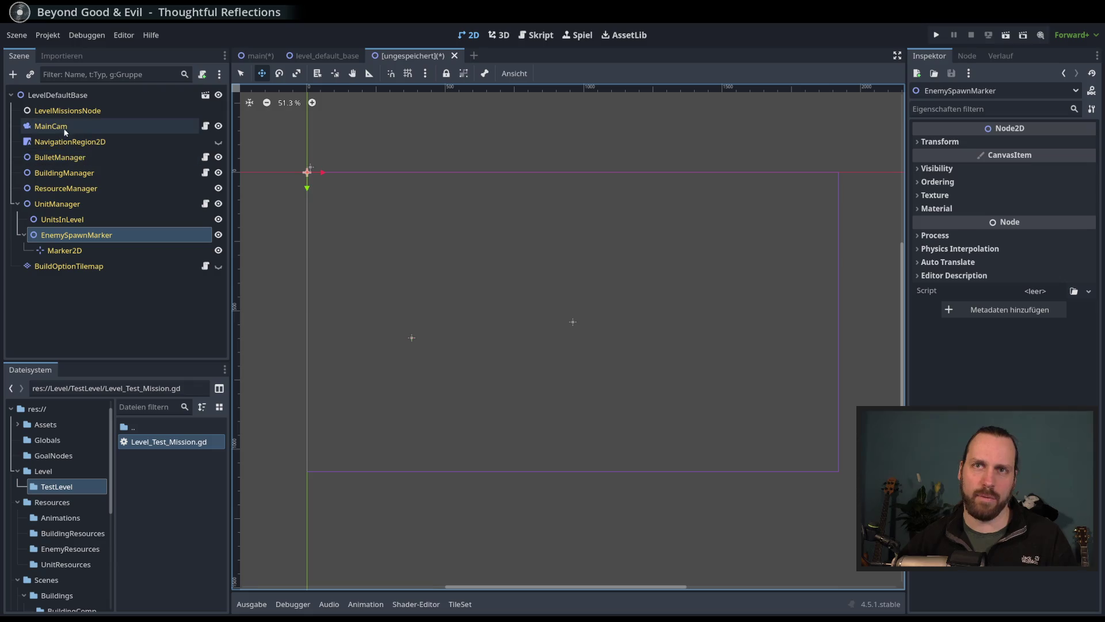
pyautogui.click(325, 55)
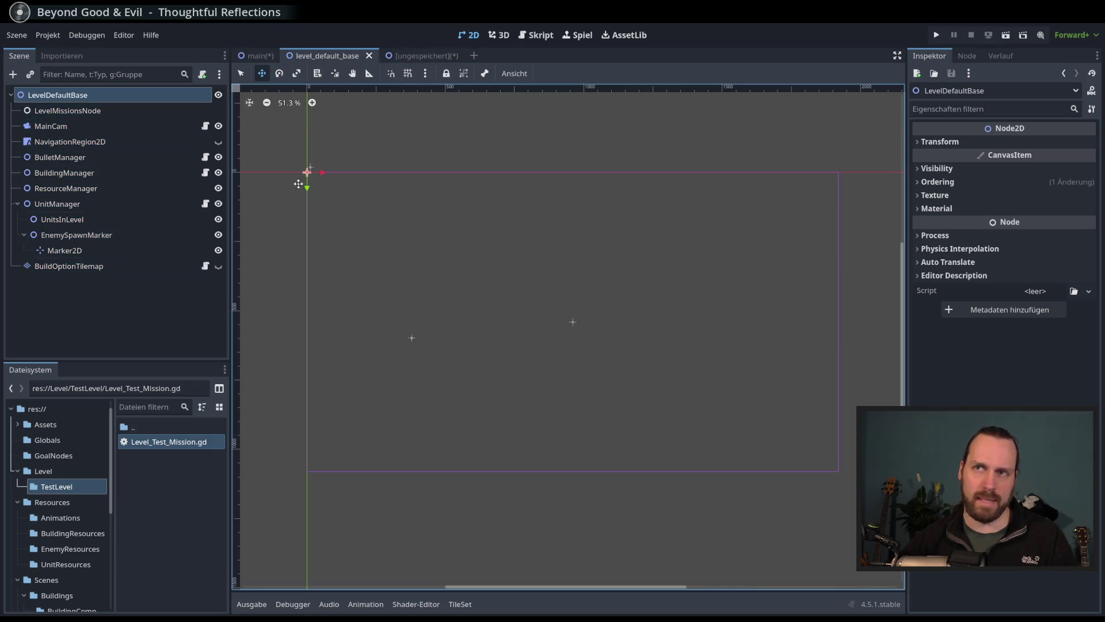
pyautogui.hotkey('ctrl', 'Tab')
pyautogui.hotkey('ctrl', 'shift', 'Tab')
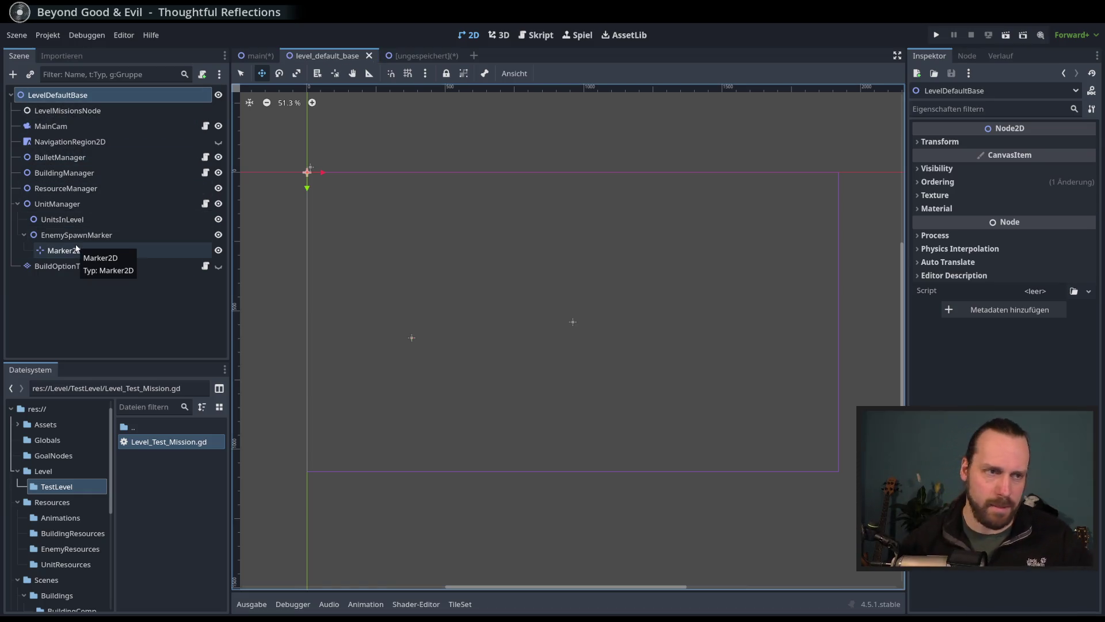
pyautogui.click(419, 55)
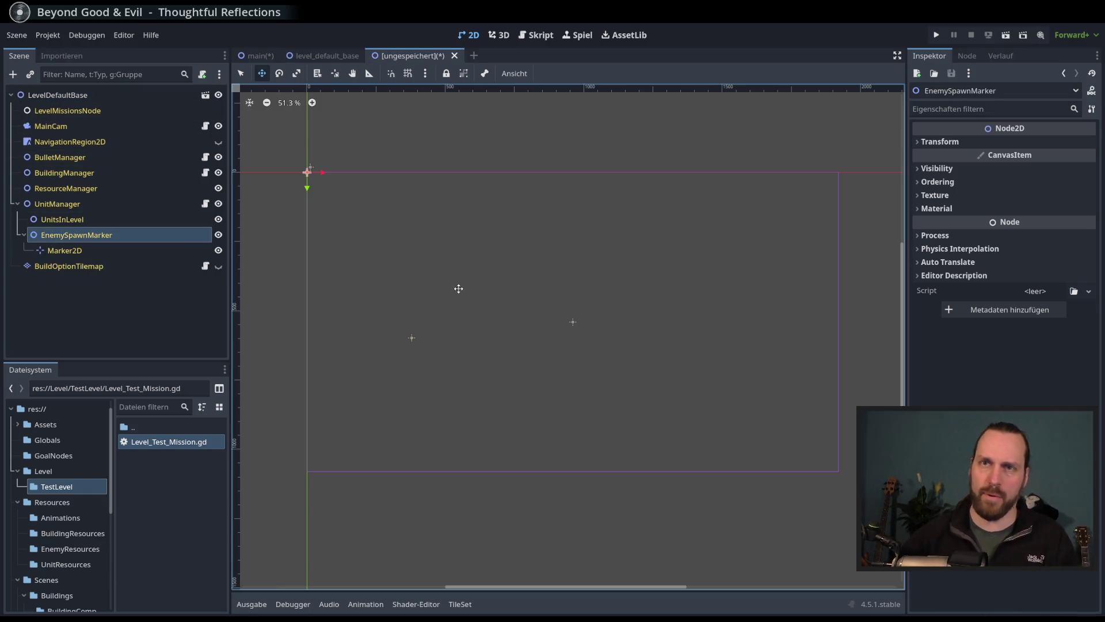
pyautogui.click(333, 56)
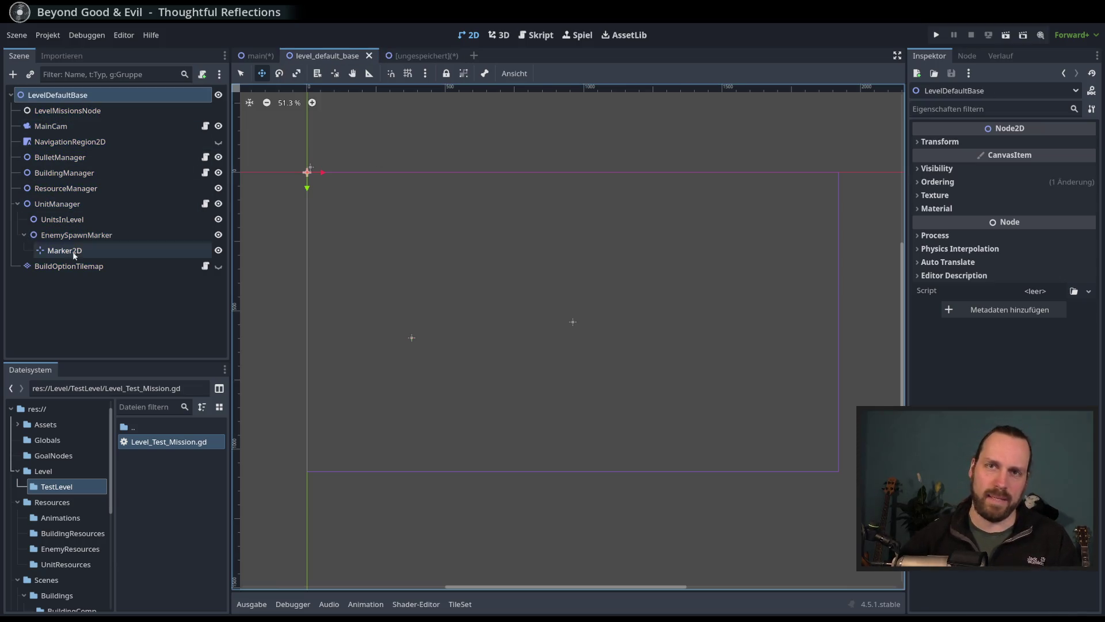
pyautogui.rightClick(425, 58)
pyautogui.click(426, 57)
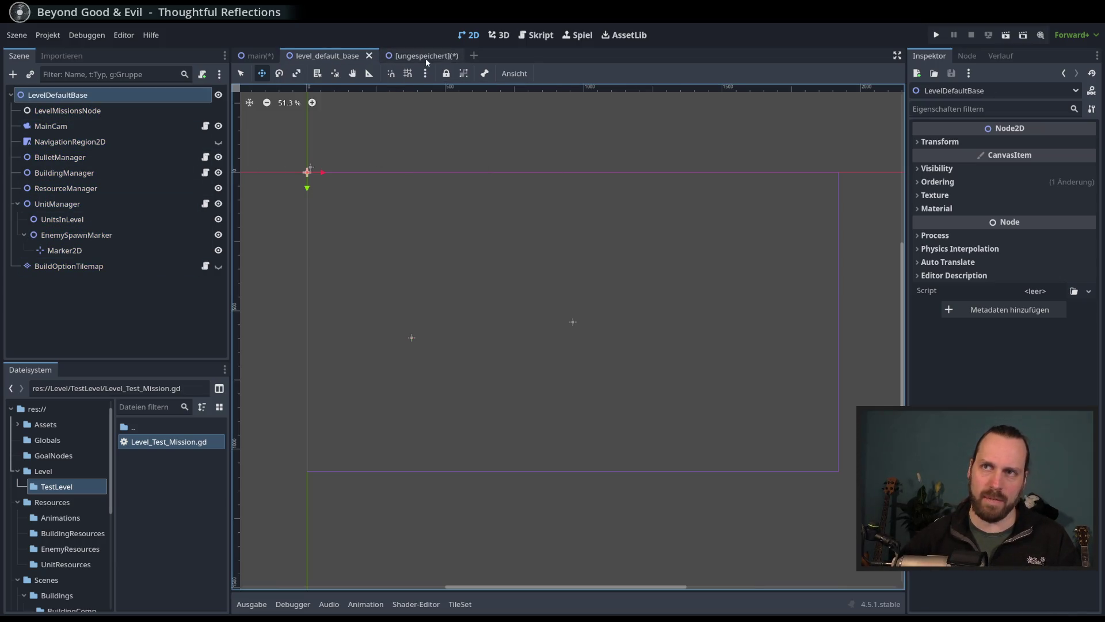
pyautogui.moveTo(570, 348)
pyautogui.mouseDown()
pyautogui.moveTo(563, 323)
pyautogui.moveTo(539, 361)
pyautogui.mouseUp()
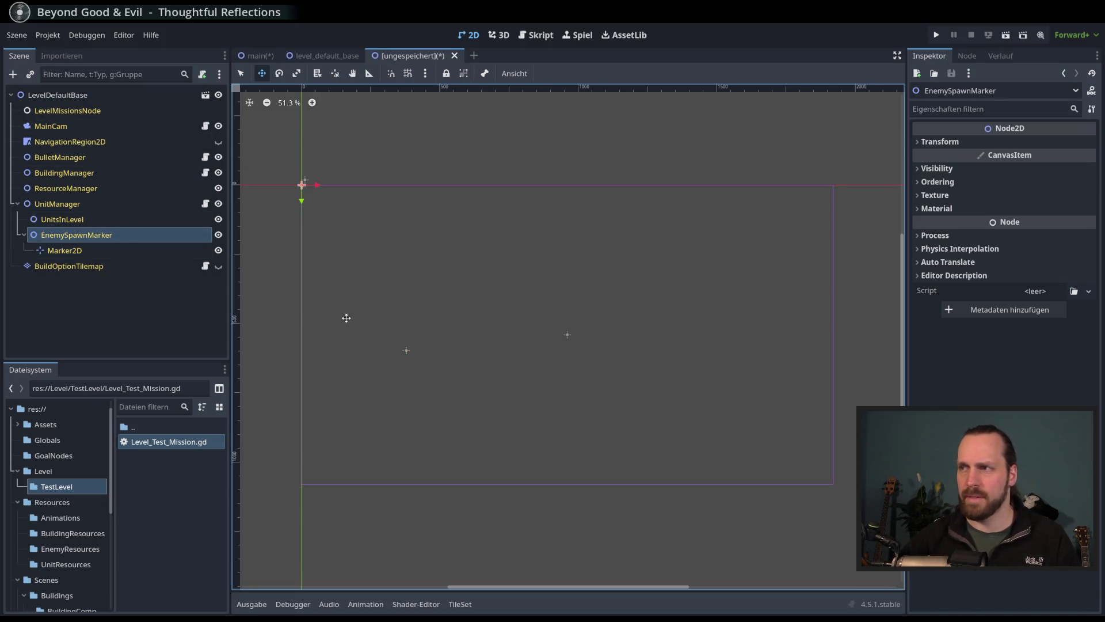
pyautogui.click(115, 311)
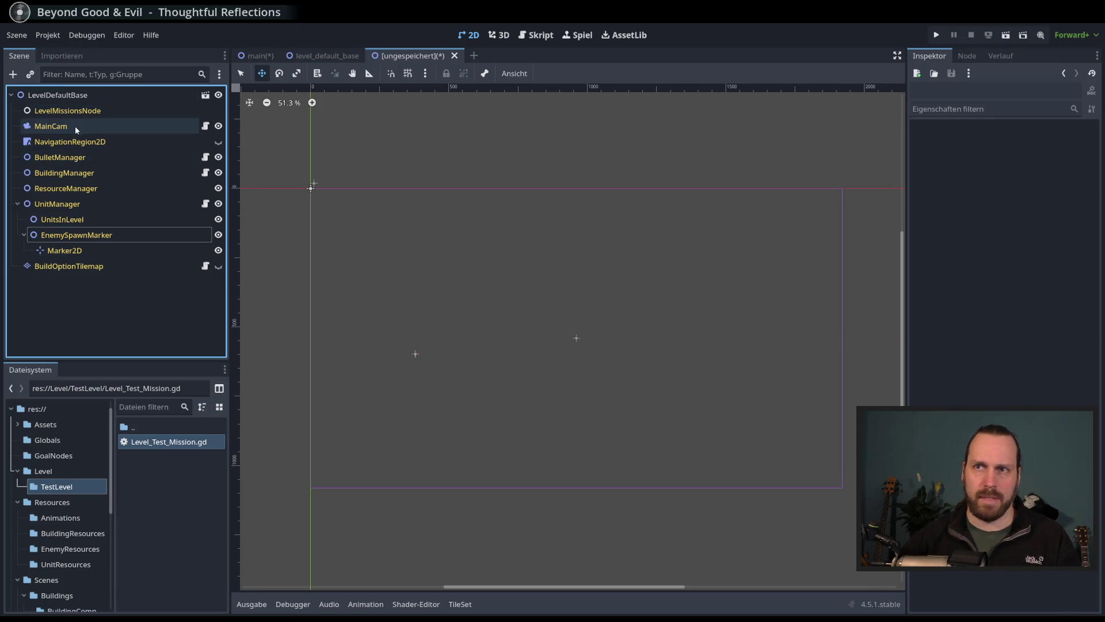
# Step: Drag MainCam down-left to position 188, 933, then select BuildingManager
pyautogui.click(116, 127)
pyautogui.scroll(-1, 472, 229)
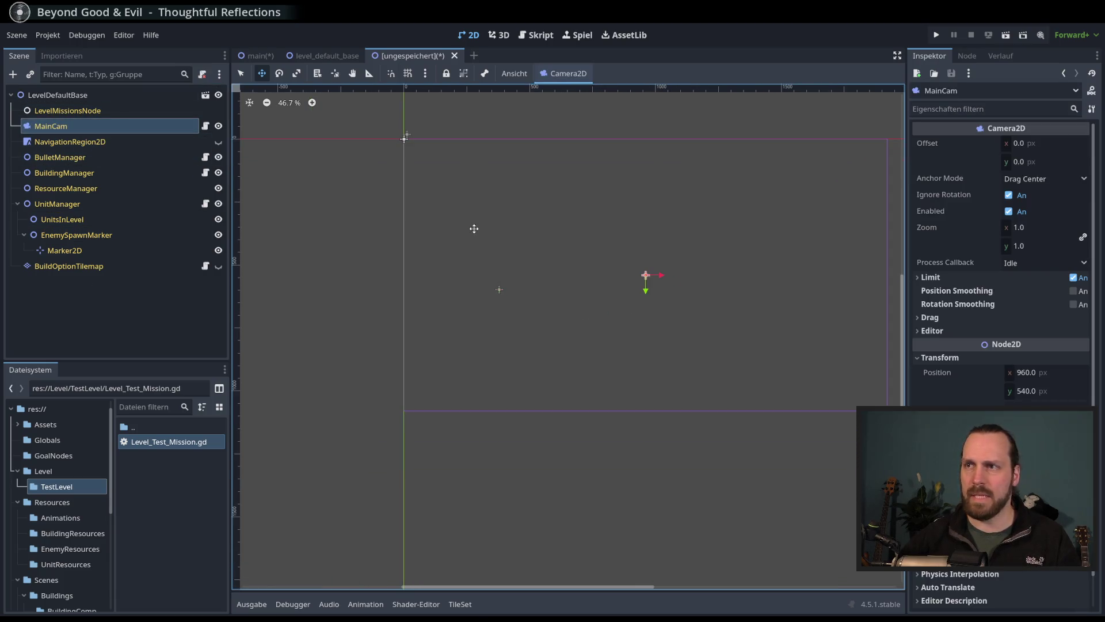
pyautogui.moveTo(678, 246); pyautogui.dragTo(484, 358)
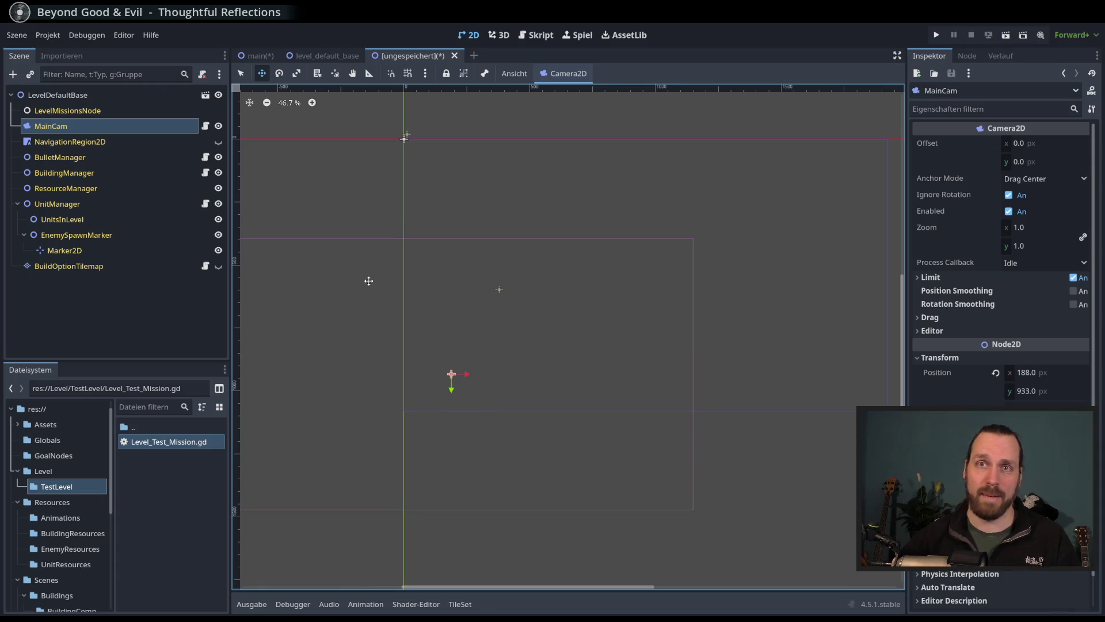
pyautogui.click(91, 151)
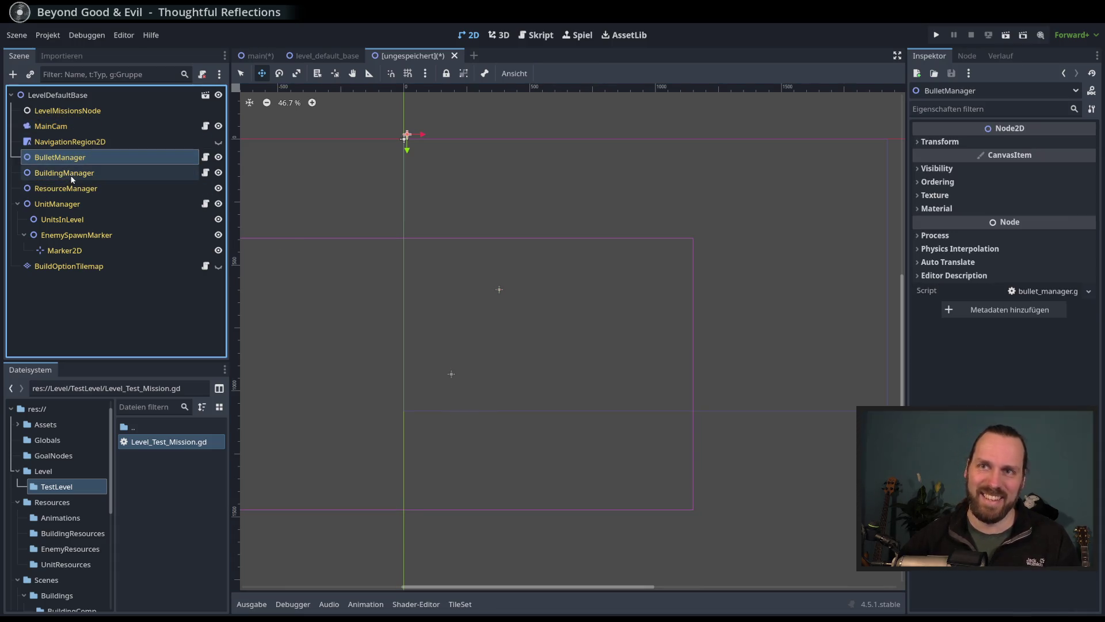
pyautogui.click(86, 174)
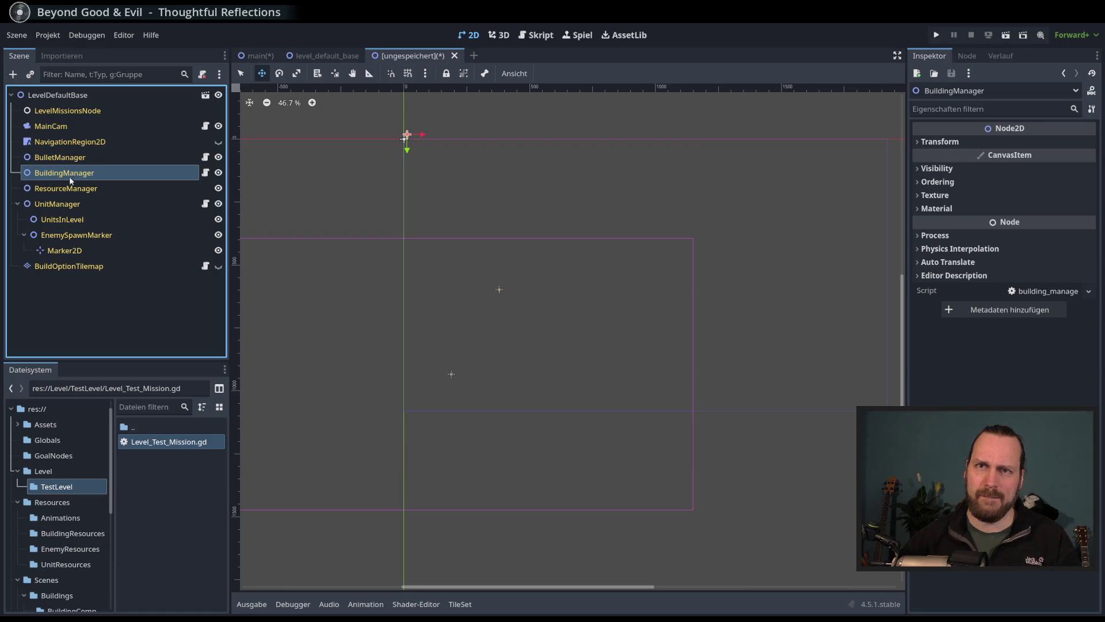
pyautogui.hscroll(2, 432, 247)
# Step: Instance MainBuilding.tscn under BuildingManager and drag it right of the level centre
pyautogui.click(86, 156)
pyautogui.click(91, 174)
pyautogui.hotkey('ctrl', 'shift', 'a')
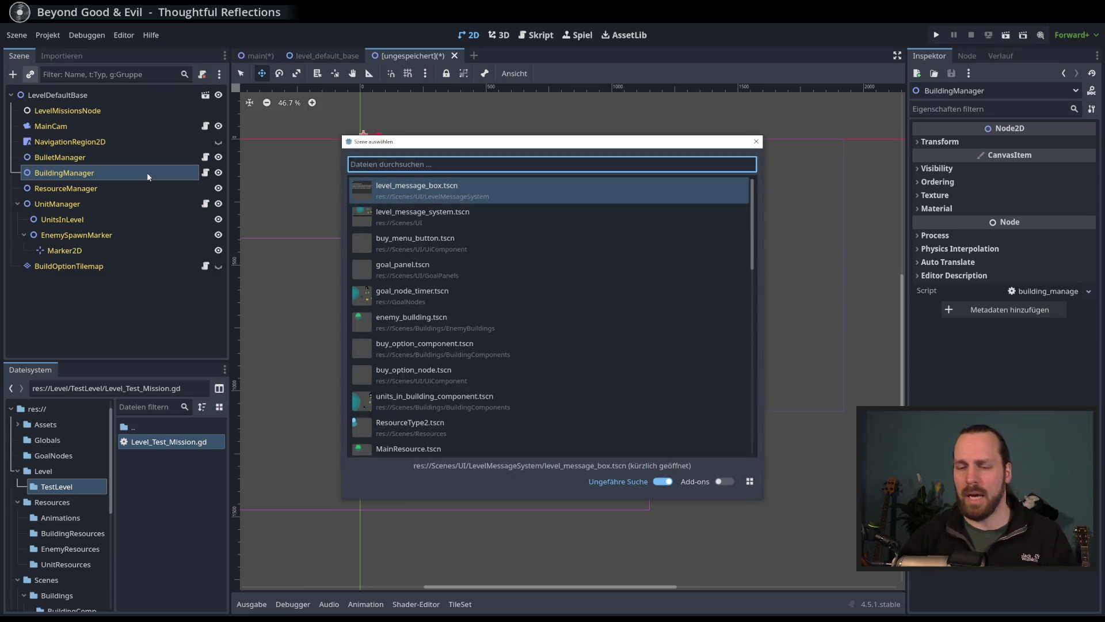
pyautogui.write('main')
pyautogui.press('Return')
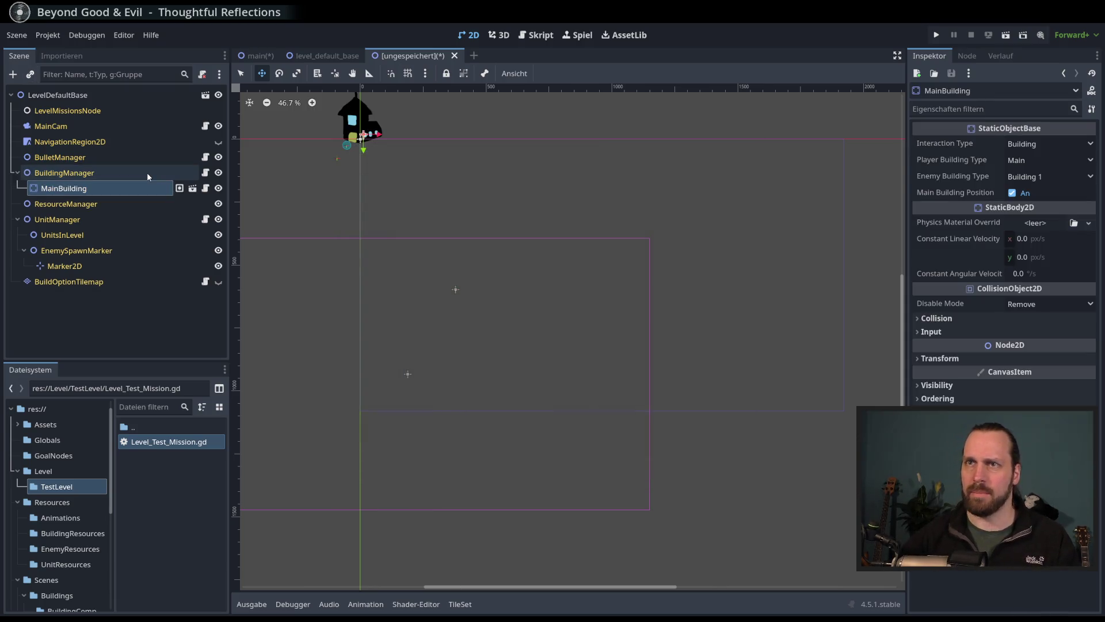
pyautogui.moveTo(511, 210)
pyautogui.mouseDown()
pyautogui.moveTo(804, 299)
pyautogui.moveTo(768, 317)
pyautogui.mouseUp()
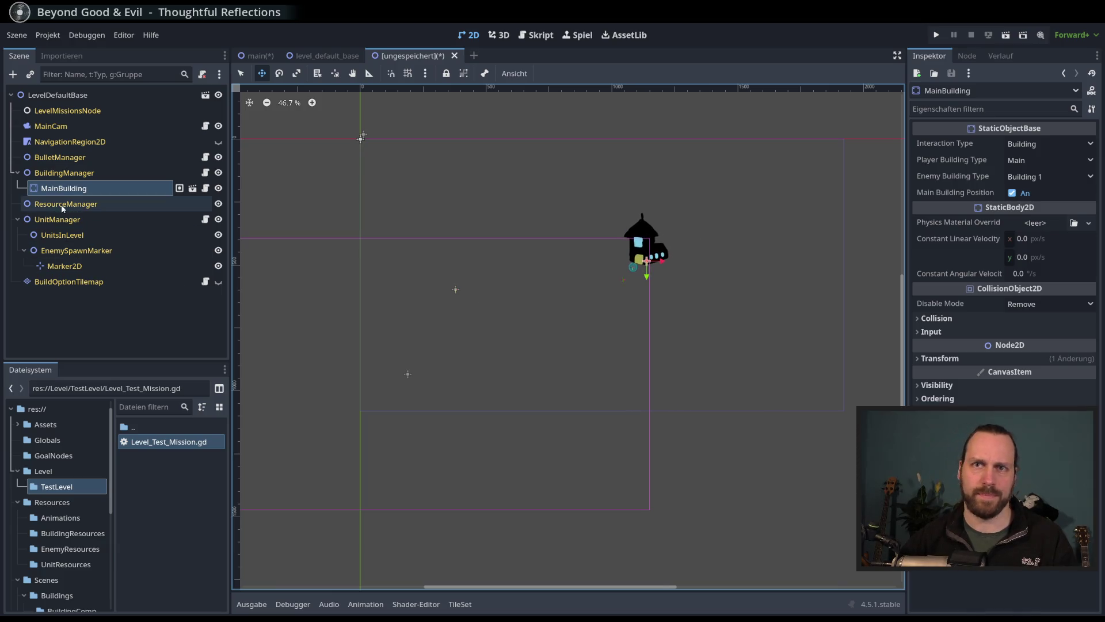
pyautogui.click(57, 173)
pyautogui.click(30, 76)
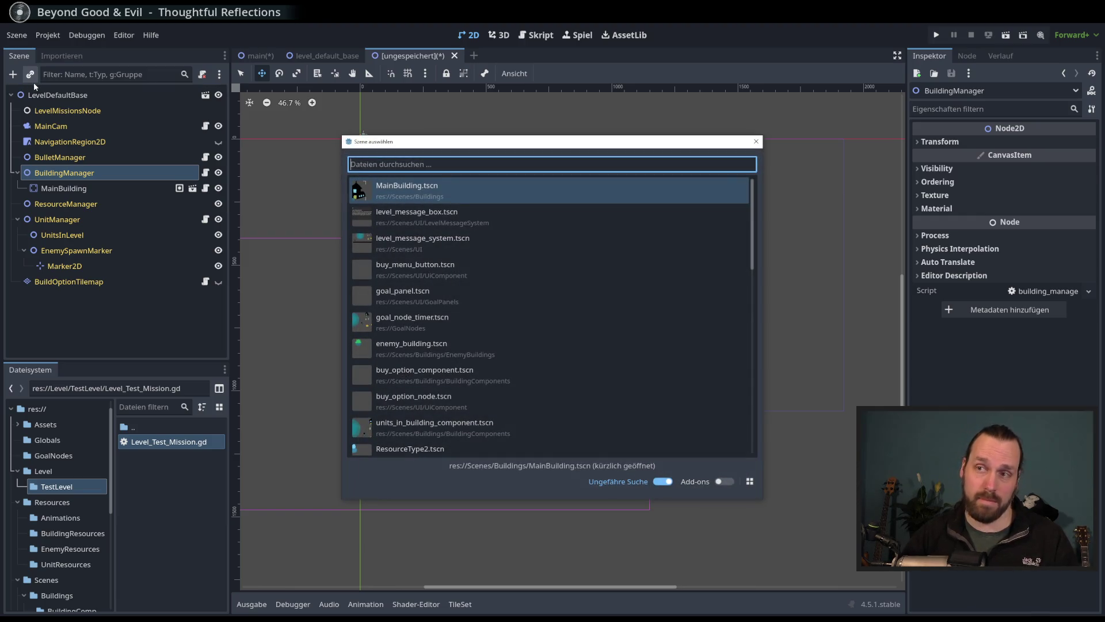
# Step: Instance enemy_building.tscn under BuildingManager, place it, and duplicate a copy above it
pyautogui.write('Ene')
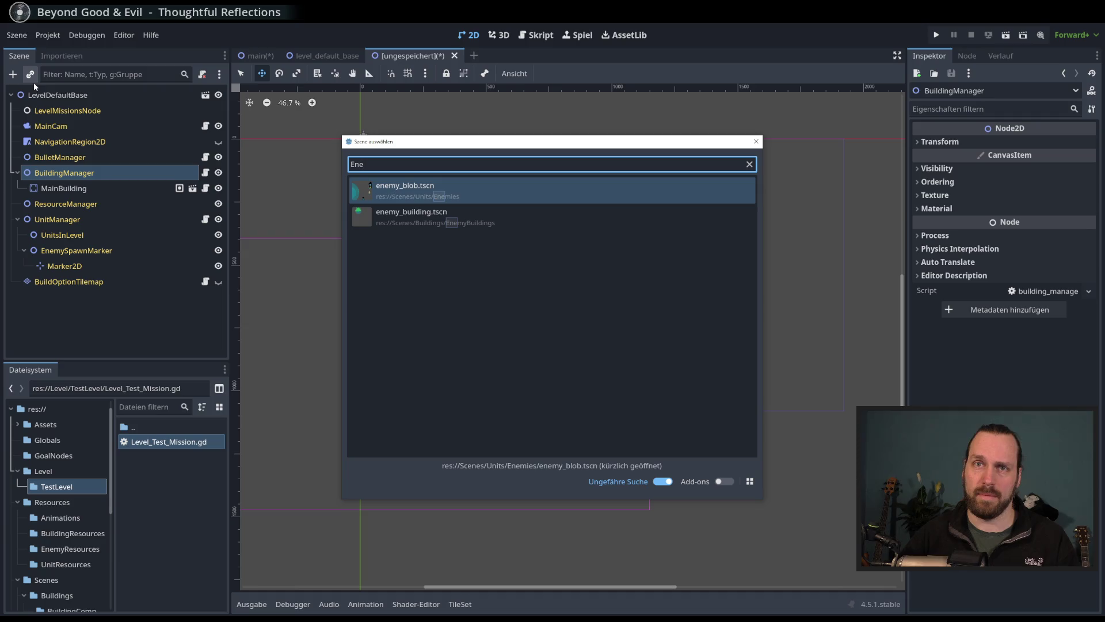
pyautogui.press('Down')
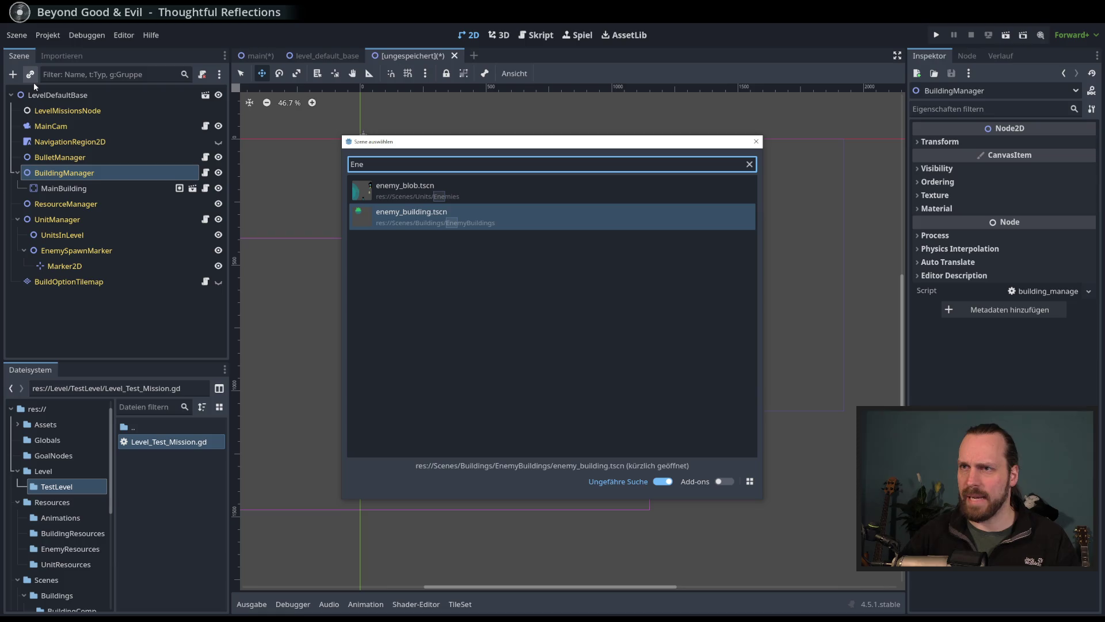
pyautogui.press('Return')
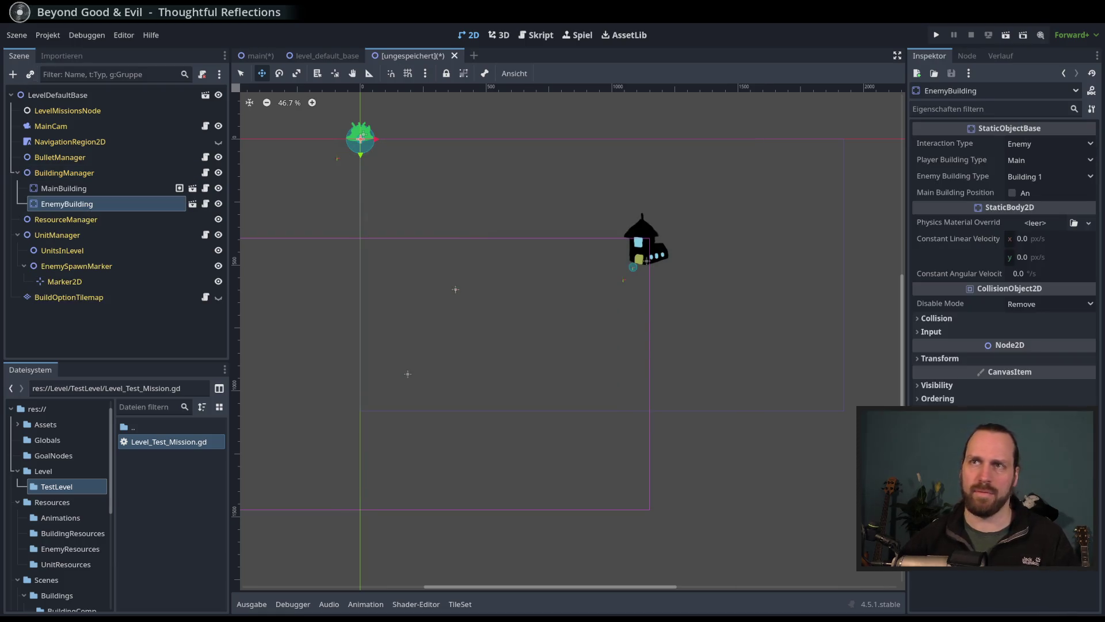
pyautogui.moveTo(400, 190)
pyautogui.mouseDown()
pyautogui.moveTo(496, 252)
pyautogui.moveTo(476, 252)
pyautogui.moveTo(504, 240)
pyautogui.moveTo(401, 264)
pyautogui.mouseUp()
pyautogui.hotkey('ctrl', 'd')
pyautogui.hotkey('ctrl', 'd')
pyautogui.moveTo(500, 281); pyautogui.dragTo(509, 230)
# Step: Arrange the four enemy buildings in a group on the upper left of the level
pyautogui.click(69, 219)
pyautogui.moveTo(443, 265); pyautogui.dragTo(435, 266)
pyautogui.click(115, 203)
pyautogui.click(119, 235)
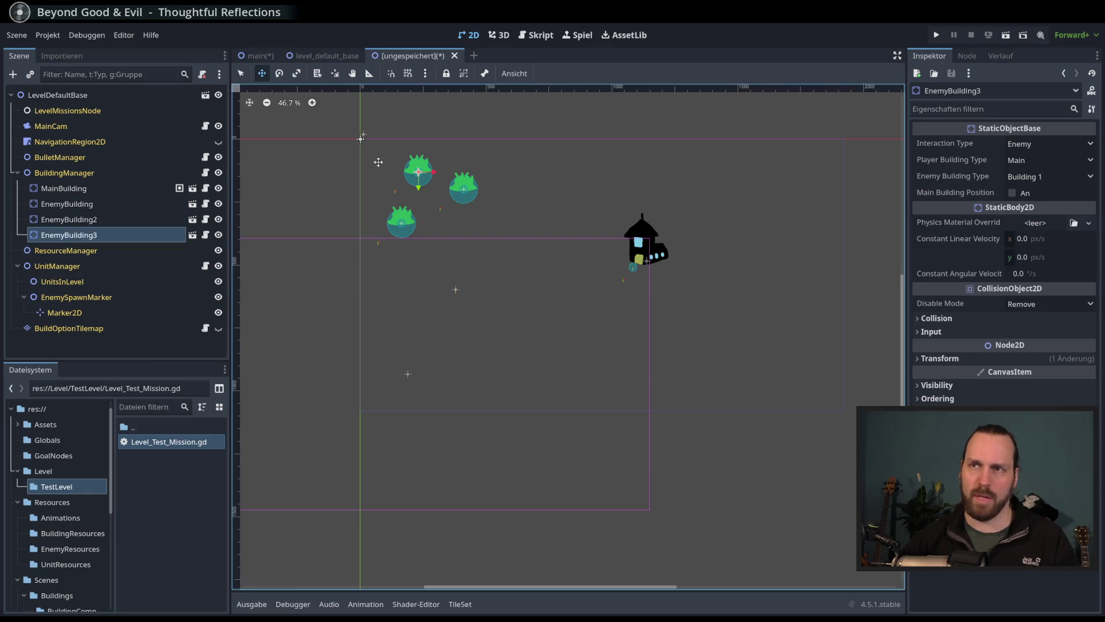
pyautogui.moveTo(461, 245); pyautogui.dragTo(447, 253)
pyautogui.click(107, 219)
pyautogui.moveTo(330, 244)
pyautogui.mouseDown()
pyautogui.moveTo(380, 249)
pyautogui.moveTo(291, 269)
pyautogui.mouseUp()
pyautogui.moveTo(499, 201)
pyautogui.mouseDown()
pyautogui.moveTo(430, 227)
pyautogui.moveTo(448, 226)
pyautogui.mouseUp()
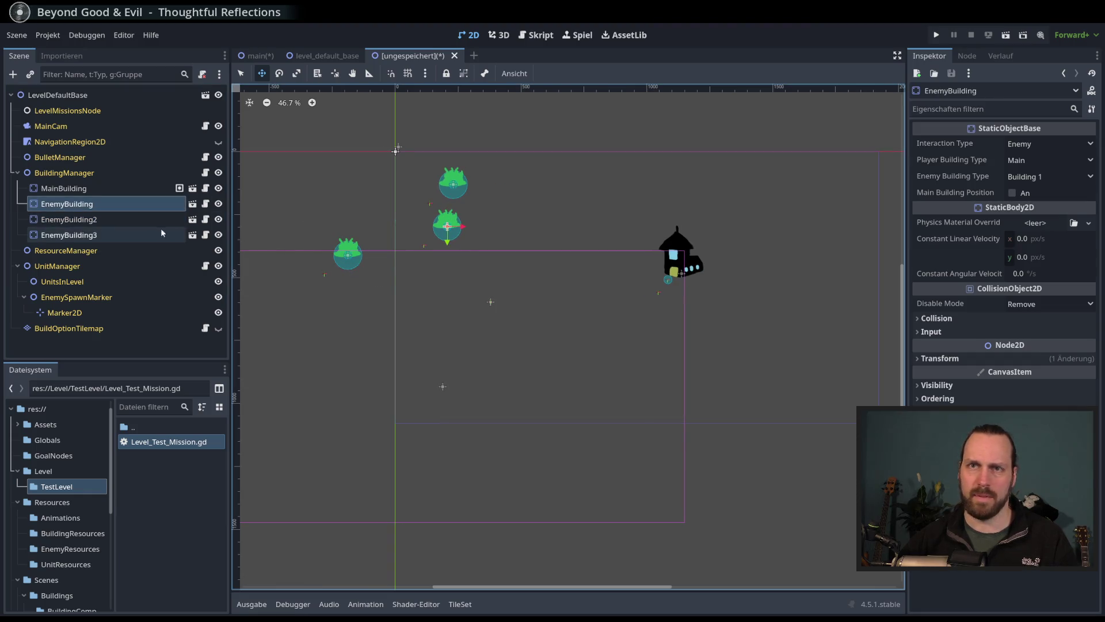
pyautogui.click(164, 230)
pyautogui.moveTo(413, 359)
pyautogui.mouseDown()
pyautogui.moveTo(343, 365)
pyautogui.moveTo(356, 323)
pyautogui.mouseUp()
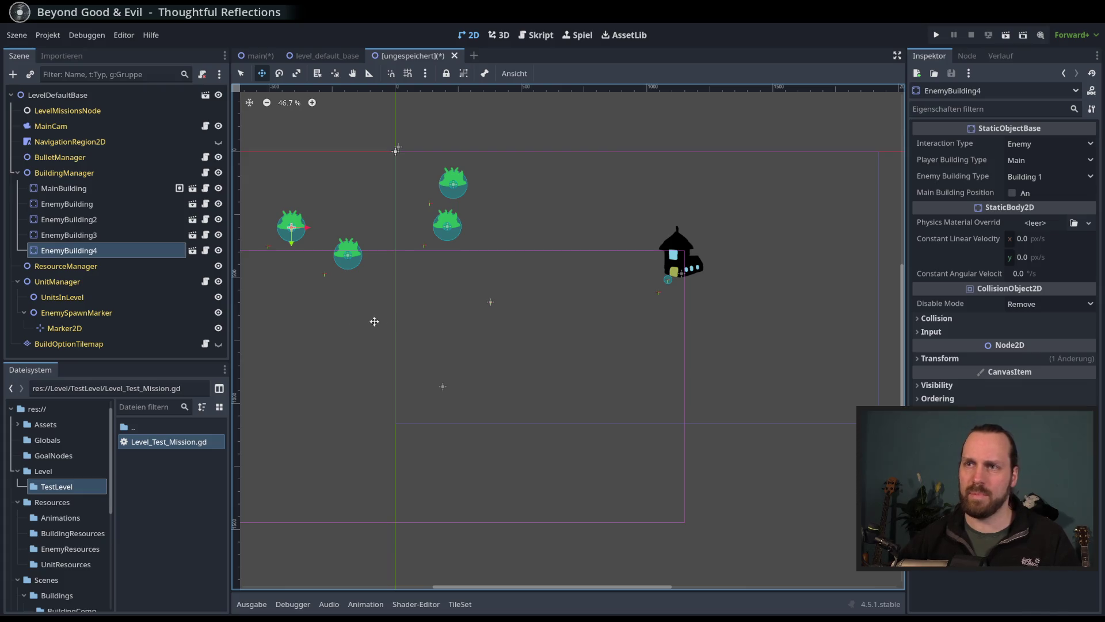
# Step: Recentre the view on the level and select ResourceManager
pyautogui.scroll(-1, 423, 330)
pyautogui.moveTo(380, 356)
pyautogui.mouseDown()
pyautogui.moveTo(388, 368)
pyautogui.moveTo(485, 373)
pyautogui.moveTo(460, 381)
pyautogui.moveTo(445, 357)
pyautogui.moveTo(451, 365)
pyautogui.mouseUp()
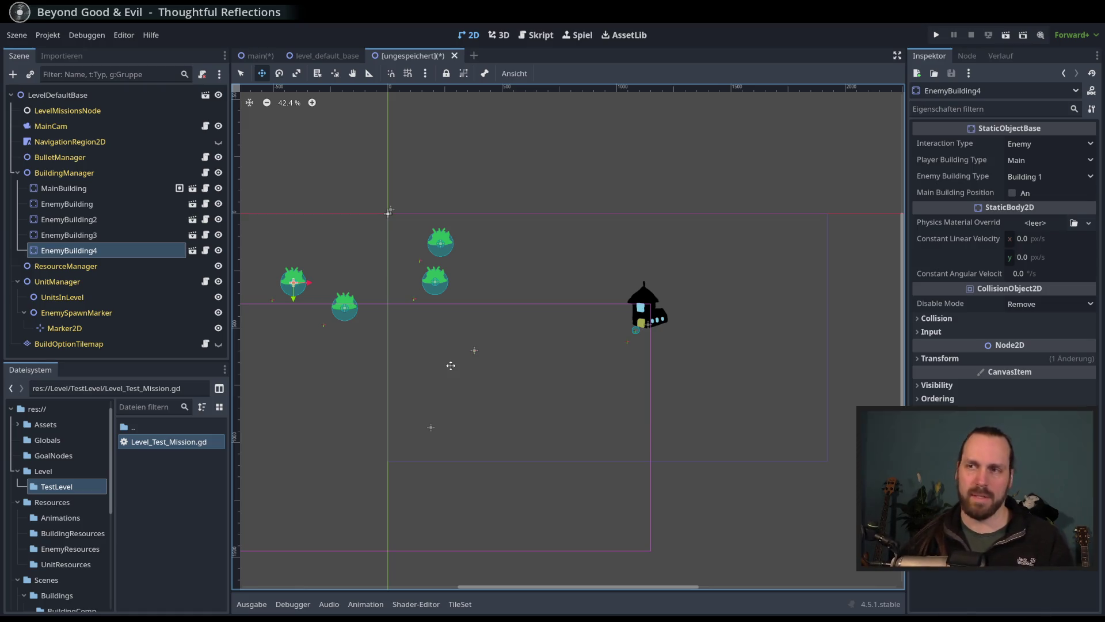
pyautogui.hscroll(3, 474, 342)
pyautogui.hscroll(-2, 506, 253)
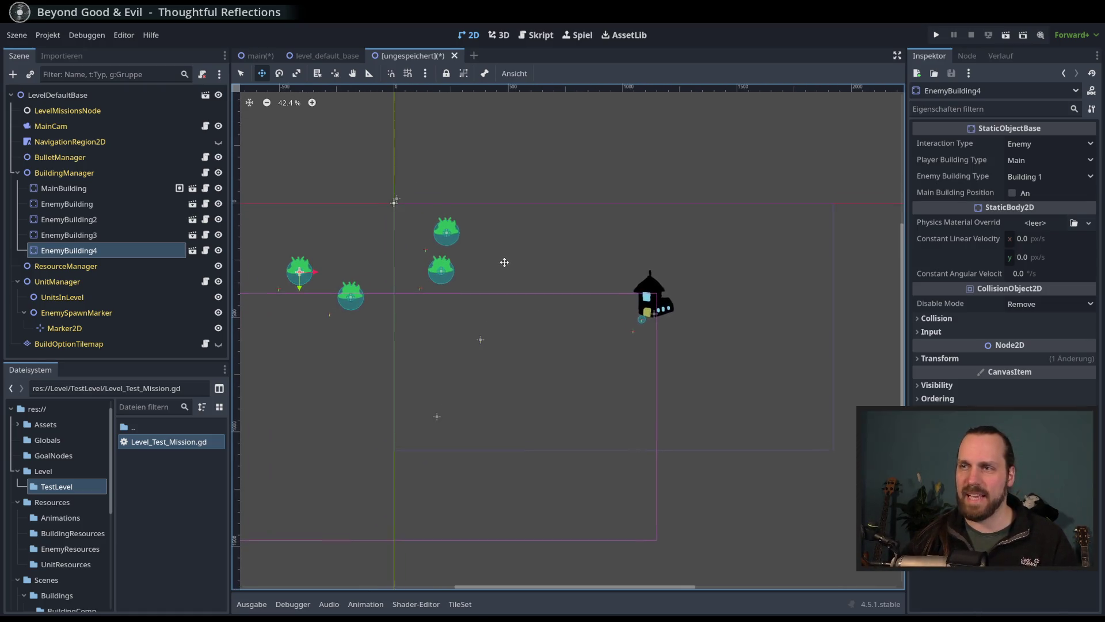
pyautogui.hscroll(-1, 526, 251)
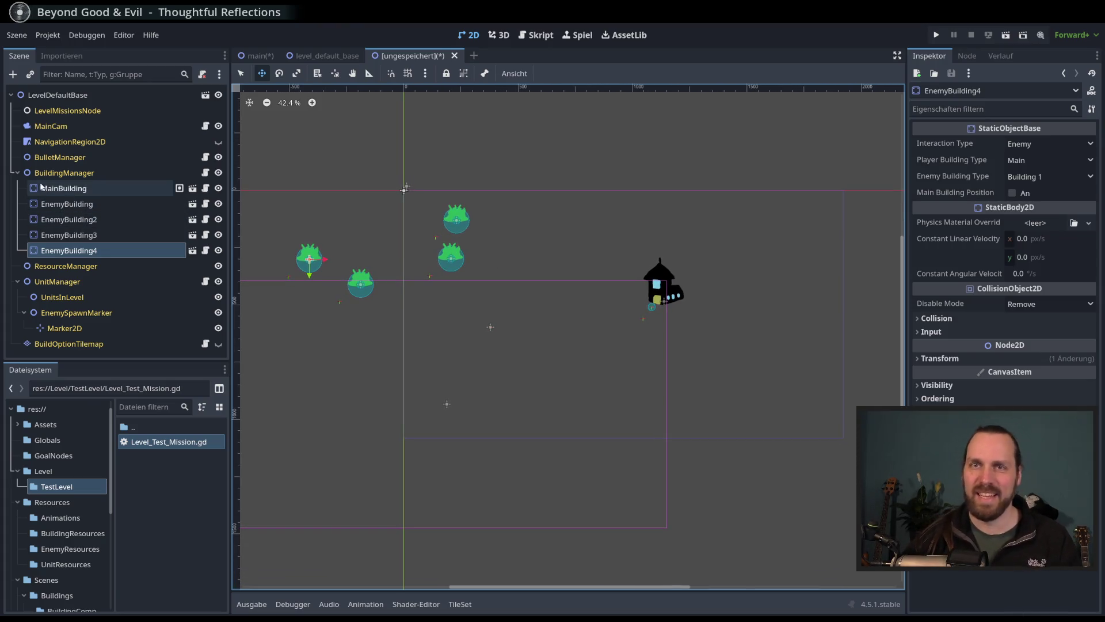
pyautogui.click(148, 269)
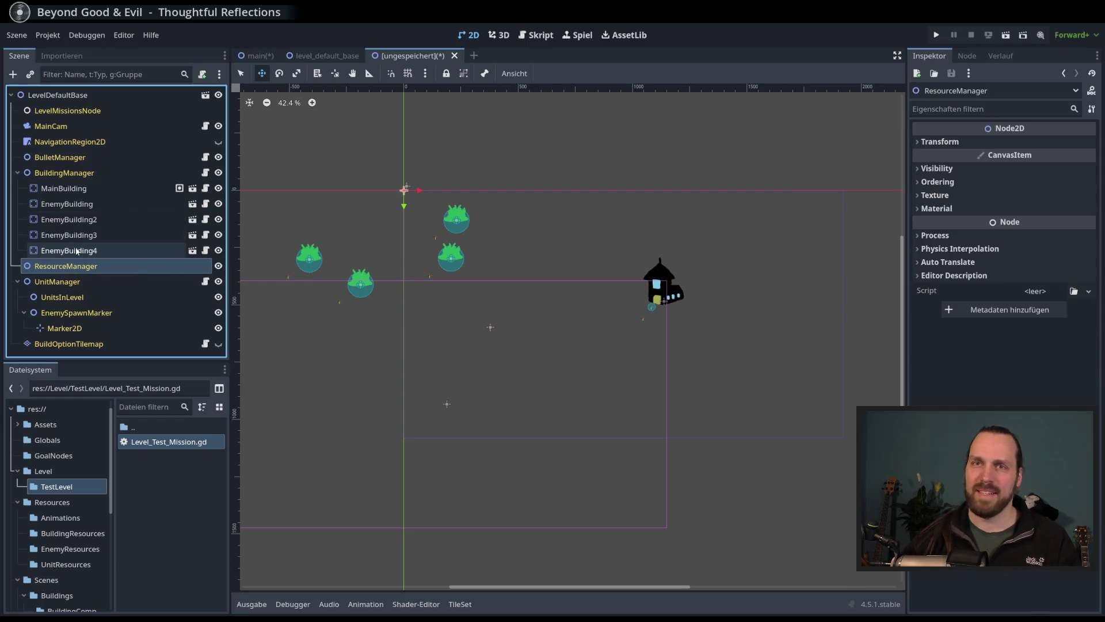
# Step: Open the 'Szene auswählen' picker via the chain-link button to add a child under ResourceManager
pyautogui.click(31, 74)
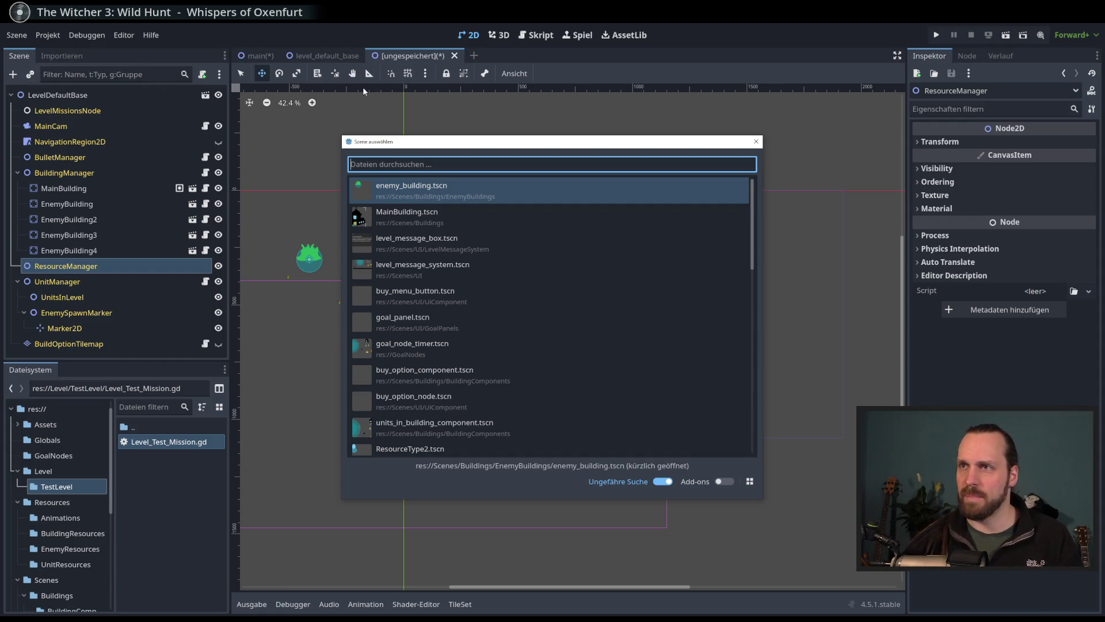
pyautogui.moveTo(534, 145); pyautogui.dragTo(534, 148)
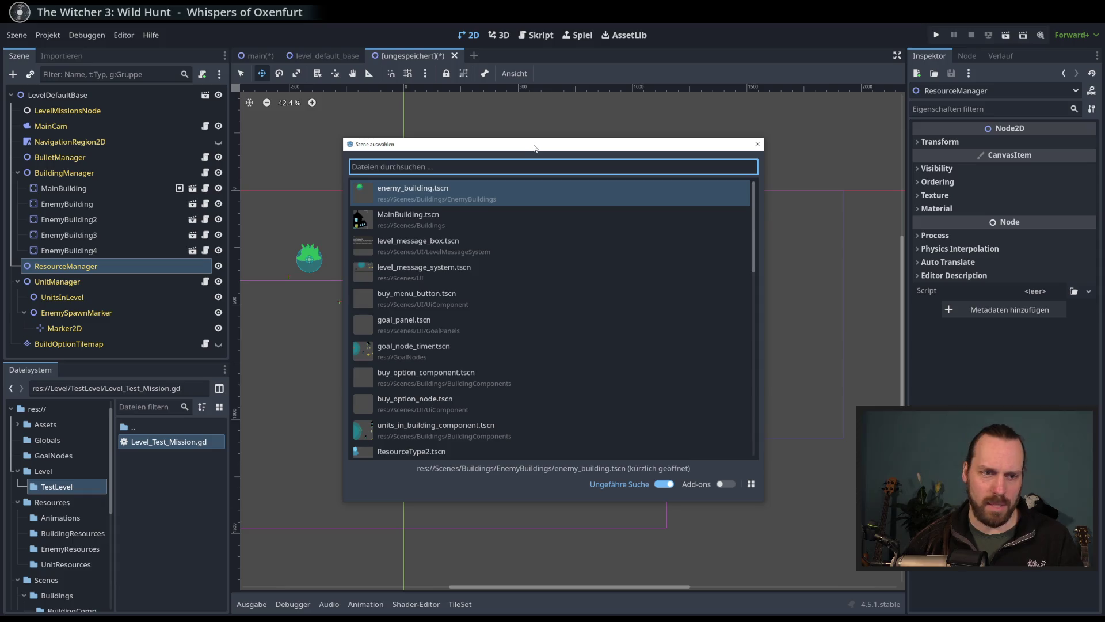